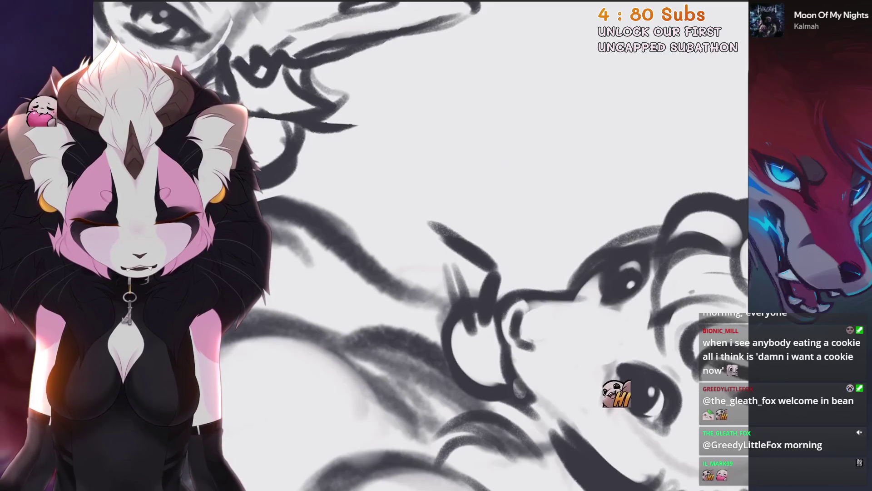
Step: Add dark strokes to the possum sketch, including a loop near the cookie hand
{"action": "mouse_move", "coordinate": [473, 304]}
{"action": "left_mouse_down"}
{"action": "mouse_move", "coordinate": [457, 249]}
{"action": "mouse_move", "coordinate": [400, 197]}
{"action": "mouse_move", "coordinate": [354, 232]}
{"action": "left_mouse_up"}
{"action": "scroll", "coordinate": [353, 232], "scroll_direction": "down", "scroll_amount": 3}
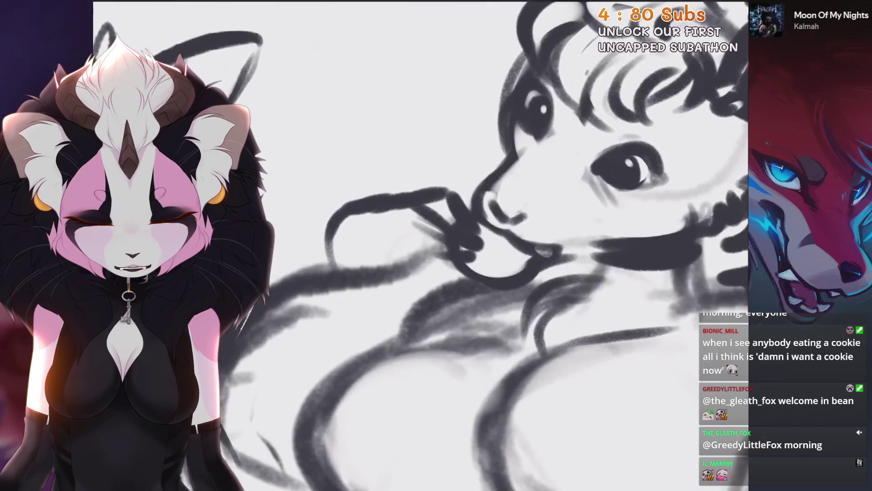
{"action": "left_click_drag", "start_coordinate": [428, 312], "coordinate": [429, 311]}
{"action": "key", "text": "Delete"}
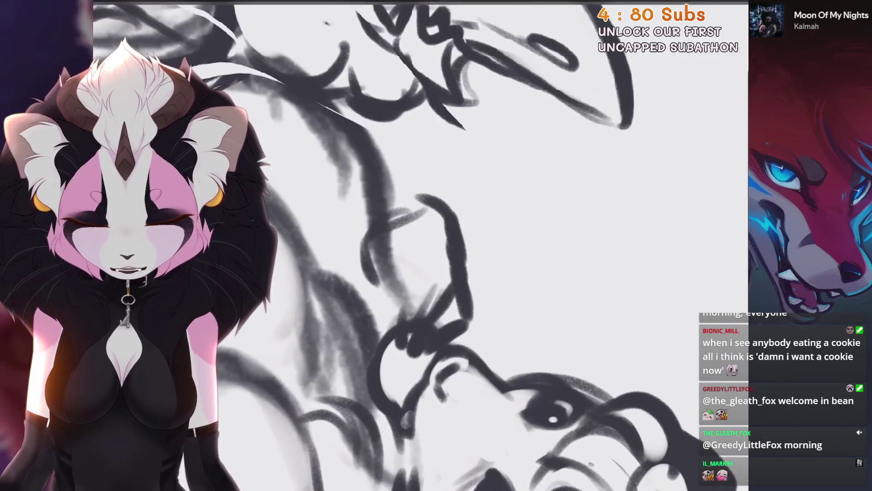
{"action": "mouse_move", "coordinate": [427, 202]}
{"action": "left_mouse_down"}
{"action": "mouse_move", "coordinate": [385, 208]}
{"action": "mouse_move", "coordinate": [370, 286]}
{"action": "left_mouse_up"}
{"action": "mouse_move", "coordinate": [522, 272]}
{"action": "left_mouse_down"}
{"action": "mouse_move", "coordinate": [495, 209]}
{"action": "mouse_move", "coordinate": [432, 182]}
{"action": "left_mouse_up"}
Step: Erase the overlapping strokes near the hand and a stray stroke on the figure
{"action": "mouse_move", "coordinate": [454, 265]}
{"action": "left_mouse_down"}
{"action": "mouse_move", "coordinate": [468, 313]}
{"action": "mouse_move", "coordinate": [454, 318]}
{"action": "left_mouse_up"}
{"action": "left_click_drag", "start_coordinate": [454, 272], "coordinate": [399, 318]}
{"action": "mouse_move", "coordinate": [590, 363]}
{"action": "left_mouse_down"}
{"action": "mouse_move", "coordinate": [409, 137]}
{"action": "mouse_move", "coordinate": [491, 182]}
{"action": "mouse_move", "coordinate": [438, 136]}
{"action": "mouse_move", "coordinate": [467, 146]}
{"action": "left_mouse_up"}
{"action": "mouse_move", "coordinate": [386, 290]}
{"action": "left_mouse_down"}
{"action": "mouse_move", "coordinate": [380, 354]}
{"action": "mouse_move", "coordinate": [400, 272]}
{"action": "left_mouse_up"}
{"action": "mouse_move", "coordinate": [400, 273]}
{"action": "left_mouse_down"}
{"action": "mouse_move", "coordinate": [455, 181]}
{"action": "mouse_move", "coordinate": [540, 195]}
{"action": "left_mouse_up"}
Step: Draw strokes along the possum's arm, undo one, and redraw the arm's left contour
{"action": "left_click_drag", "start_coordinate": [429, 263], "coordinate": [415, 314]}
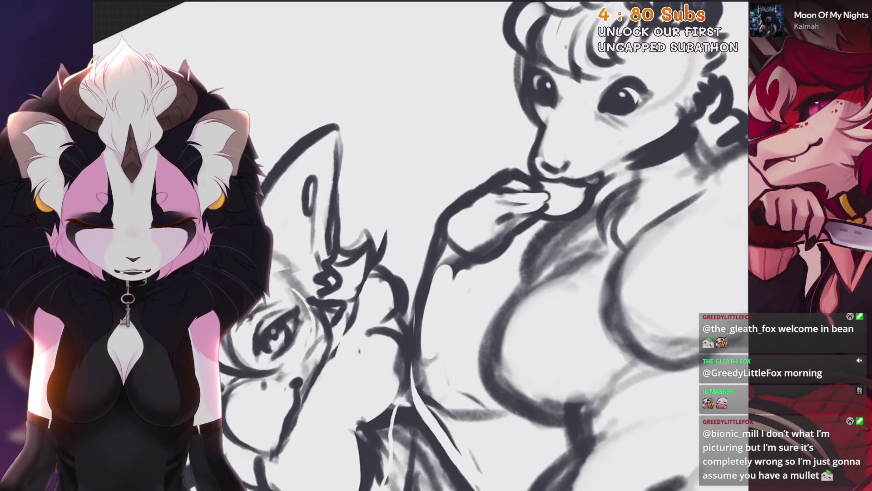
{"action": "mouse_move", "coordinate": [481, 263]}
{"action": "left_mouse_down"}
{"action": "mouse_move", "coordinate": [486, 327]}
{"action": "mouse_move", "coordinate": [436, 295]}
{"action": "left_mouse_up"}
{"action": "key", "text": "ctrl+z"}
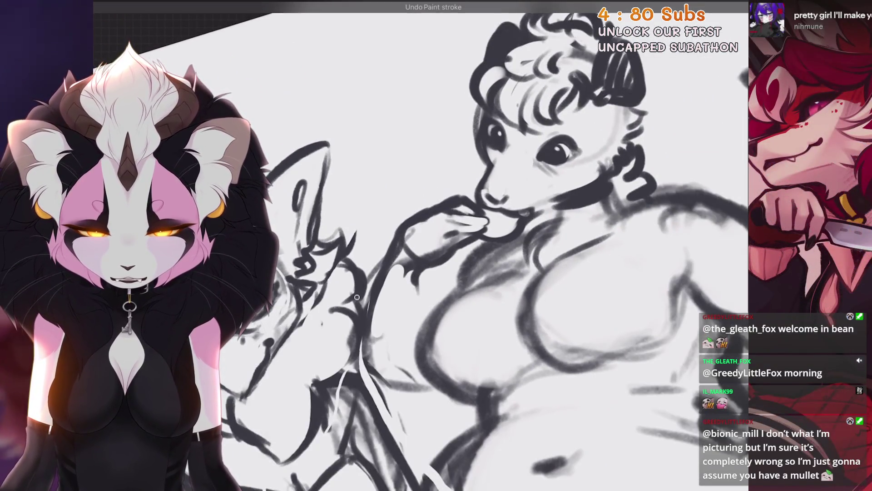
{"action": "left_click_drag", "start_coordinate": [386, 245], "coordinate": [353, 352]}
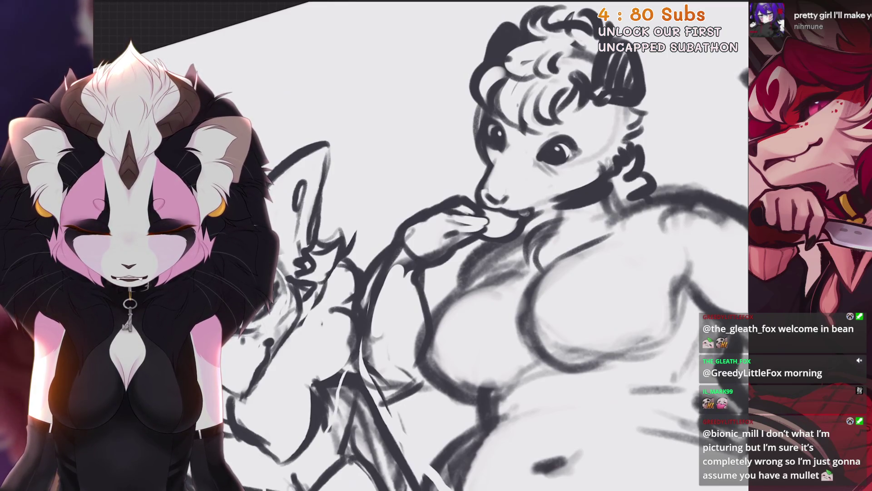
{"action": "left_click_drag", "start_coordinate": [559, 149], "coordinate": [518, 186]}
{"action": "scroll", "coordinate": [499, 272], "scroll_direction": "down", "scroll_amount": 3}
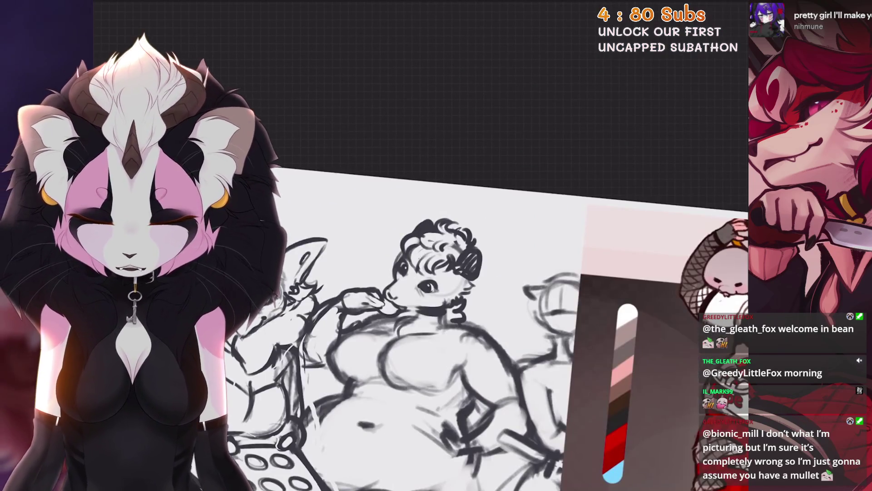
{"action": "scroll", "coordinate": [454, 273], "scroll_direction": "up", "scroll_amount": 5}
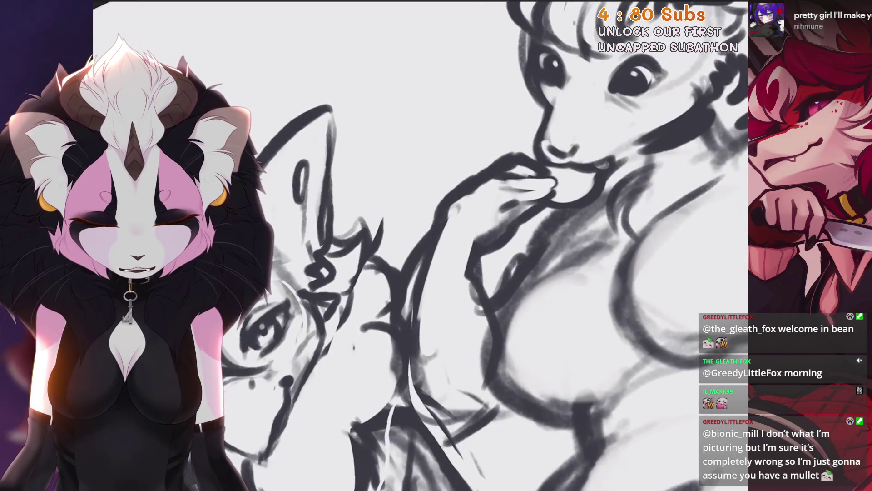
{"action": "mouse_move", "coordinate": [568, 114]}
{"action": "left_mouse_down"}
{"action": "mouse_move", "coordinate": [591, 104]}
{"action": "mouse_move", "coordinate": [600, 118]}
{"action": "mouse_move", "coordinate": [559, 282]}
{"action": "left_mouse_up"}
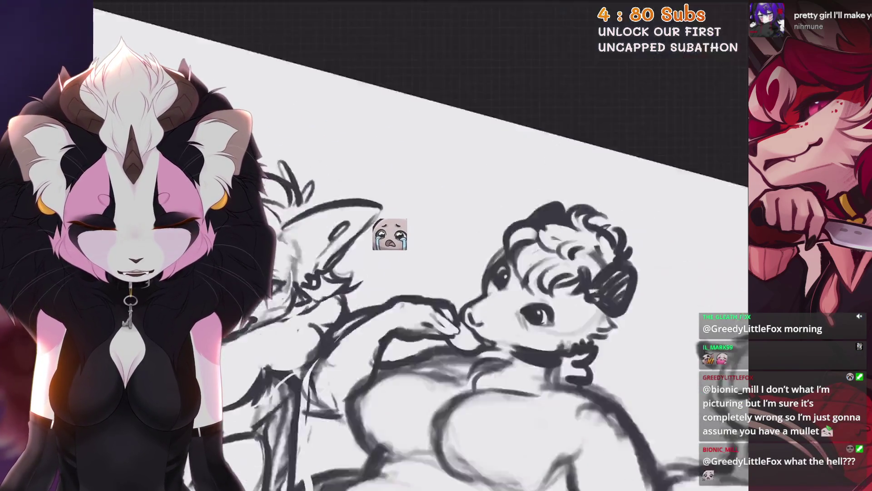
{"action": "left_click_drag", "start_coordinate": [499, 273], "coordinate": [454, 227]}
{"action": "left_click", "coordinate": [207, 2]}
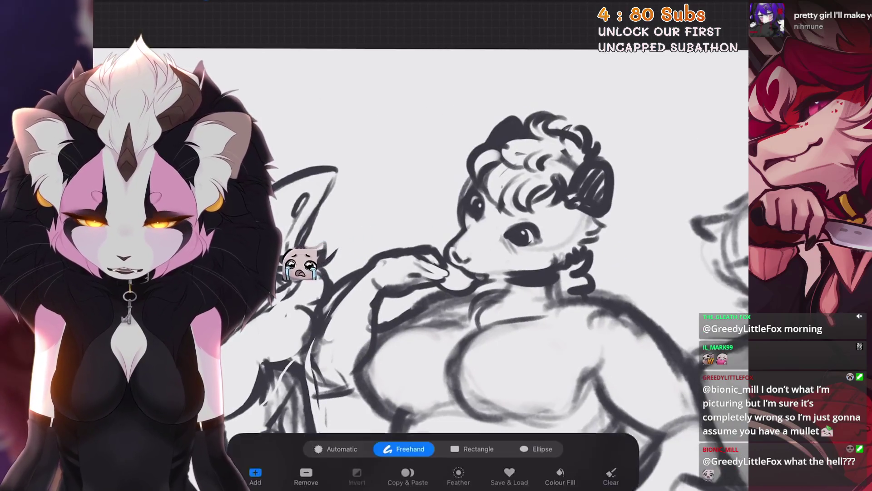
Step: Lasso the possum's hand and cookie, then rotate the selection to a new angle and shift it left
{"action": "scroll", "coordinate": [500, 236], "scroll_direction": "down", "scroll_amount": 5}
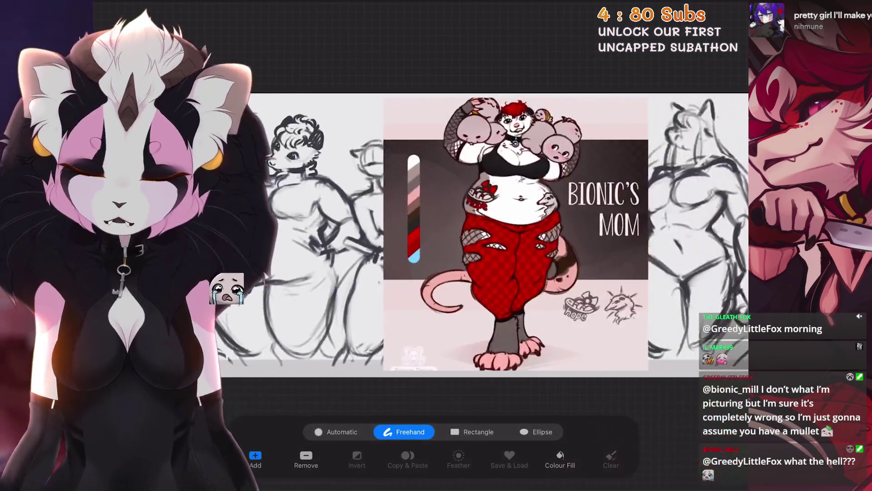
{"action": "scroll", "coordinate": [454, 205], "scroll_direction": "up", "scroll_amount": 5}
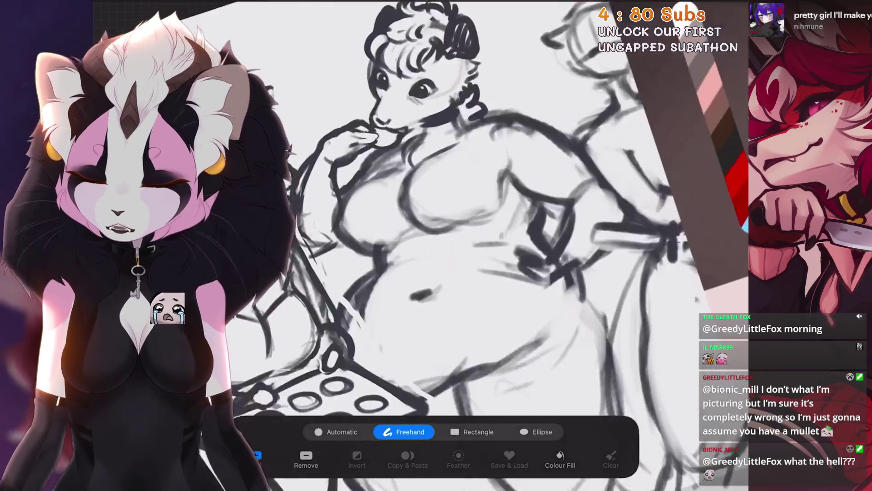
{"action": "left_click_drag", "start_coordinate": [429, 221], "coordinate": [451, 205]}
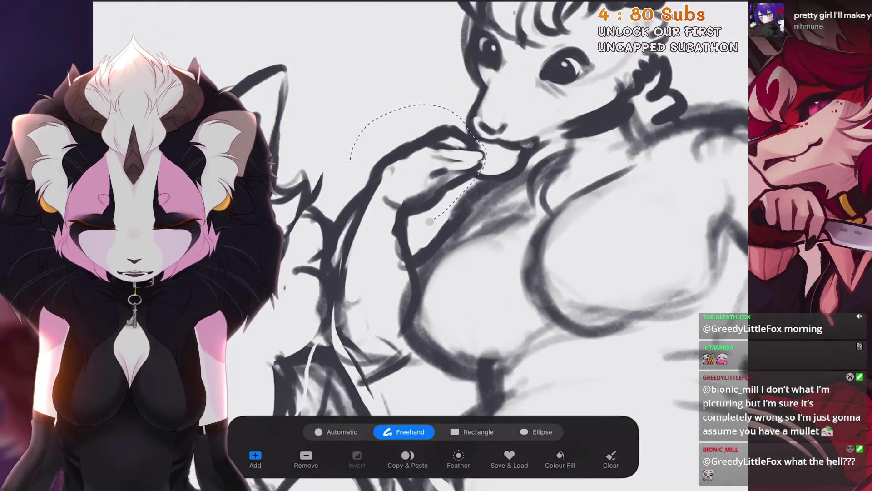
{"action": "key", "text": "v"}
{"action": "scroll", "coordinate": [500, 227], "scroll_direction": "down", "scroll_amount": 2}
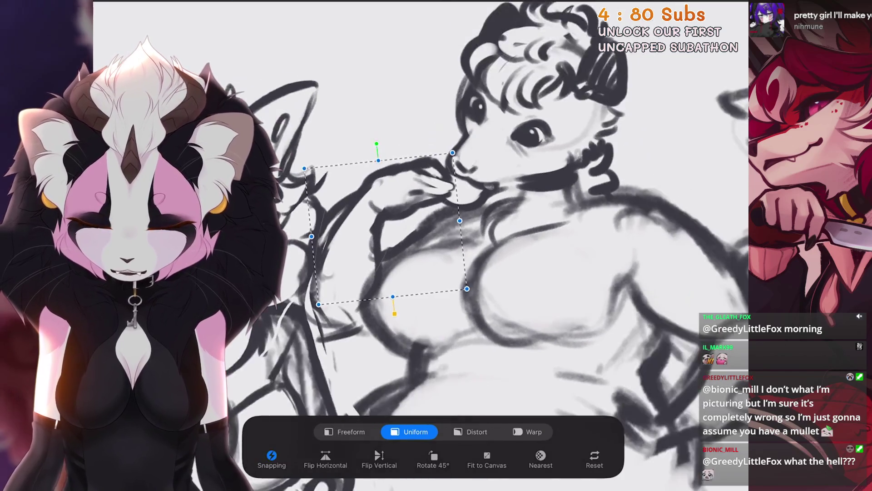
{"action": "mouse_move", "coordinate": [375, 140]}
{"action": "left_mouse_down"}
{"action": "mouse_move", "coordinate": [359, 147]}
{"action": "mouse_move", "coordinate": [366, 144]}
{"action": "left_mouse_up"}
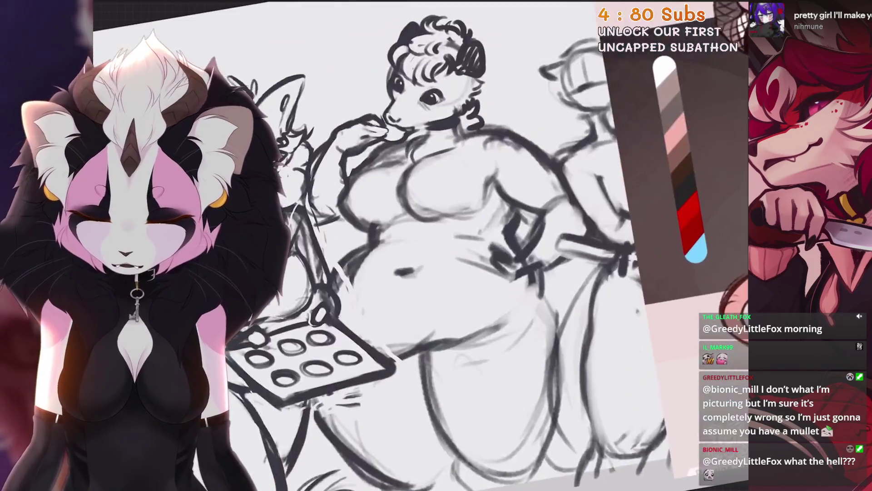
Step: Erase part of the stroke to the right of the possum's hand
{"action": "scroll", "coordinate": [499, 216], "scroll_direction": "up", "scroll_amount": 5}
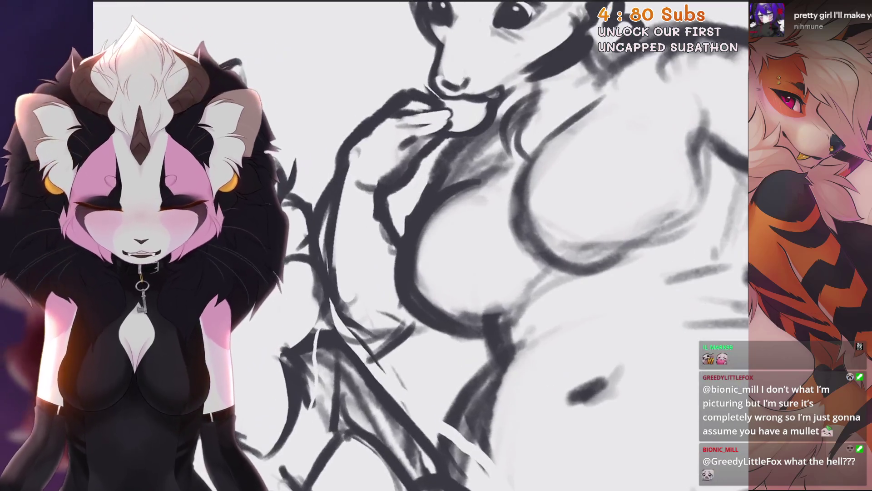
{"action": "scroll", "coordinate": [532, 146], "scroll_direction": "down", "scroll_amount": 2}
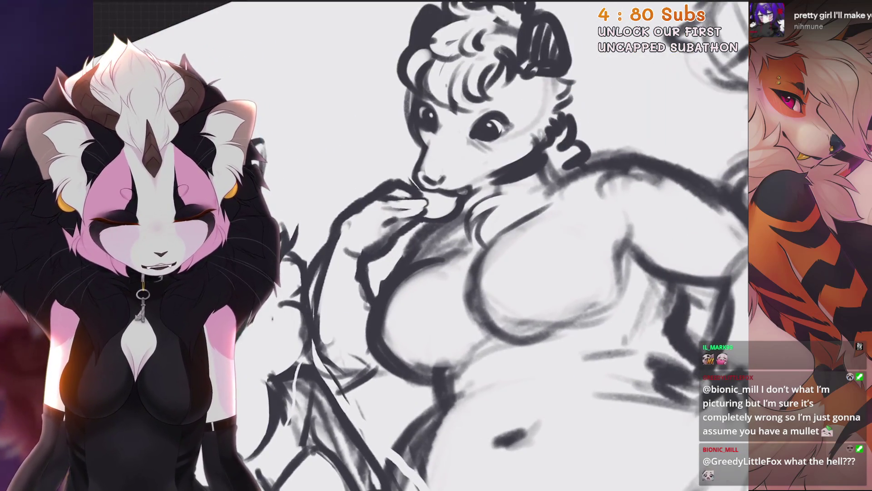
{"action": "scroll", "coordinate": [504, 246], "scroll_direction": "down", "scroll_amount": 1}
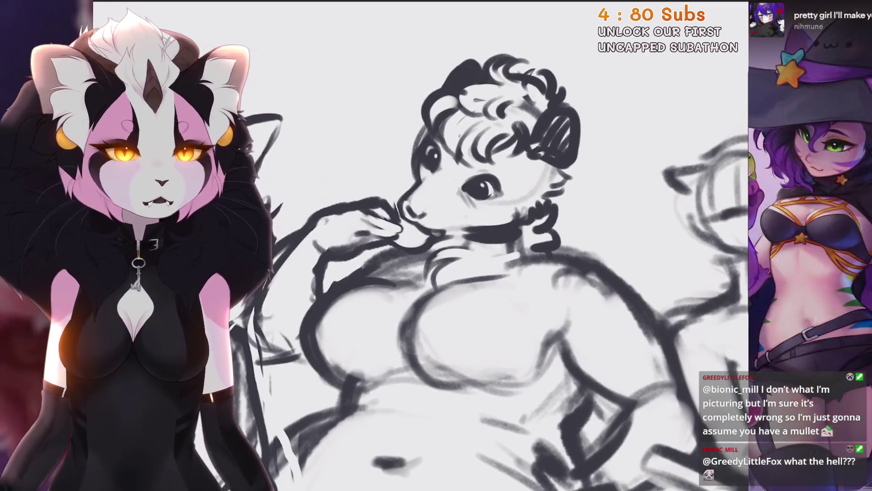
{"action": "scroll", "coordinate": [454, 228], "scroll_direction": "up", "scroll_amount": 5}
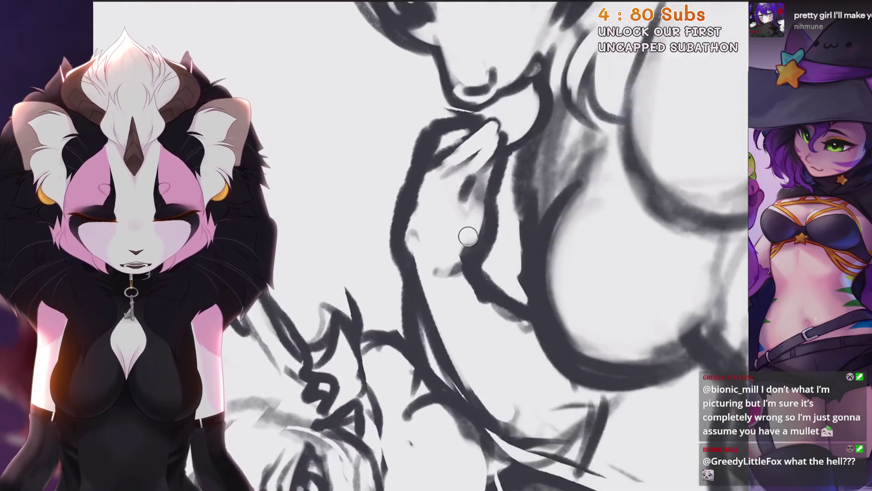
{"action": "left_click_drag", "start_coordinate": [468, 236], "coordinate": [493, 200]}
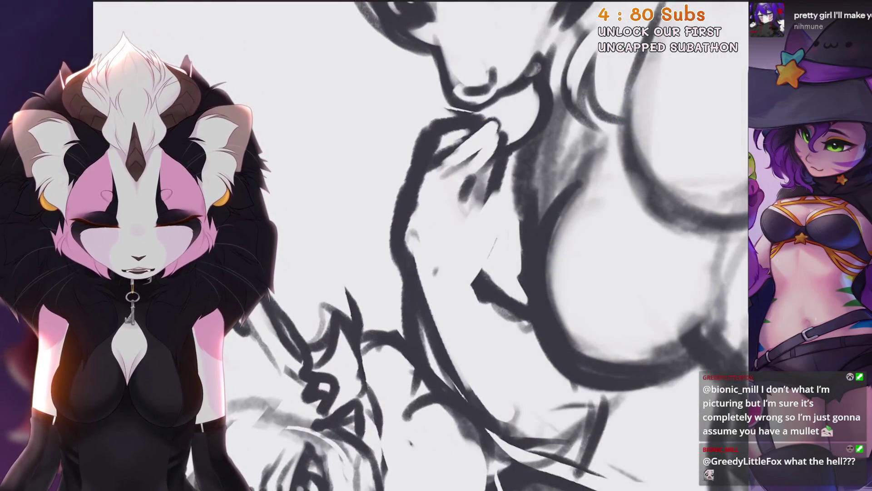
{"action": "scroll", "coordinate": [482, 213], "scroll_direction": "down", "scroll_amount": 2}
{"action": "scroll", "coordinate": [455, 245], "scroll_direction": "up", "scroll_amount": 3}
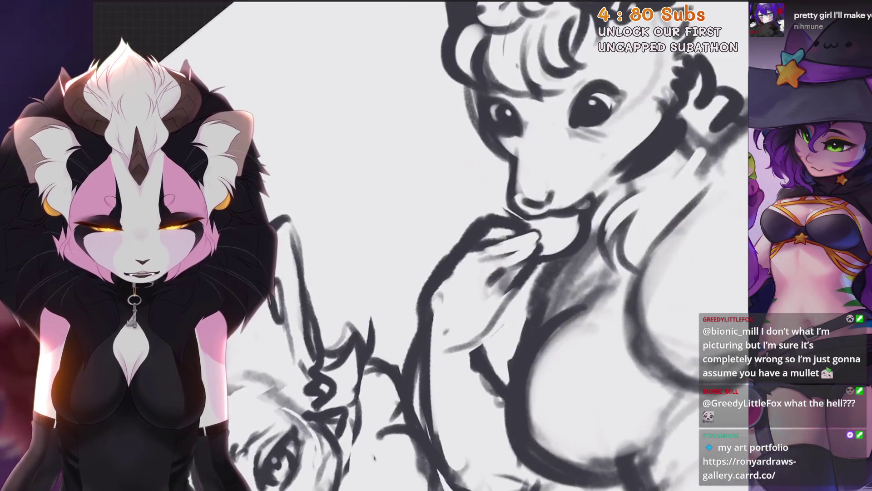
Step: Lighten the hand's left edge, redraw it darker, and add strokes along that edge
{"action": "mouse_move", "coordinate": [465, 268]}
{"action": "left_mouse_down"}
{"action": "mouse_move", "coordinate": [427, 341]}
{"action": "mouse_move", "coordinate": [425, 373]}
{"action": "left_mouse_up"}
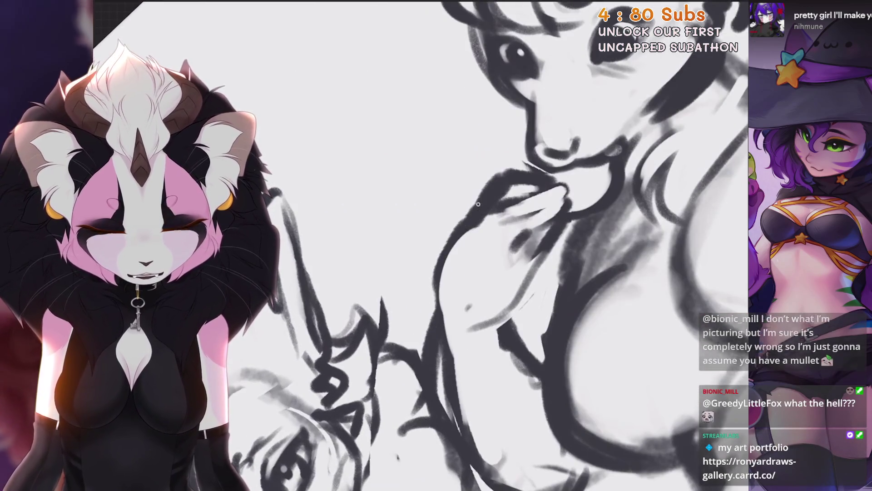
{"action": "mouse_move", "coordinate": [475, 227]}
{"action": "left_mouse_down"}
{"action": "mouse_move", "coordinate": [435, 272]}
{"action": "mouse_move", "coordinate": [443, 365]}
{"action": "left_mouse_up"}
{"action": "scroll", "coordinate": [436, 272], "scroll_direction": "down", "scroll_amount": 3}
{"action": "left_click_drag", "start_coordinate": [399, 305], "coordinate": [411, 345]}
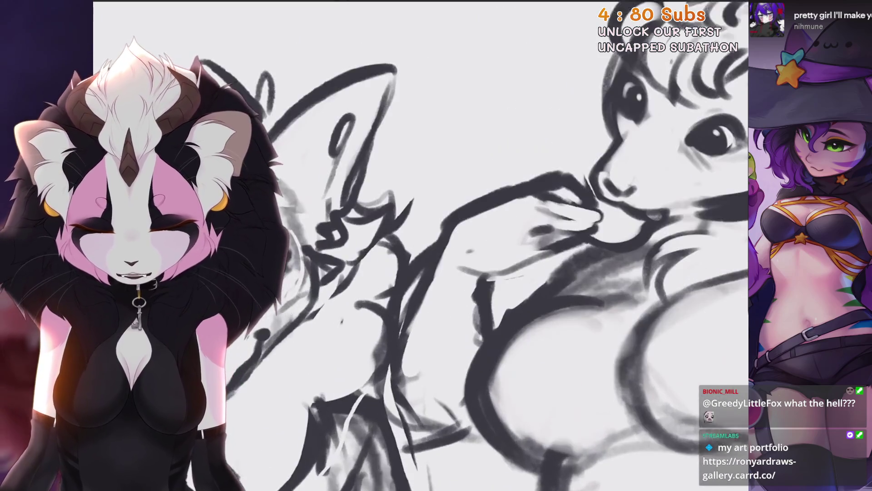
{"action": "scroll", "coordinate": [409, 318], "scroll_direction": "up", "scroll_amount": 3}
{"action": "scroll", "coordinate": [454, 246], "scroll_direction": "down", "scroll_amount": 2}
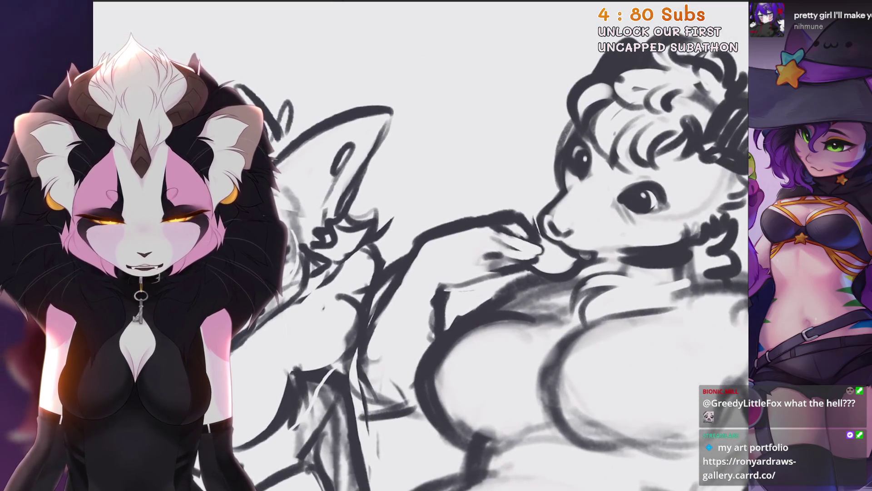
{"action": "scroll", "coordinate": [455, 245], "scroll_direction": "down", "scroll_amount": 1}
{"action": "left_click", "coordinate": [661, 93]}
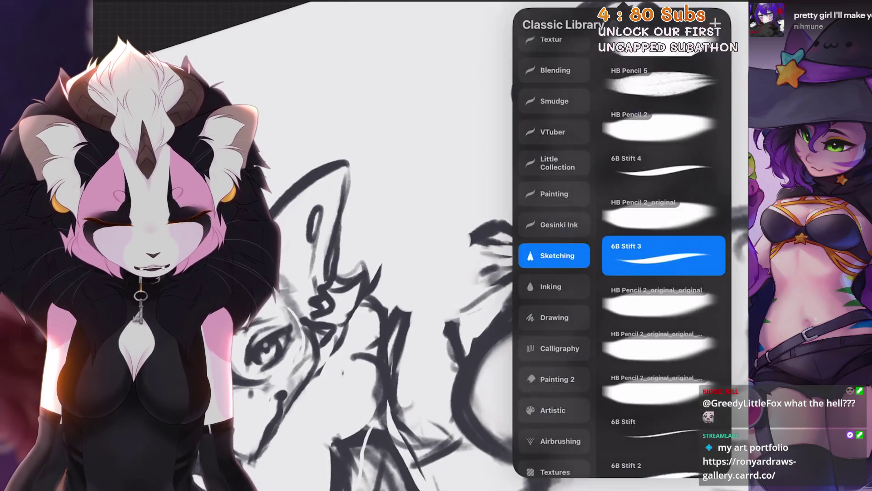
Step: Extend and redraw the hand outline, undoing an unwanted stroke beside it
{"action": "left_click_drag", "start_coordinate": [472, 229], "coordinate": [453, 269]}
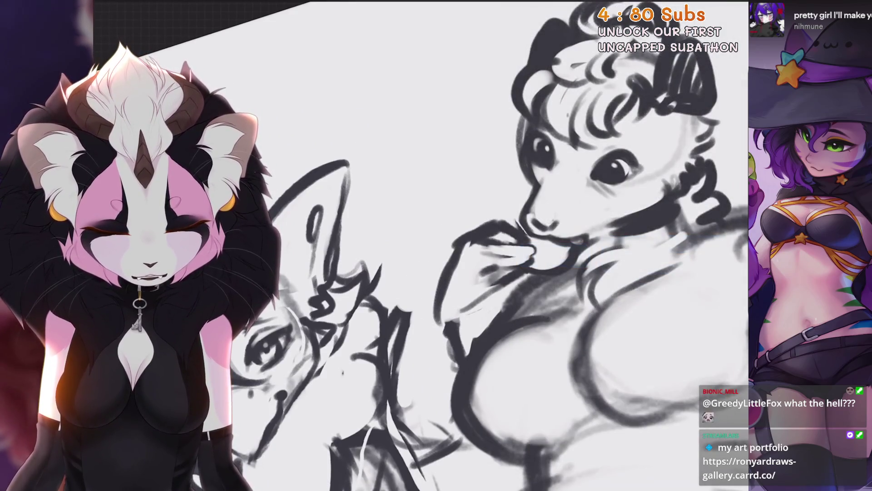
{"action": "scroll", "coordinate": [454, 245], "scroll_direction": "down", "scroll_amount": 2}
{"action": "scroll", "coordinate": [455, 245], "scroll_direction": "up", "scroll_amount": 5}
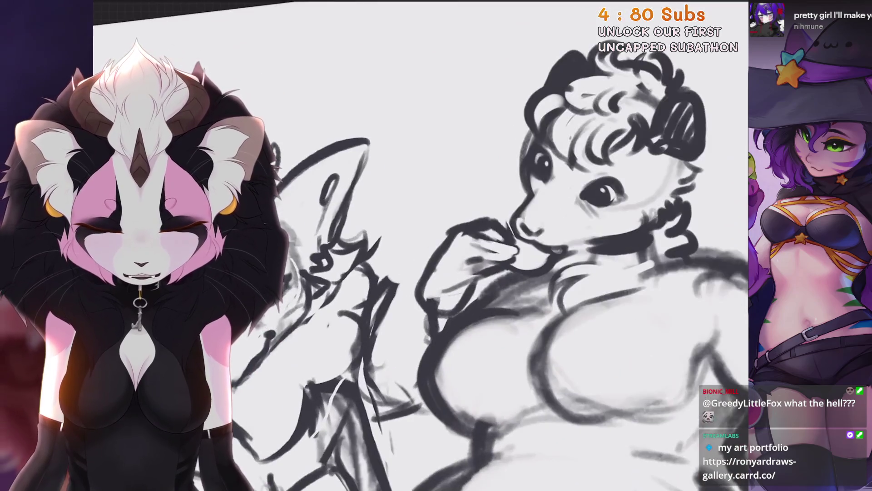
{"action": "left_click_drag", "start_coordinate": [493, 263], "coordinate": [463, 296]}
{"action": "scroll", "coordinate": [493, 262], "scroll_direction": "down", "scroll_amount": 1}
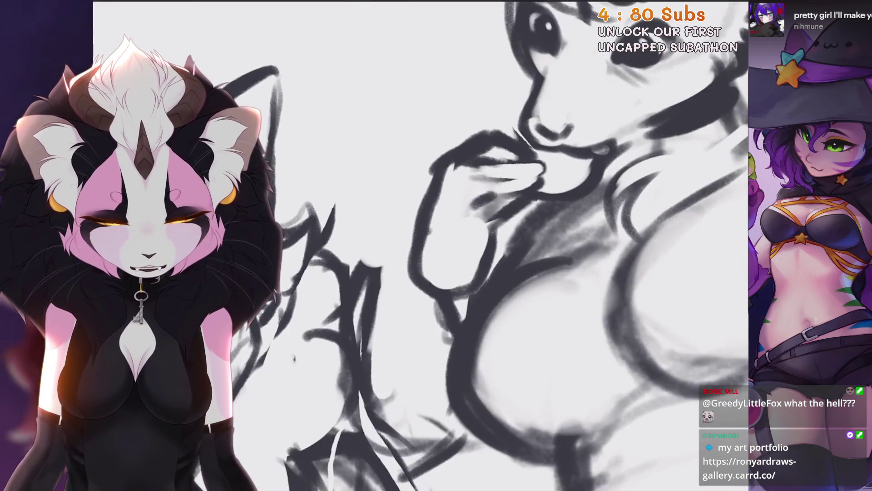
{"action": "left_click_drag", "start_coordinate": [411, 257], "coordinate": [375, 316]}
{"action": "scroll", "coordinate": [454, 245], "scroll_direction": "down", "scroll_amount": 2}
{"action": "key", "text": "ctrl+z"}
{"action": "key", "text": "ctrl+z"}
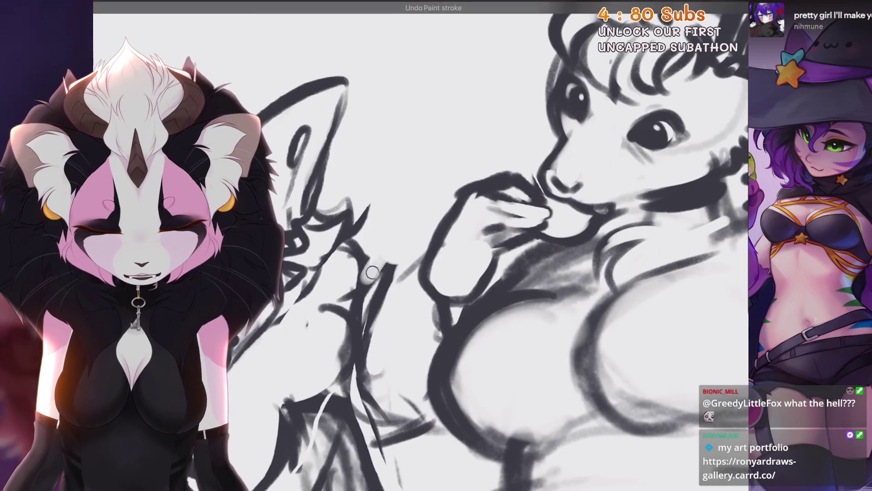
{"action": "scroll", "coordinate": [454, 245], "scroll_direction": "up", "scroll_amount": 1}
Step: Draw lines along the possum's arm and hand
{"action": "left_click_drag", "start_coordinate": [468, 190], "coordinate": [377, 300]}
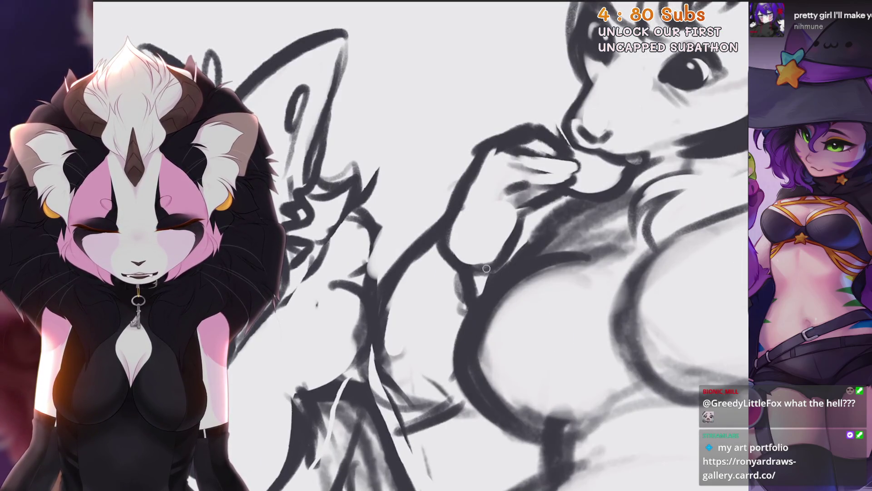
{"action": "scroll", "coordinate": [486, 268], "scroll_direction": "down", "scroll_amount": 3}
{"action": "scroll", "coordinate": [486, 268], "scroll_direction": "up", "scroll_amount": 3}
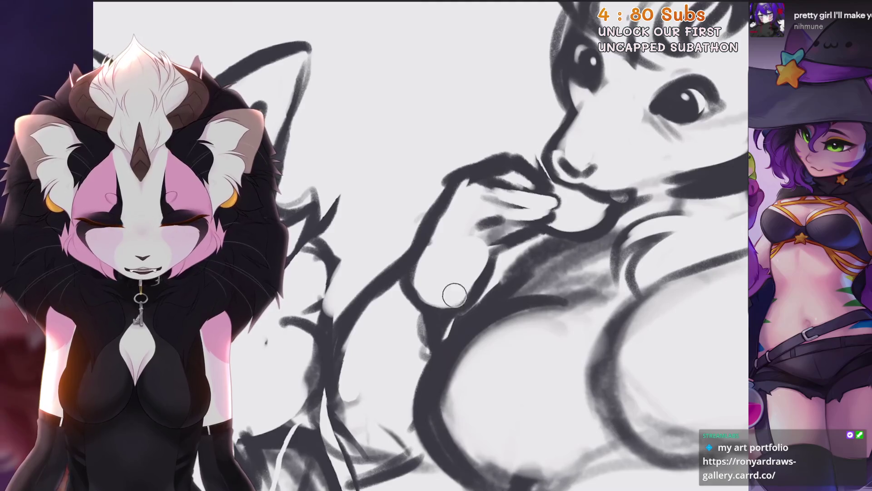
{"action": "scroll", "coordinate": [454, 295], "scroll_direction": "up", "scroll_amount": 2}
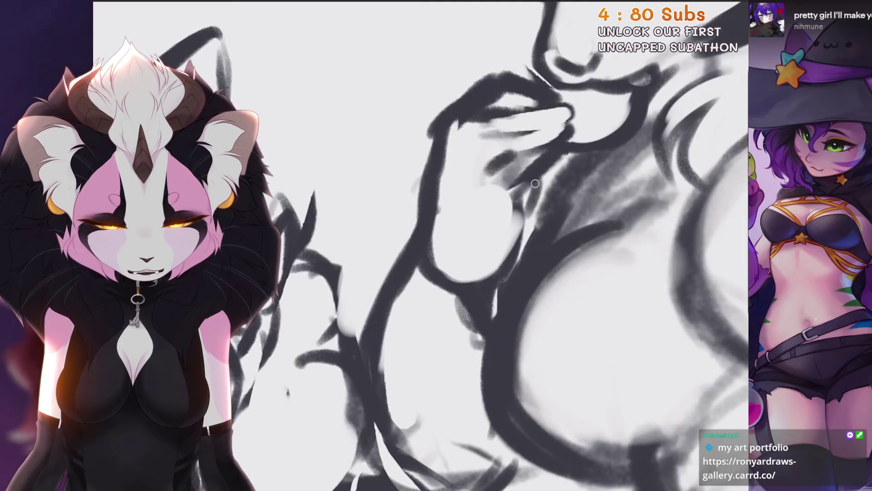
{"action": "mouse_move", "coordinate": [535, 183]}
{"action": "left_mouse_down"}
{"action": "mouse_move", "coordinate": [495, 287]}
{"action": "mouse_move", "coordinate": [501, 328]}
{"action": "left_mouse_up"}
{"action": "scroll", "coordinate": [500, 318], "scroll_direction": "down", "scroll_amount": 3}
{"action": "scroll", "coordinate": [499, 318], "scroll_direction": "up", "scroll_amount": 3}
{"action": "scroll", "coordinate": [501, 328], "scroll_direction": "up", "scroll_amount": 1}
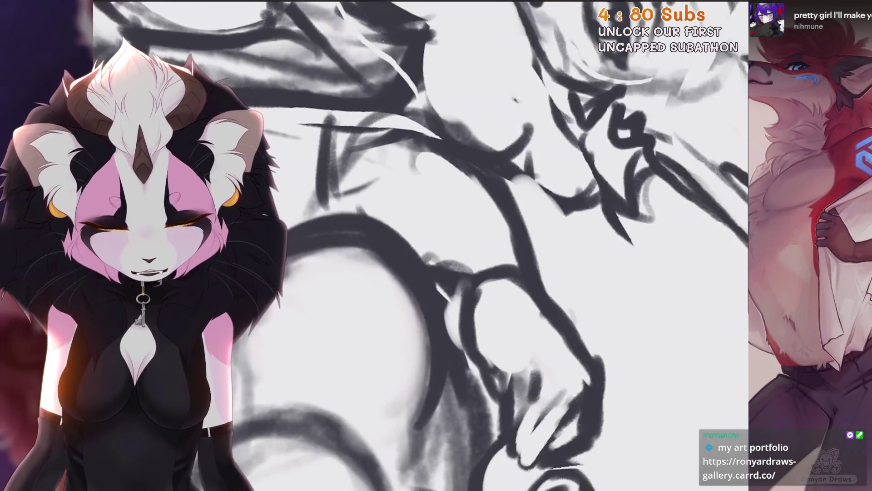
Step: Erase stray lines around the hand, draw a thin line down the arm, and start a freehand selection
{"action": "left_click_drag", "start_coordinate": [489, 234], "coordinate": [525, 302]}
{"action": "scroll", "coordinate": [525, 302], "scroll_direction": "down", "scroll_amount": 3}
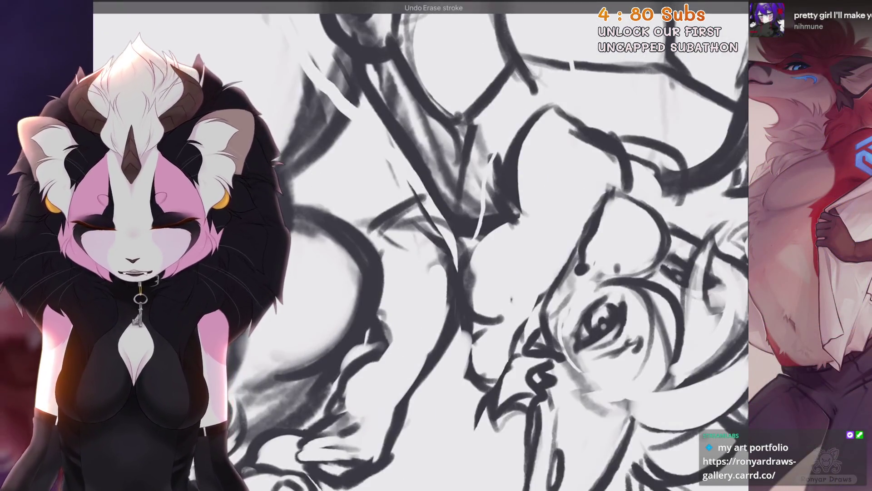
{"action": "scroll", "coordinate": [500, 295], "scroll_direction": "up", "scroll_amount": 3}
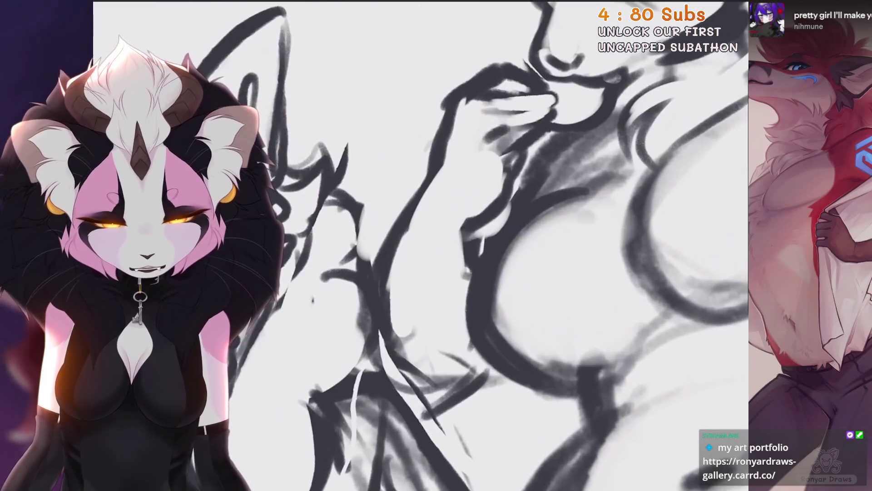
{"action": "scroll", "coordinate": [452, 248], "scroll_direction": "down", "scroll_amount": 1}
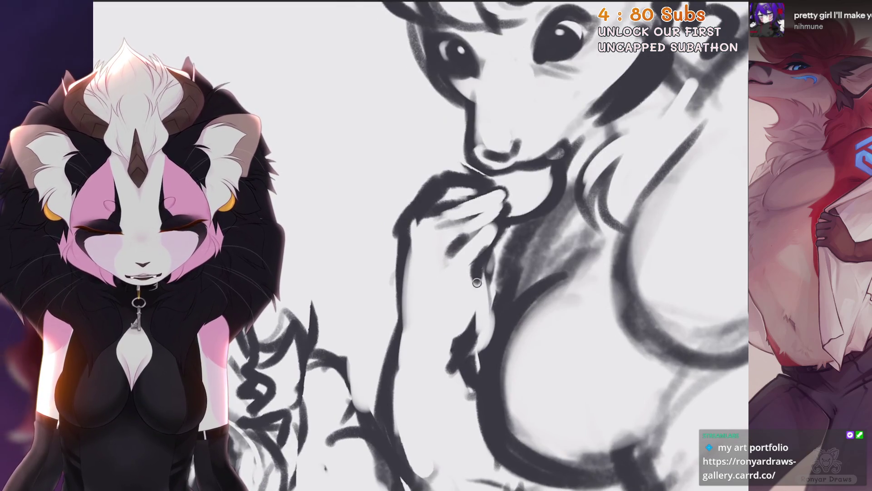
{"action": "left_click_drag", "start_coordinate": [476, 282], "coordinate": [477, 356]}
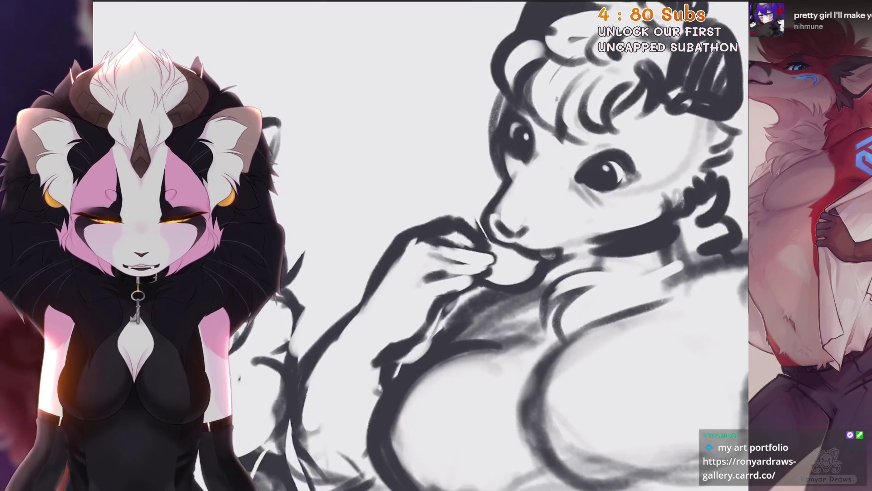
{"action": "key", "text": "s"}
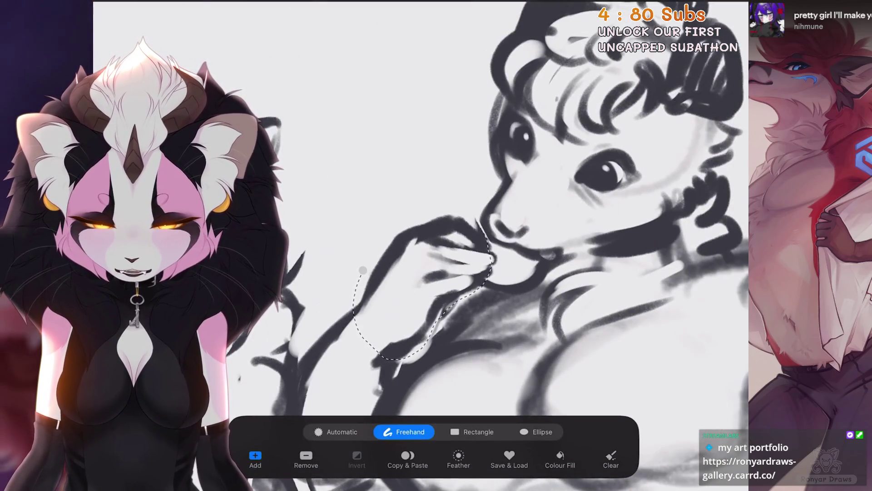
Step: Transform the outlined hand and arm selection, then undo the last brush stroke
{"action": "key", "text": "v"}
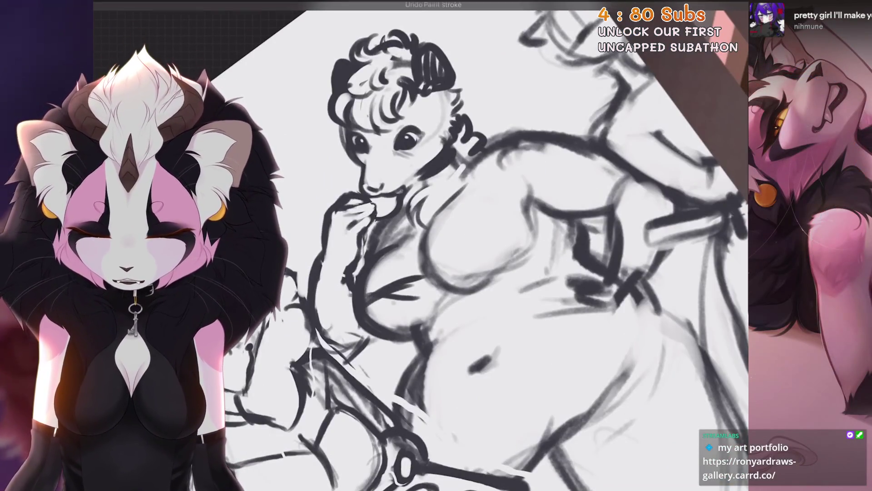
{"action": "key", "text": "ctrl+z"}
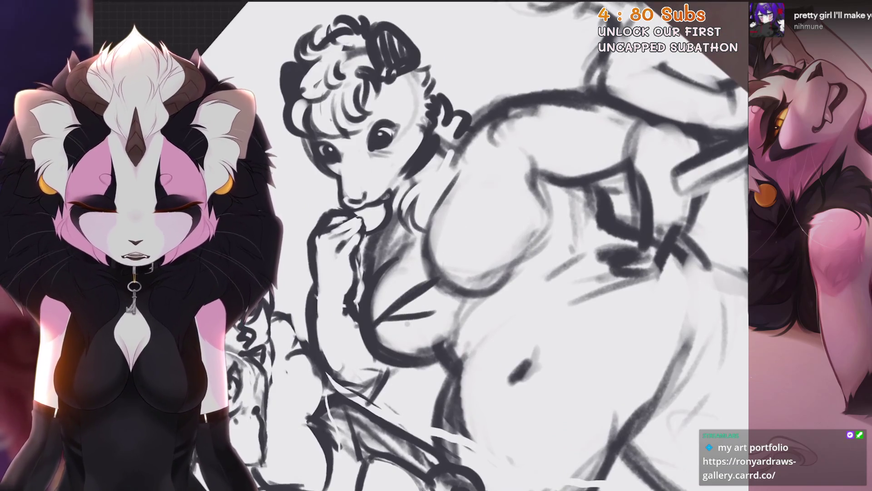
Step: Undo three recent brush strokes and darken a line on the possum's body
{"action": "key", "text": "ctrl+z"}
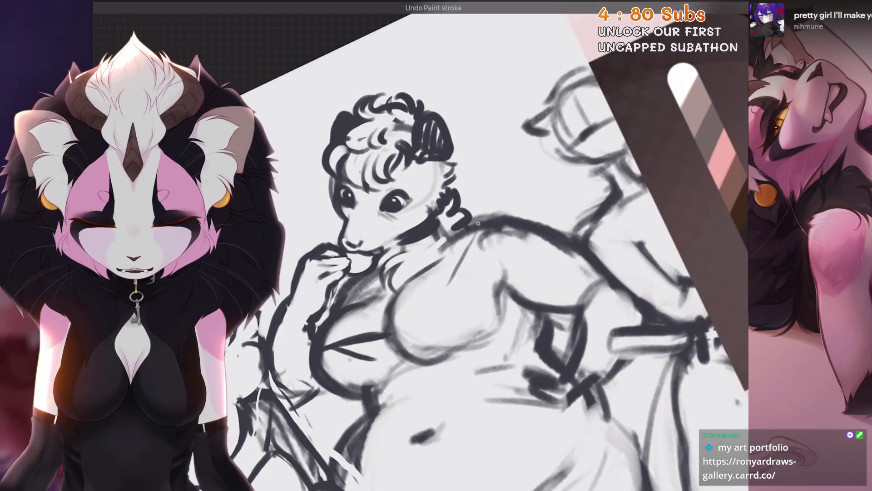
{"action": "key", "text": "ctrl+z"}
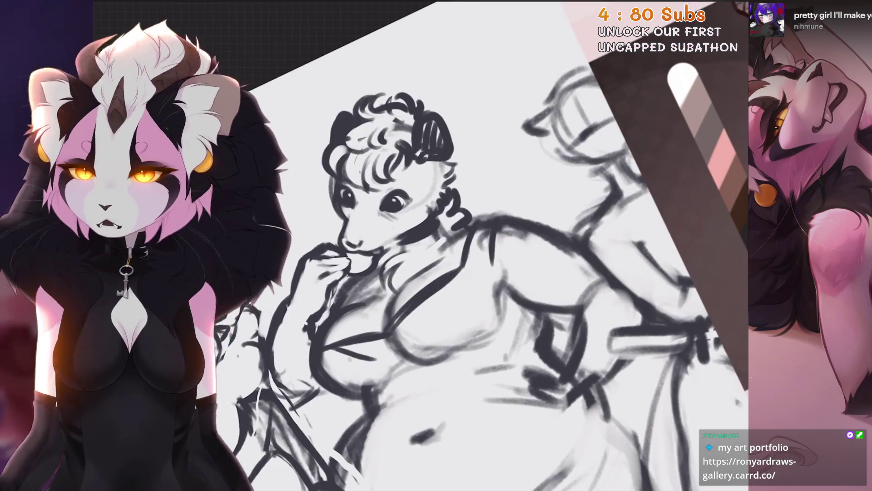
{"action": "key", "text": "ctrl+z"}
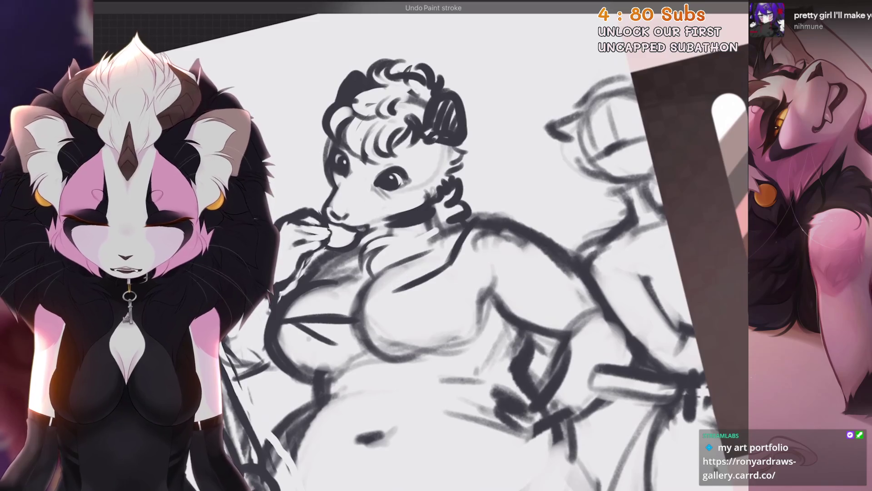
{"action": "scroll", "coordinate": [432, 250], "scroll_direction": "up", "scroll_amount": 3}
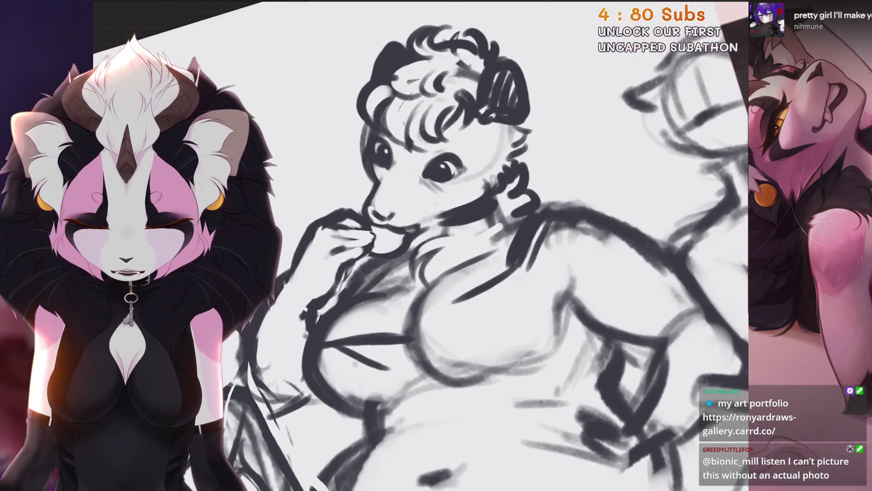
{"action": "scroll", "coordinate": [454, 250], "scroll_direction": "up", "scroll_amount": 2}
{"action": "scroll", "coordinate": [454, 250], "scroll_direction": "down", "scroll_amount": 2}
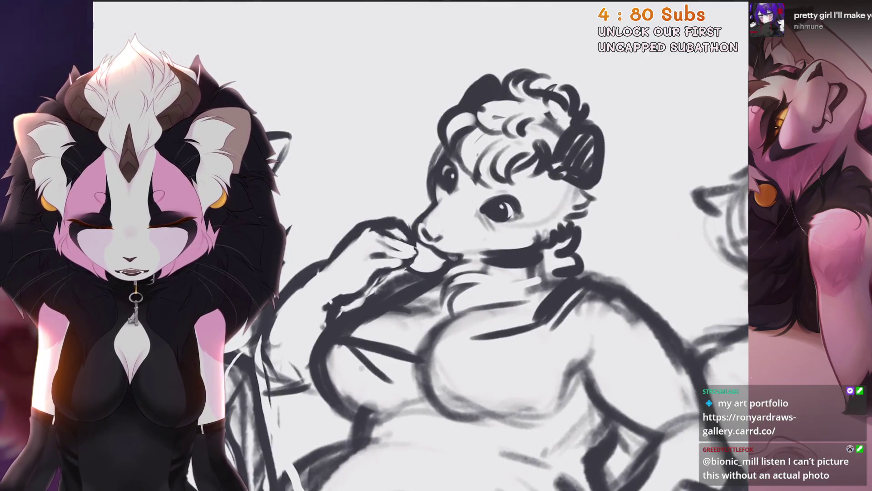
{"action": "scroll", "coordinate": [454, 249], "scroll_direction": "down", "scroll_amount": 1}
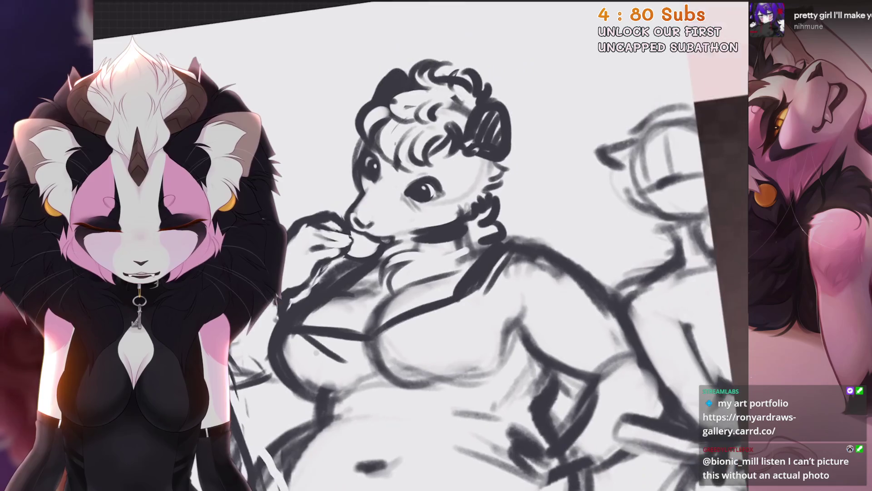
{"action": "mouse_move", "coordinate": [482, 305]}
{"action": "left_mouse_down"}
{"action": "mouse_move", "coordinate": [500, 337]}
{"action": "mouse_move", "coordinate": [491, 272]}
{"action": "mouse_move", "coordinate": [452, 226]}
{"action": "mouse_move", "coordinate": [436, 282]}
{"action": "mouse_move", "coordinate": [408, 273]}
{"action": "mouse_move", "coordinate": [393, 241]}
{"action": "mouse_move", "coordinate": [381, 255]}
{"action": "left_mouse_up"}
Step: Zoom in on the torso and draw a chest stroke and a curved body line
{"action": "scroll", "coordinate": [454, 250], "scroll_direction": "down", "scroll_amount": 1}
{"action": "scroll", "coordinate": [454, 250], "scroll_direction": "up", "scroll_amount": 3}
{"action": "mouse_move", "coordinate": [465, 289]}
{"action": "left_mouse_down"}
{"action": "mouse_move", "coordinate": [409, 236]}
{"action": "mouse_move", "coordinate": [522, 282]}
{"action": "left_mouse_up"}
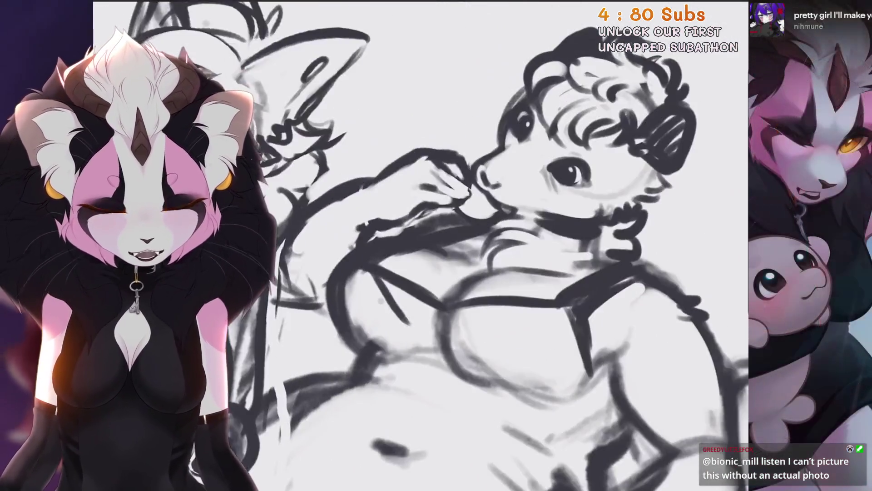
{"action": "mouse_move", "coordinate": [352, 355]}
{"action": "left_mouse_down"}
{"action": "mouse_move", "coordinate": [372, 291]}
{"action": "mouse_move", "coordinate": [413, 254]}
{"action": "left_mouse_up"}
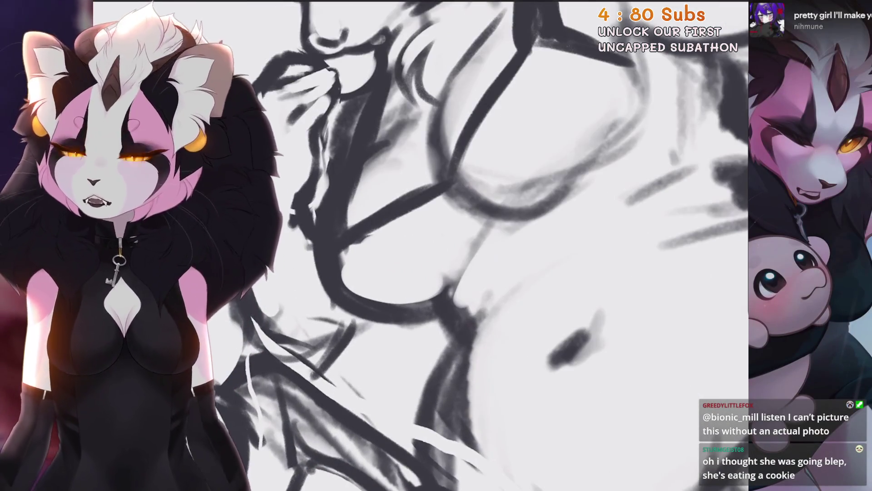
{"action": "left_click_drag", "start_coordinate": [497, 222], "coordinate": [459, 236]}
{"action": "scroll", "coordinate": [420, 245], "scroll_direction": "down", "scroll_amount": 3}
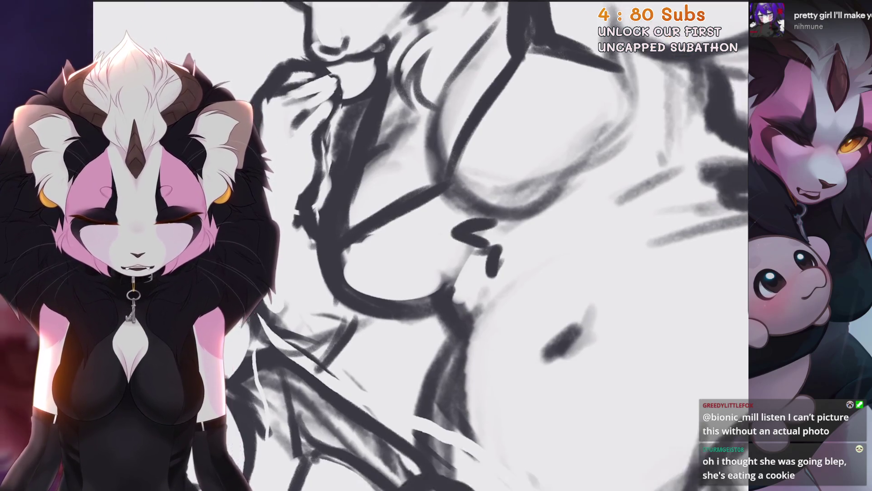
{"action": "scroll", "coordinate": [420, 245], "scroll_direction": "up", "scroll_amount": 3}
{"action": "left_click_drag", "start_coordinate": [432, 339], "coordinate": [354, 182]}
{"action": "mouse_move", "coordinate": [382, 219]}
{"action": "left_mouse_down"}
{"action": "mouse_move", "coordinate": [436, 318]}
{"action": "mouse_move", "coordinate": [518, 351]}
{"action": "mouse_move", "coordinate": [542, 333]}
{"action": "left_mouse_up"}
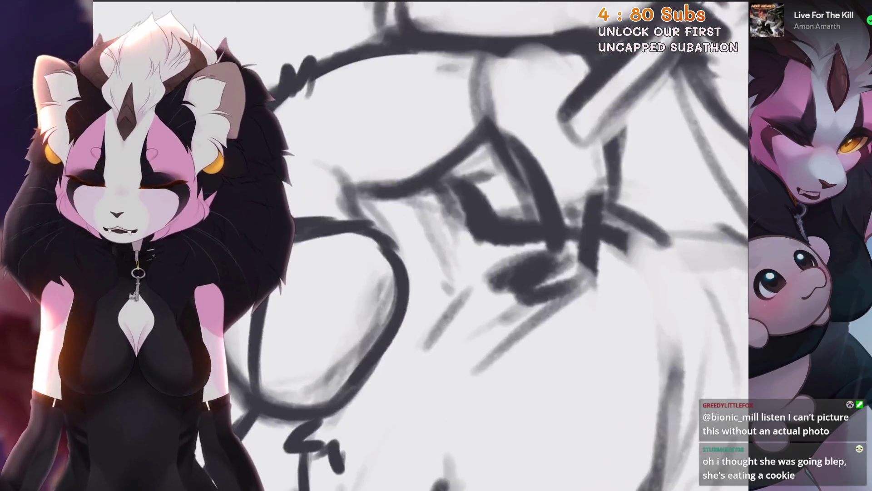
Step: Undo the curve, lightly erase body lines, and redraw a short stroke on the torso
{"action": "key", "text": "ctrl+z"}
{"action": "left_click_drag", "start_coordinate": [409, 227], "coordinate": [510, 285]}
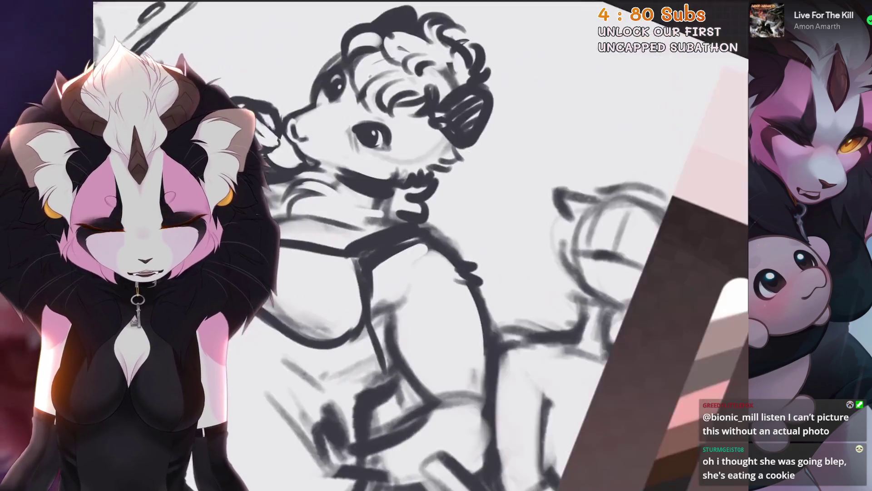
{"action": "left_click_drag", "start_coordinate": [409, 304], "coordinate": [408, 391]}
{"action": "left_click_drag", "start_coordinate": [408, 273], "coordinate": [414, 156]}
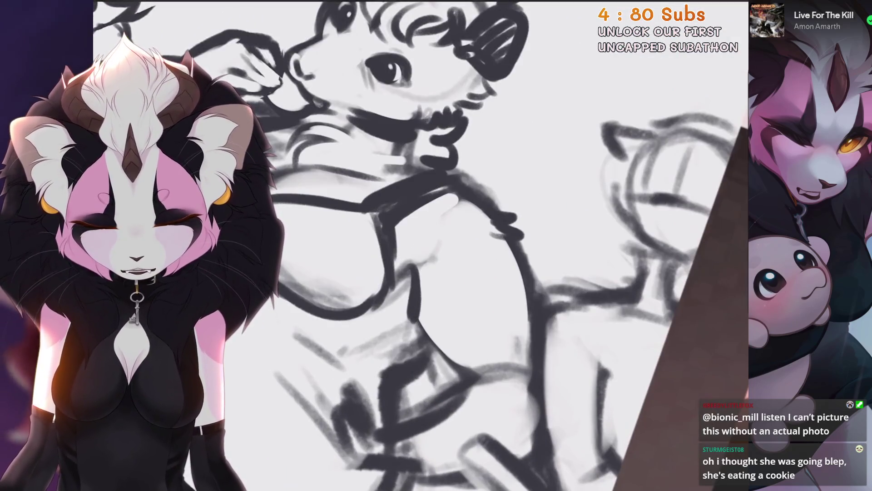
{"action": "left_click_drag", "start_coordinate": [413, 322], "coordinate": [458, 382]}
{"action": "scroll", "coordinate": [420, 245], "scroll_direction": "down", "scroll_amount": 3}
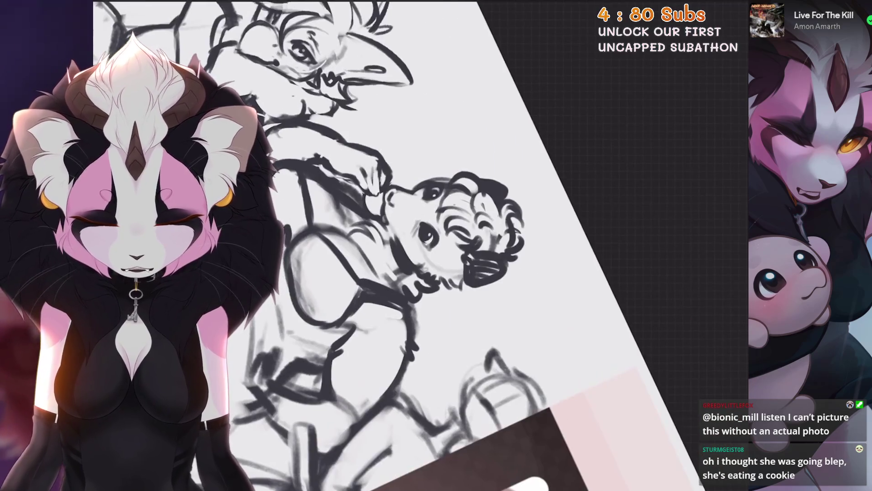
{"action": "scroll", "coordinate": [420, 246], "scroll_direction": "up", "scroll_amount": 3}
{"action": "scroll", "coordinate": [421, 245], "scroll_direction": "up", "scroll_amount": 2}
{"action": "key", "text": "ctrl+z"}
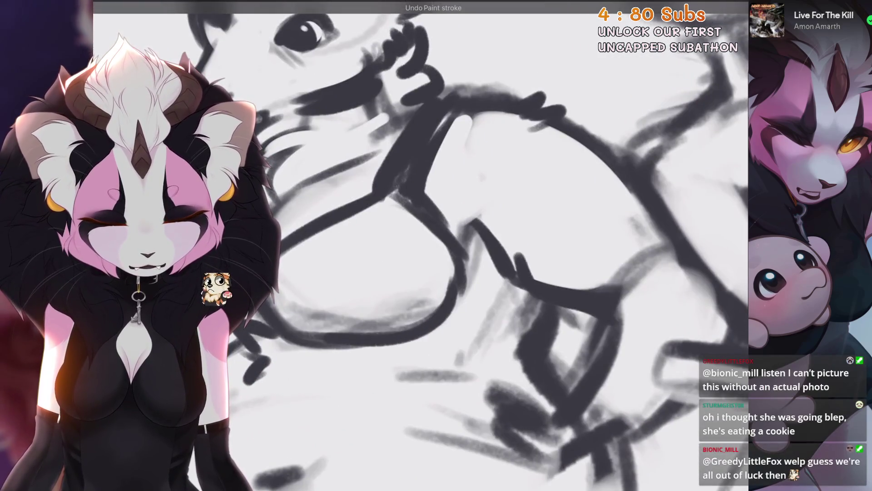
{"action": "left_click_drag", "start_coordinate": [468, 224], "coordinate": [506, 211]}
Step: Try several strokes across the body, keep the final one, and restore the accidentally erased line
{"action": "scroll", "coordinate": [420, 245], "scroll_direction": "down", "scroll_amount": 3}
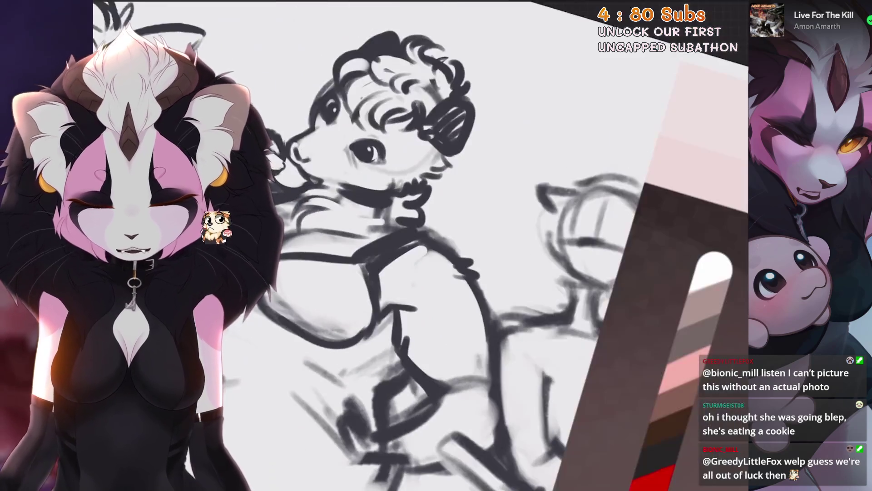
{"action": "scroll", "coordinate": [420, 245], "scroll_direction": "up", "scroll_amount": 3}
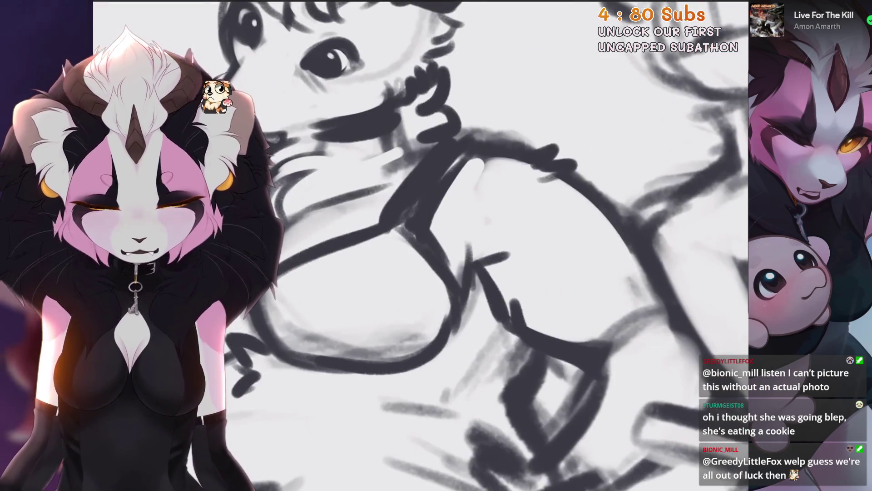
{"action": "scroll", "coordinate": [420, 245], "scroll_direction": "down", "scroll_amount": 3}
{"action": "scroll", "coordinate": [420, 245], "scroll_direction": "up", "scroll_amount": 5}
{"action": "left_click_drag", "start_coordinate": [450, 160], "coordinate": [526, 131]}
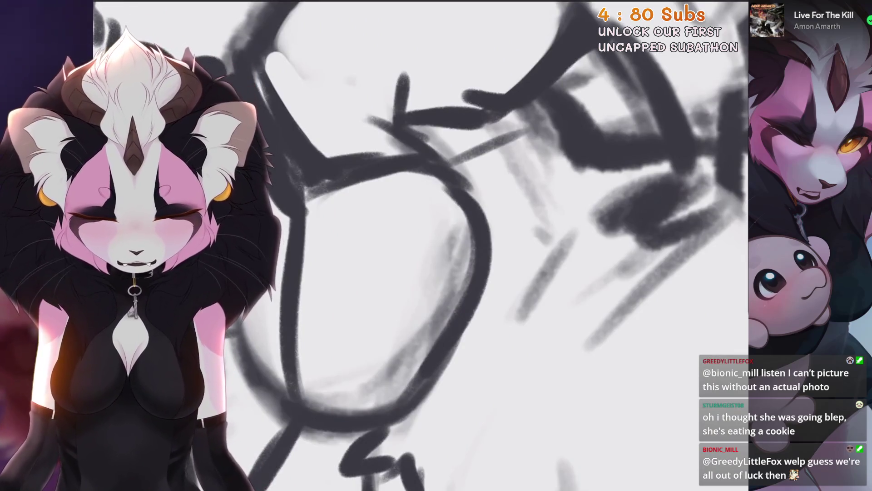
{"action": "key", "text": "ctrl+z"}
{"action": "scroll", "coordinate": [420, 245], "scroll_direction": "down", "scroll_amount": 1}
{"action": "left_click_drag", "start_coordinate": [477, 252], "coordinate": [551, 186]}
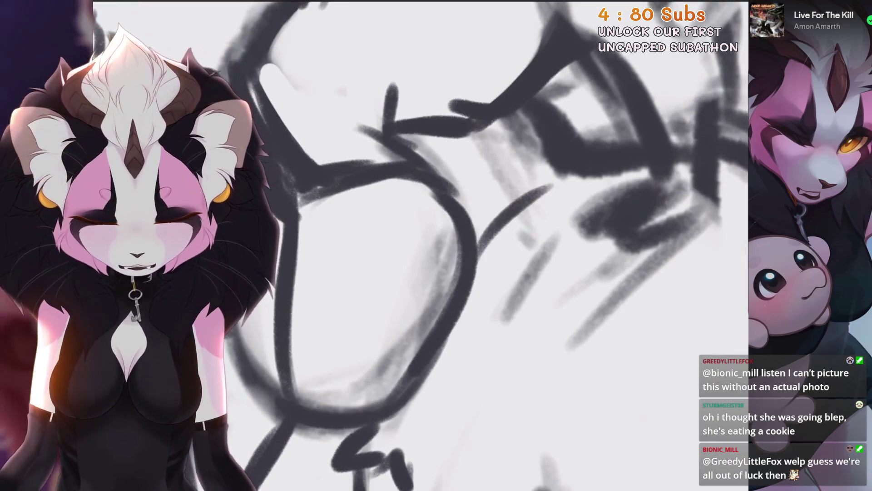
{"action": "key", "text": "ctrl+z"}
{"action": "left_click_drag", "start_coordinate": [436, 164], "coordinate": [527, 133]}
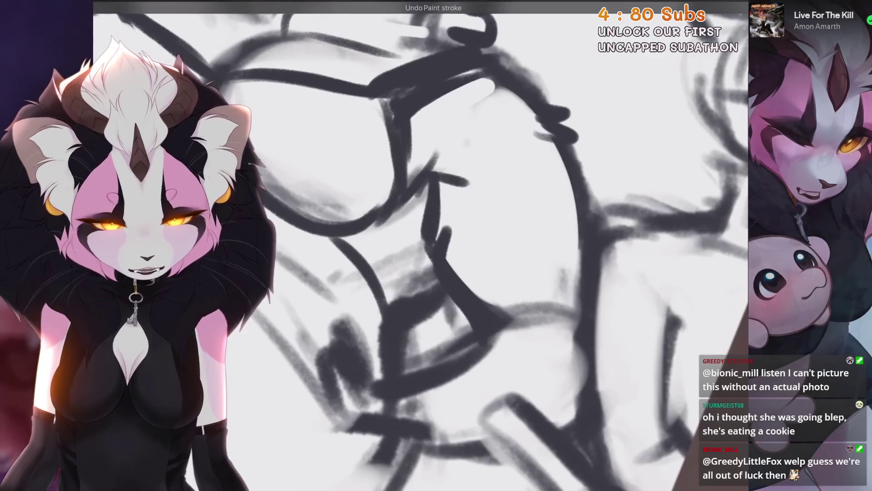
{"action": "scroll", "coordinate": [421, 245], "scroll_direction": "down", "scroll_amount": 1}
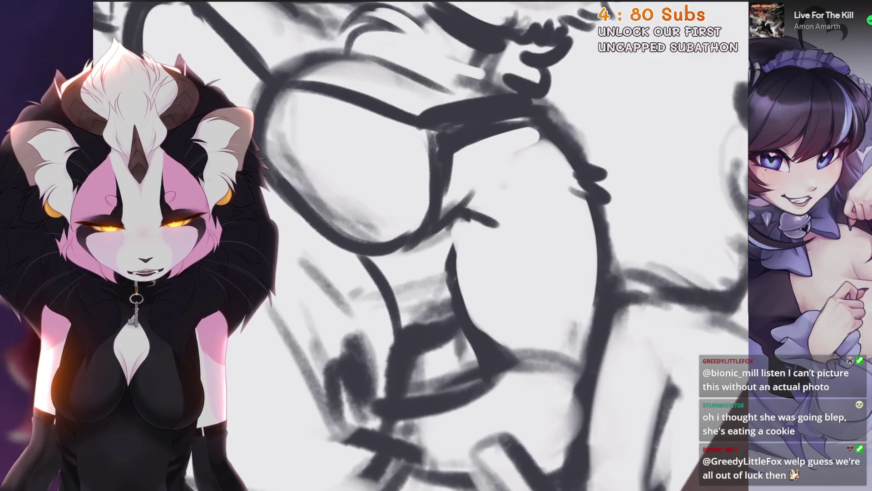
{"action": "scroll", "coordinate": [454, 251], "scroll_direction": "up", "scroll_amount": 1}
{"action": "key", "text": "ctrl+z"}
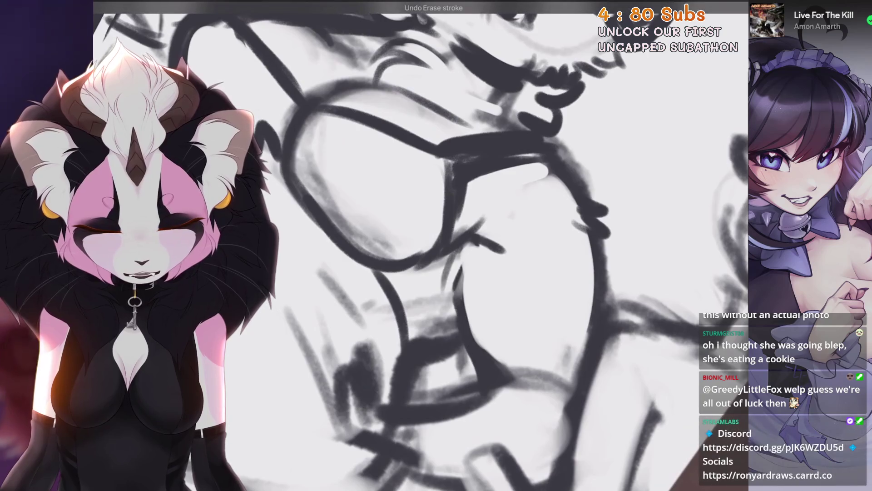
Step: Add a short stroke to the sketch and undo it again
{"action": "scroll", "coordinate": [421, 245], "scroll_direction": "down", "scroll_amount": 3}
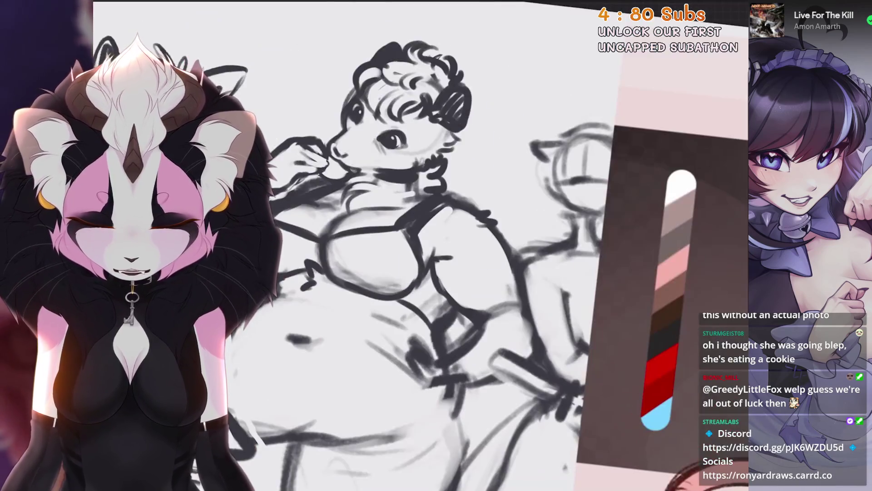
{"action": "scroll", "coordinate": [421, 245], "scroll_direction": "up", "scroll_amount": 3}
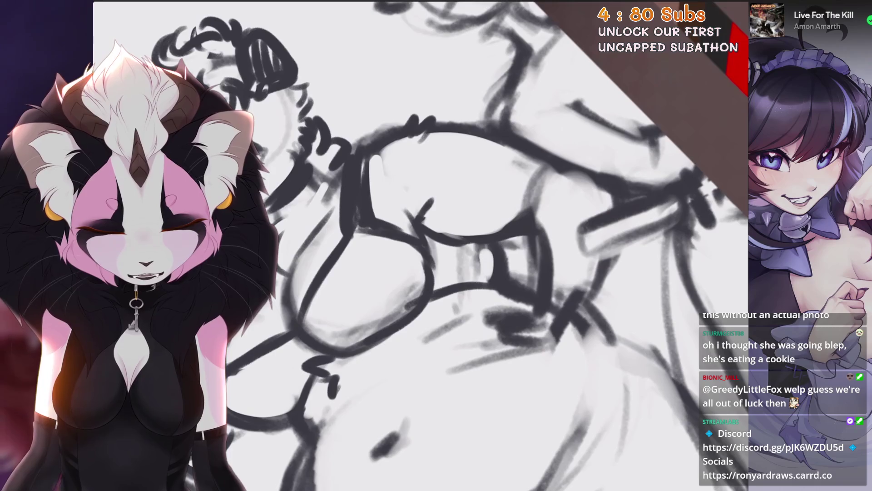
{"action": "scroll", "coordinate": [421, 245], "scroll_direction": "down", "scroll_amount": 3}
{"action": "scroll", "coordinate": [397, 348], "scroll_direction": "down", "scroll_amount": 2}
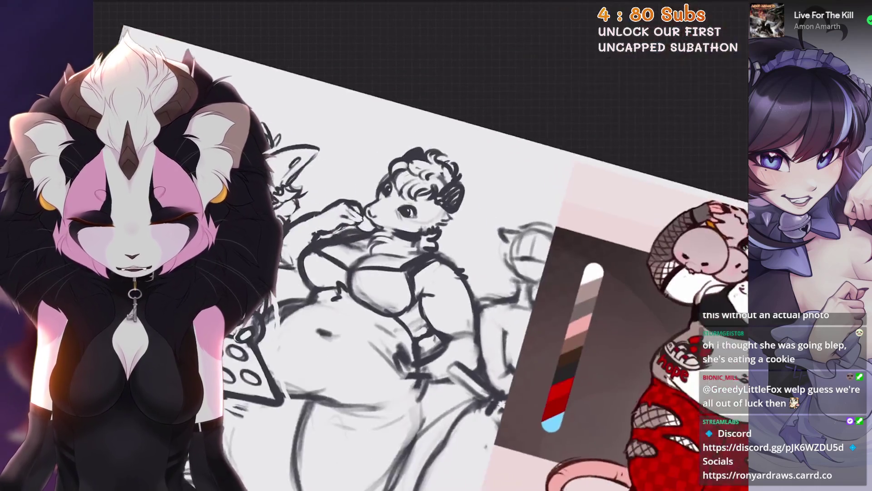
{"action": "scroll", "coordinate": [397, 348], "scroll_direction": "up", "scroll_amount": 6}
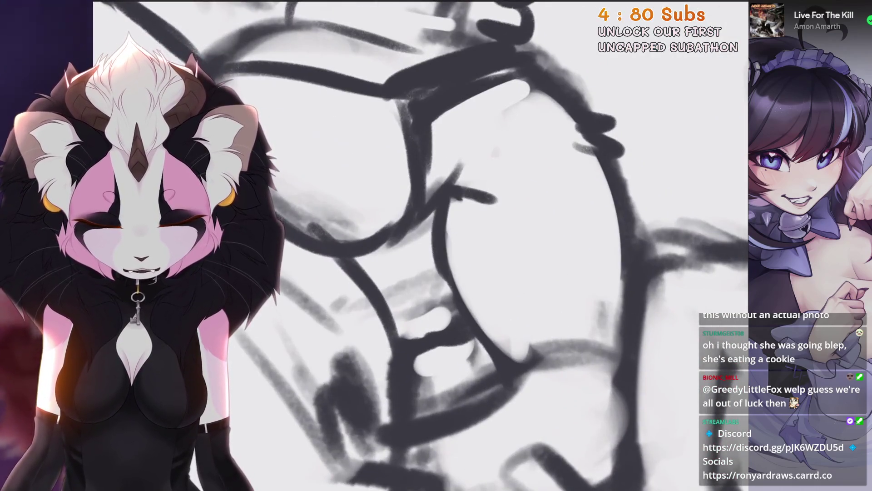
{"action": "scroll", "coordinate": [421, 245], "scroll_direction": "down", "scroll_amount": 3}
{"action": "scroll", "coordinate": [421, 245], "scroll_direction": "up", "scroll_amount": 3}
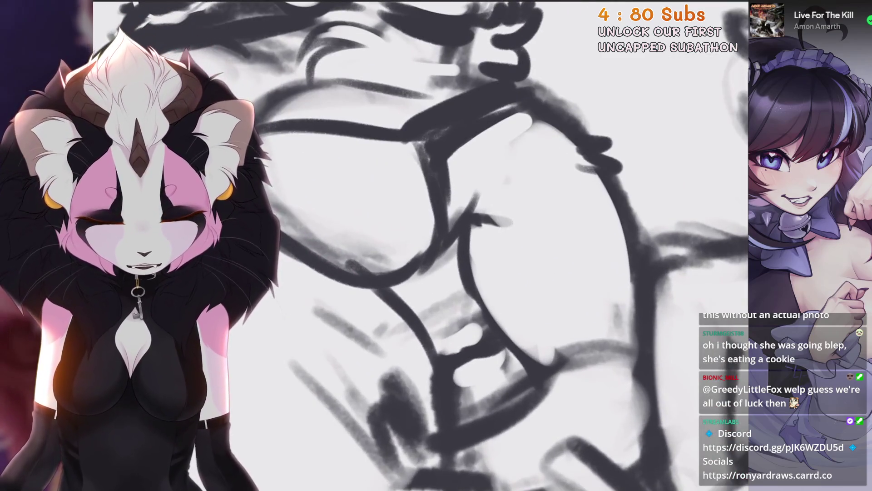
{"action": "scroll", "coordinate": [421, 245], "scroll_direction": "down", "scroll_amount": 1}
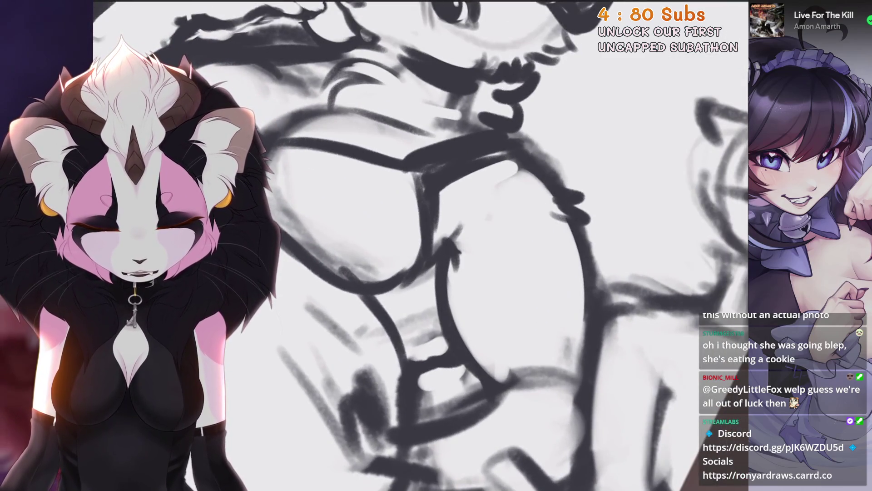
{"action": "scroll", "coordinate": [422, 245], "scroll_direction": "down", "scroll_amount": 1}
{"action": "scroll", "coordinate": [479, 292], "scroll_direction": "down", "scroll_amount": 1}
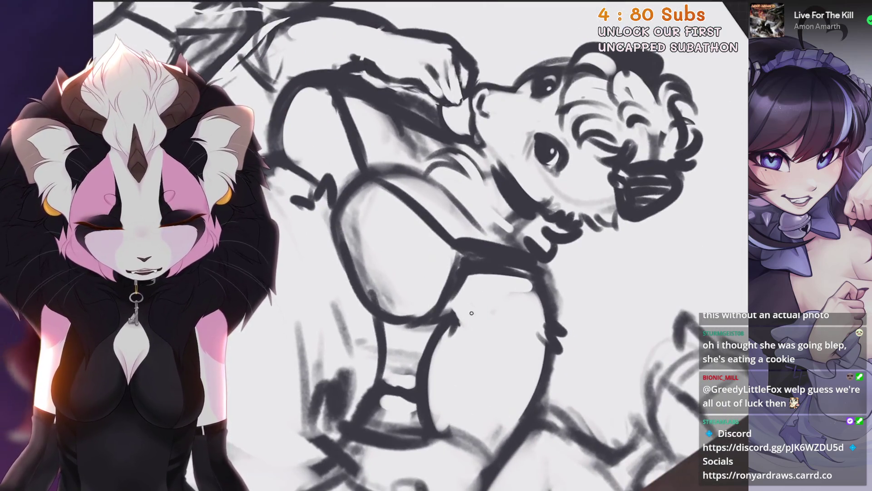
{"action": "left_click_drag", "start_coordinate": [472, 313], "coordinate": [477, 320]}
{"action": "key", "text": "ctrl+z"}
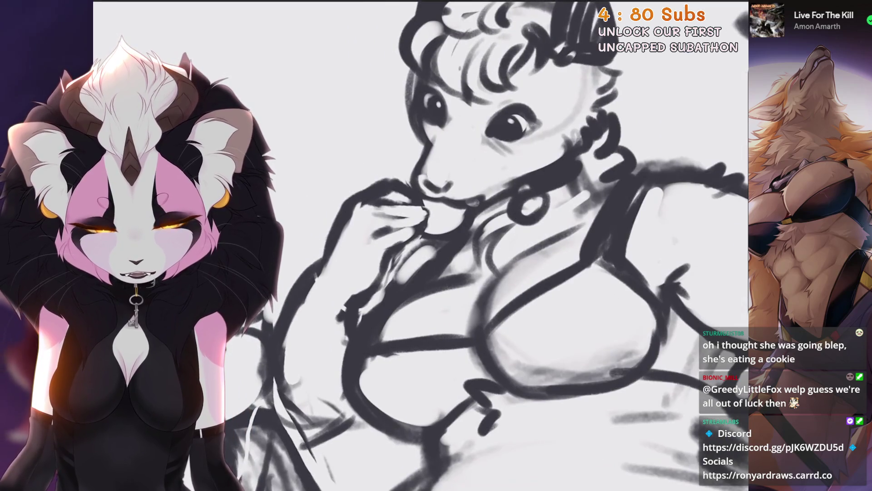
Step: Undo the stray stroke near the cookie hand and sketch light lines on the possum's body
{"action": "key", "text": "ctrl+z"}
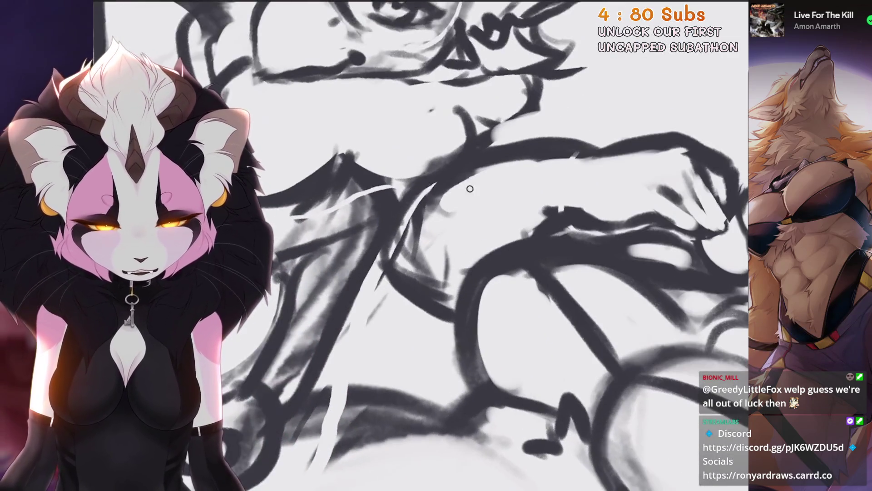
{"action": "left_click_drag", "start_coordinate": [468, 189], "coordinate": [420, 258]}
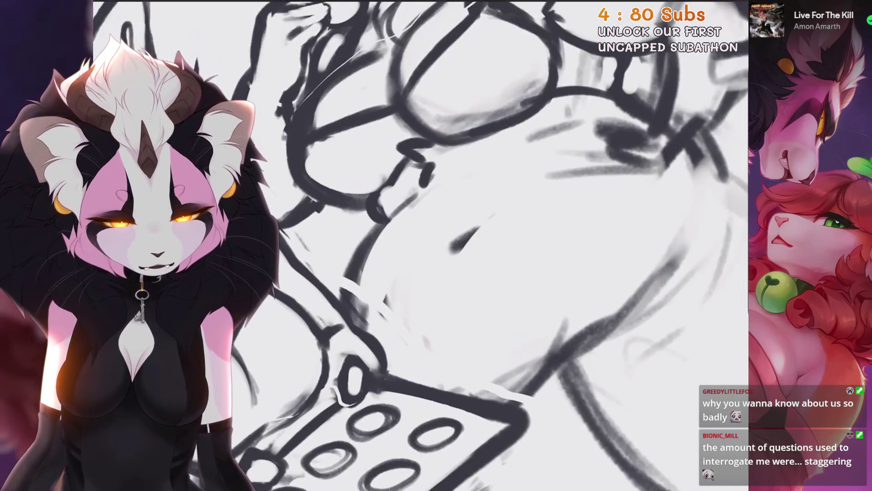
Step: Draw a dark diagonal line on the belly, then undo it and one more recent stroke
{"action": "left_click_drag", "start_coordinate": [504, 207], "coordinate": [448, 254]}
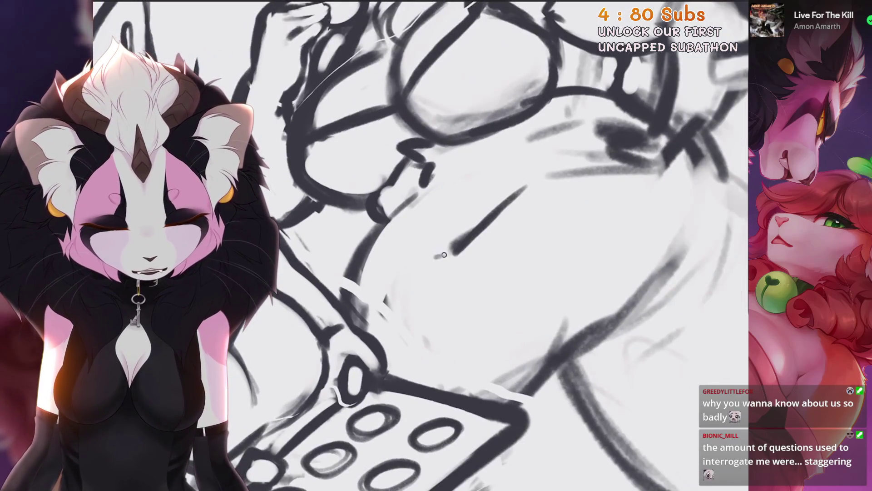
{"action": "key", "text": "ctrl+z"}
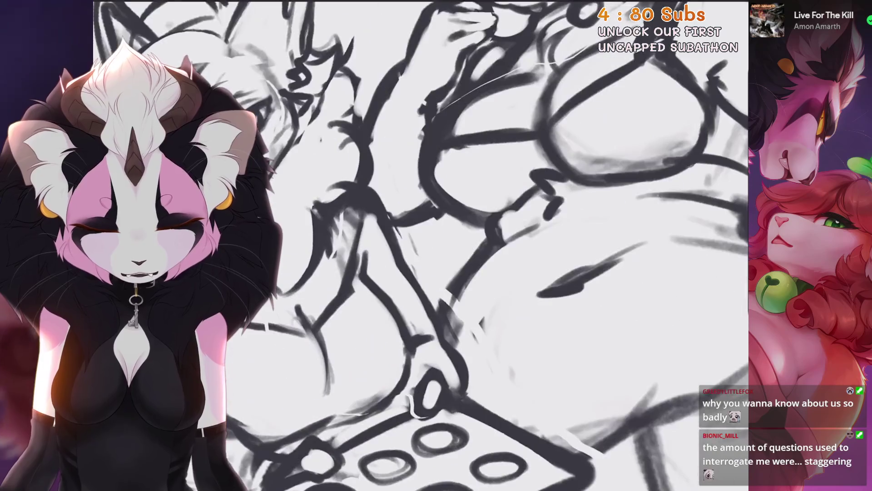
{"action": "key", "text": "ctrl+z"}
{"action": "key", "text": "ctrl+z"}
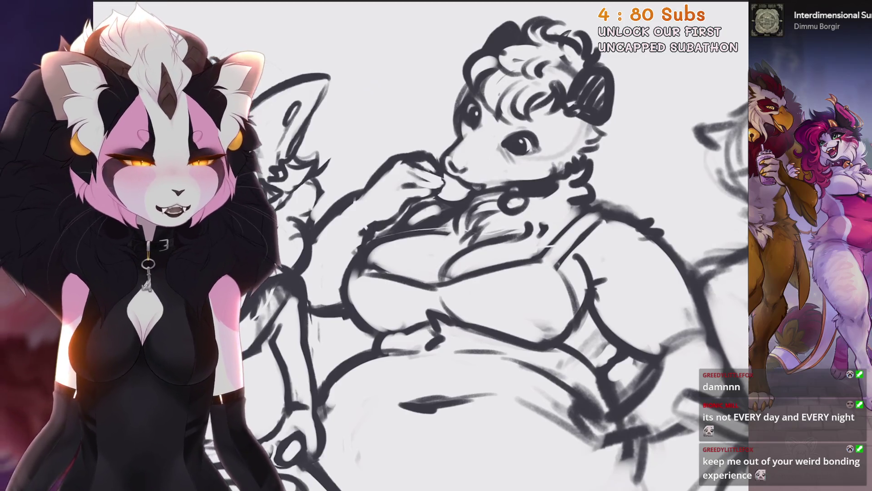
Step: Darken the upper-left edge of the possum's rounded shape
{"action": "scroll", "coordinate": [477, 246], "scroll_direction": "up", "scroll_amount": 5}
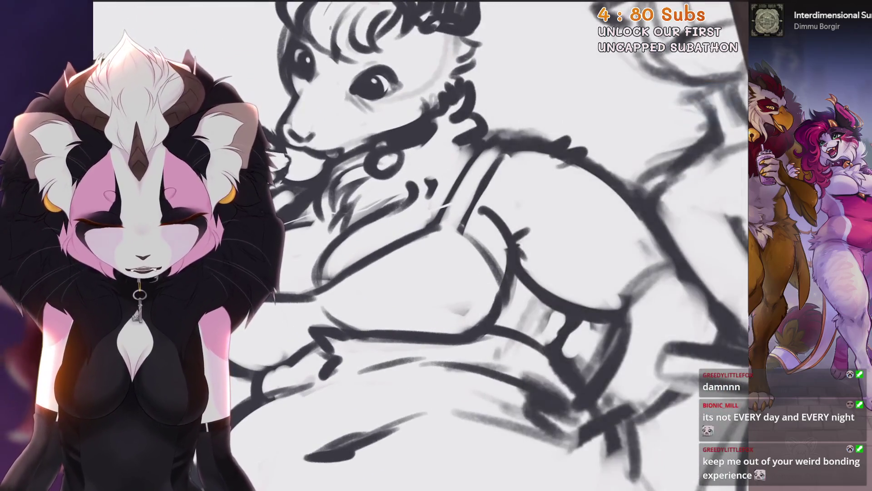
{"action": "scroll", "coordinate": [423, 314], "scroll_direction": "up", "scroll_amount": 3}
{"action": "scroll", "coordinate": [477, 246], "scroll_direction": "down", "scroll_amount": 1}
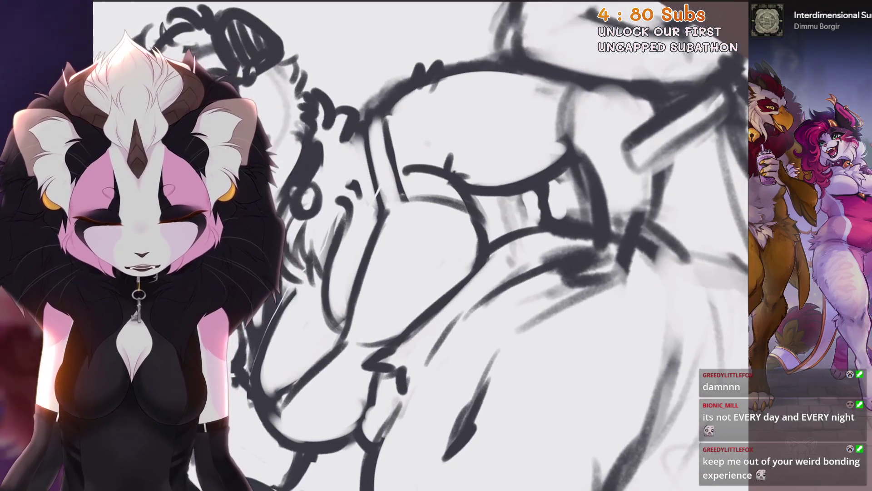
{"action": "scroll", "coordinate": [471, 223], "scroll_direction": "up", "scroll_amount": 5}
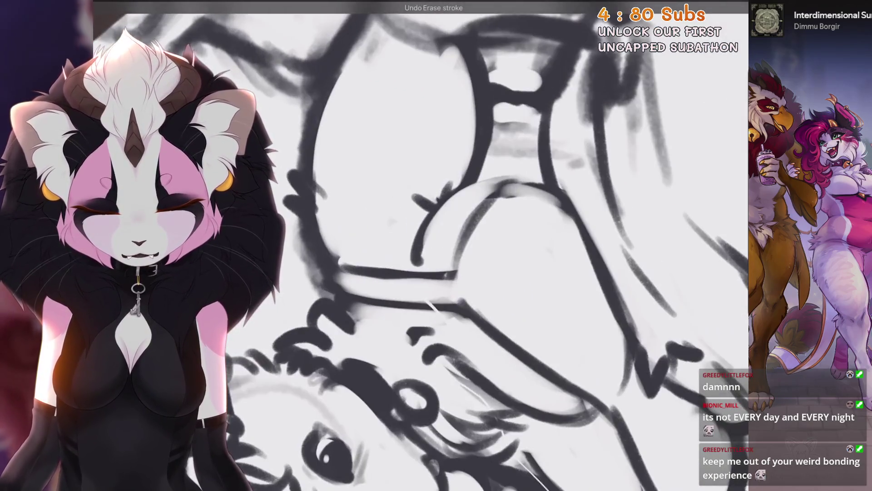
{"action": "scroll", "coordinate": [473, 246], "scroll_direction": "up", "scroll_amount": 1}
{"action": "scroll", "coordinate": [510, 191], "scroll_direction": "down", "scroll_amount": 2}
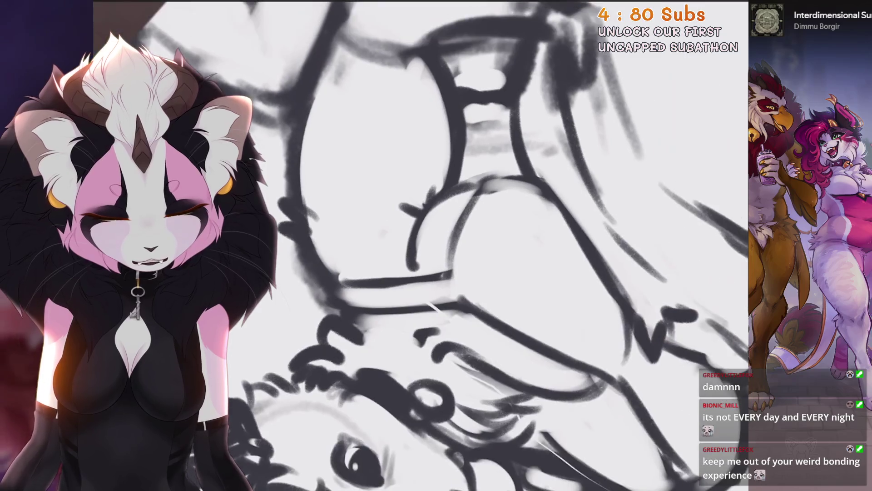
{"action": "scroll", "coordinate": [511, 192], "scroll_direction": "up", "scroll_amount": 2}
{"action": "scroll", "coordinate": [486, 236], "scroll_direction": "up", "scroll_amount": 1}
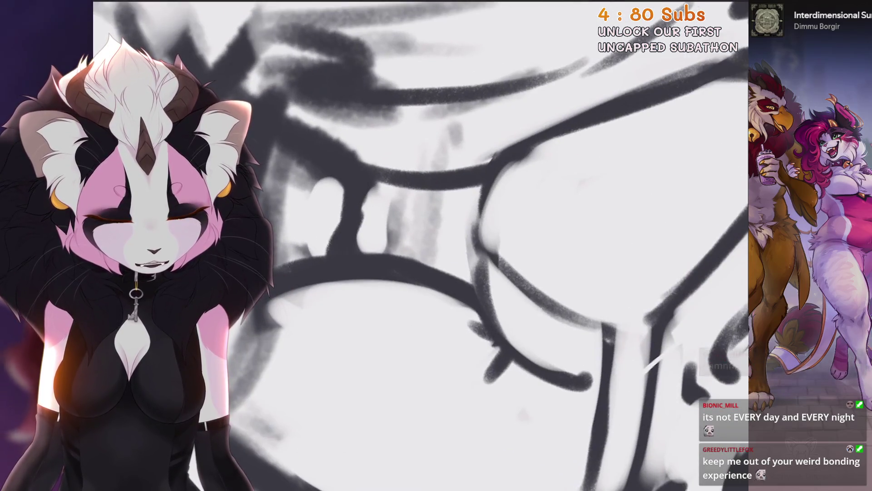
{"action": "left_click_drag", "start_coordinate": [563, 136], "coordinate": [485, 237]}
Step: Redraw the diagonal chest line and add a second near-parallel chest stroke
{"action": "scroll", "coordinate": [559, 107], "scroll_direction": "down", "scroll_amount": 2}
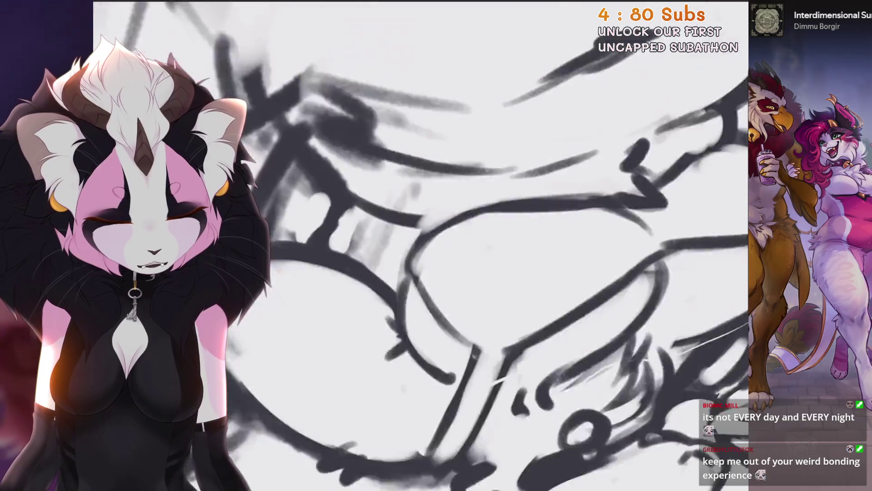
{"action": "scroll", "coordinate": [454, 246], "scroll_direction": "up", "scroll_amount": 2}
{"action": "scroll", "coordinate": [454, 245], "scroll_direction": "down", "scroll_amount": 3}
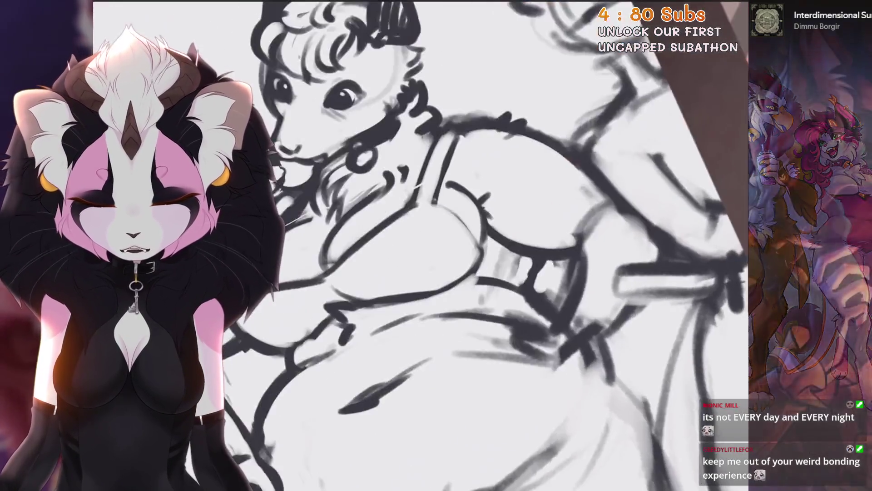
{"action": "scroll", "coordinate": [395, 409], "scroll_direction": "up", "scroll_amount": 2}
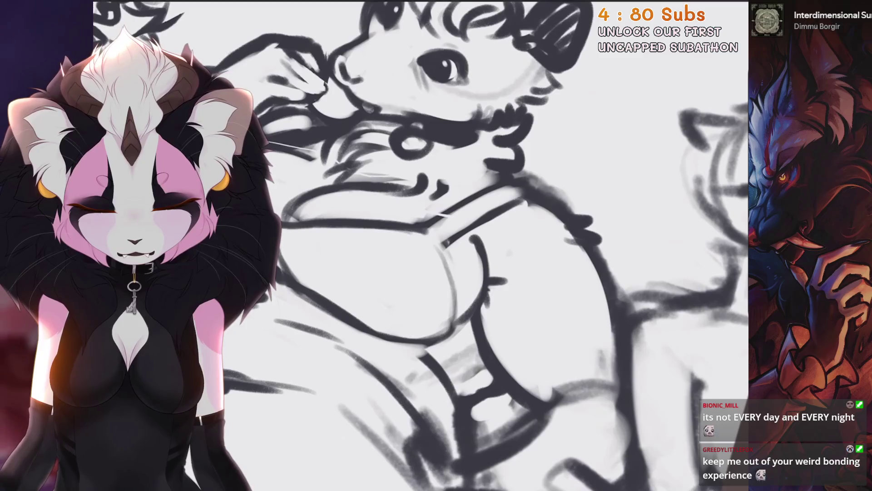
{"action": "left_click_drag", "start_coordinate": [604, 195], "coordinate": [523, 206]}
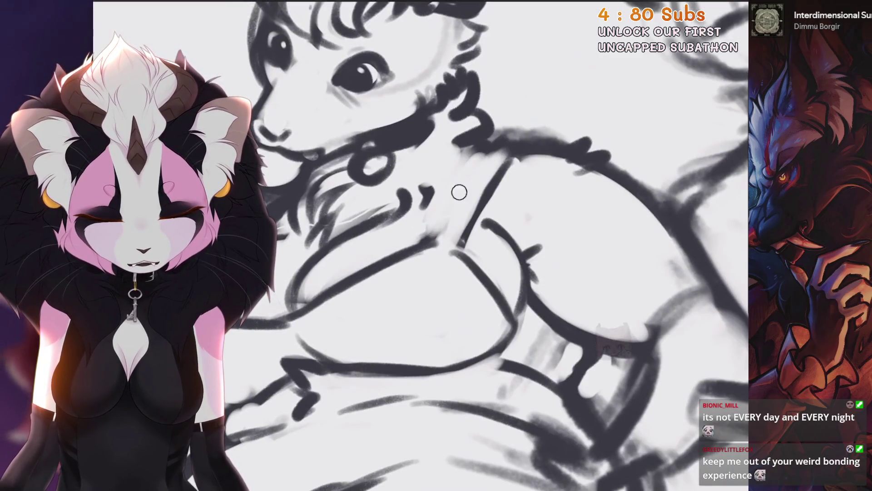
{"action": "key", "text": "ctrl+z"}
{"action": "left_click_drag", "start_coordinate": [513, 156], "coordinate": [455, 247]}
{"action": "key", "text": "ctrl+z"}
{"action": "left_click_drag", "start_coordinate": [509, 150], "coordinate": [436, 245]}
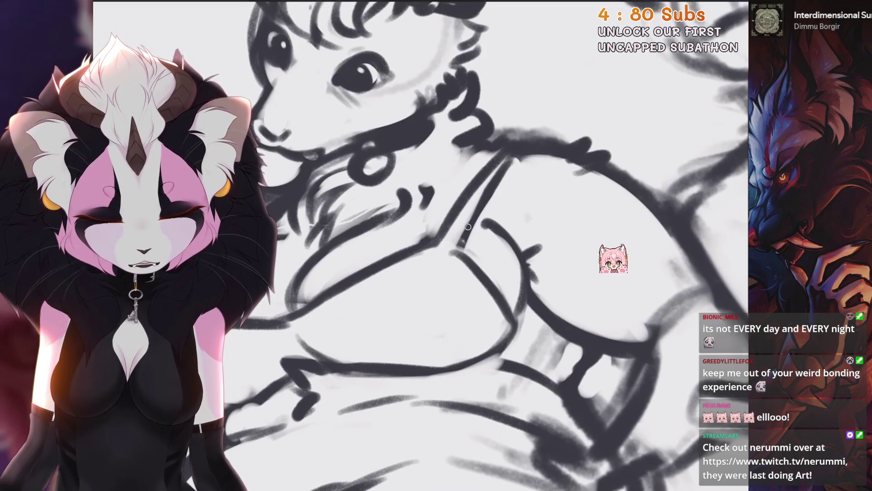
{"action": "left_click_drag", "start_coordinate": [479, 201], "coordinate": [459, 243]}
{"action": "left_click_drag", "start_coordinate": [614, 227], "coordinate": [613, 192]}
{"action": "left_click_drag", "start_coordinate": [499, 227], "coordinate": [491, 218]}
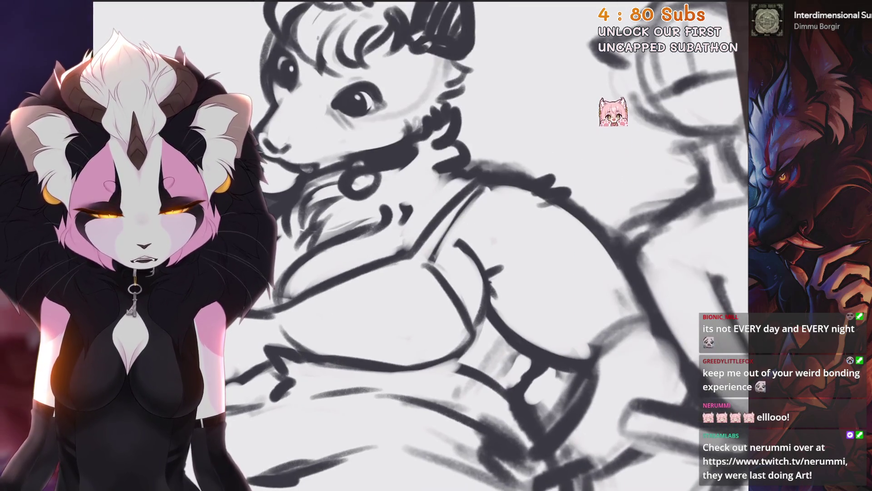
{"action": "left_click_drag", "start_coordinate": [430, 260], "coordinate": [518, 268]}
{"action": "left_click_drag", "start_coordinate": [436, 245], "coordinate": [468, 262]}
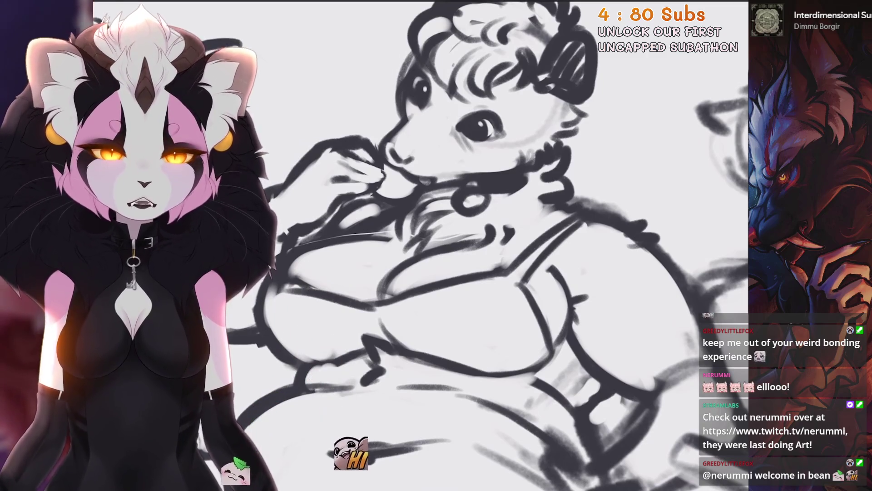
Step: Try a thin diagonal line across the chest, then undo it and another stroke
{"action": "scroll", "coordinate": [409, 245], "scroll_direction": "up", "scroll_amount": 3}
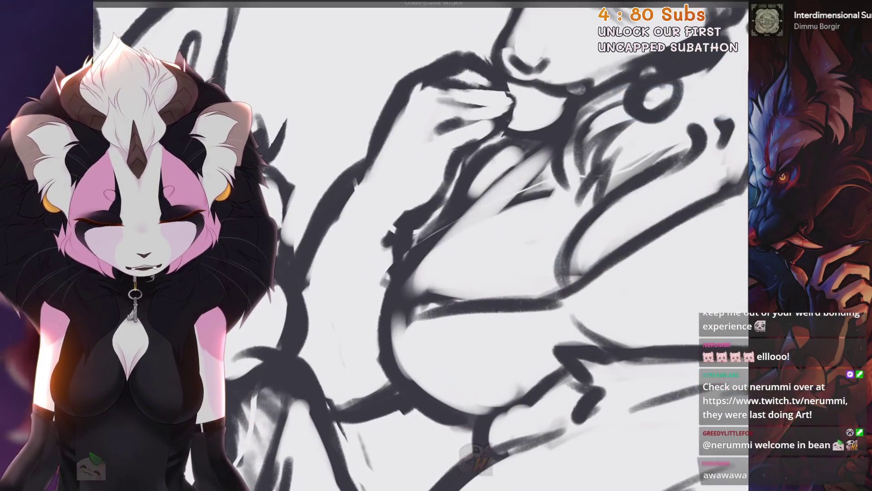
{"action": "left_click_drag", "start_coordinate": [434, 248], "coordinate": [561, 137]}
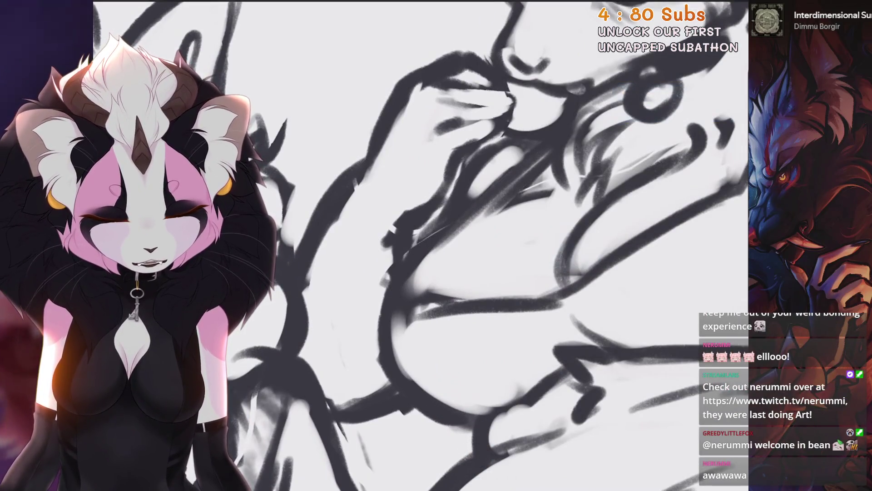
{"action": "key", "text": "ctrl+z"}
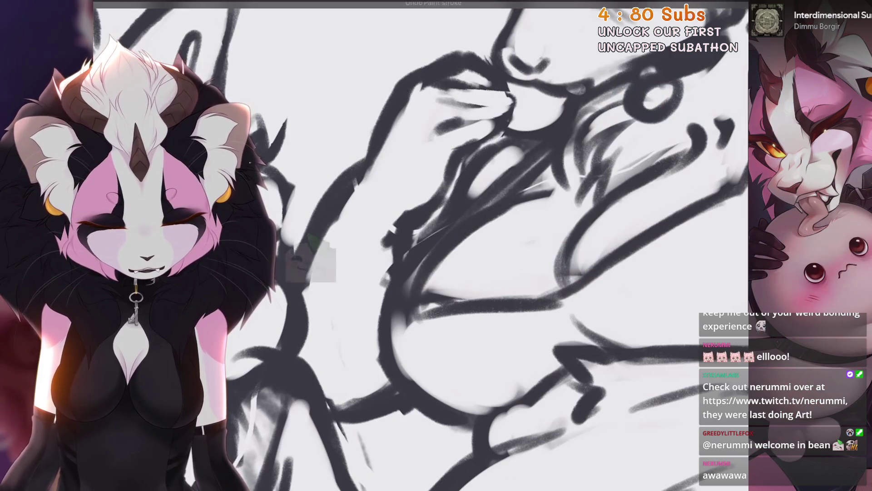
{"action": "scroll", "coordinate": [421, 245], "scroll_direction": "left", "scroll_amount": 3}
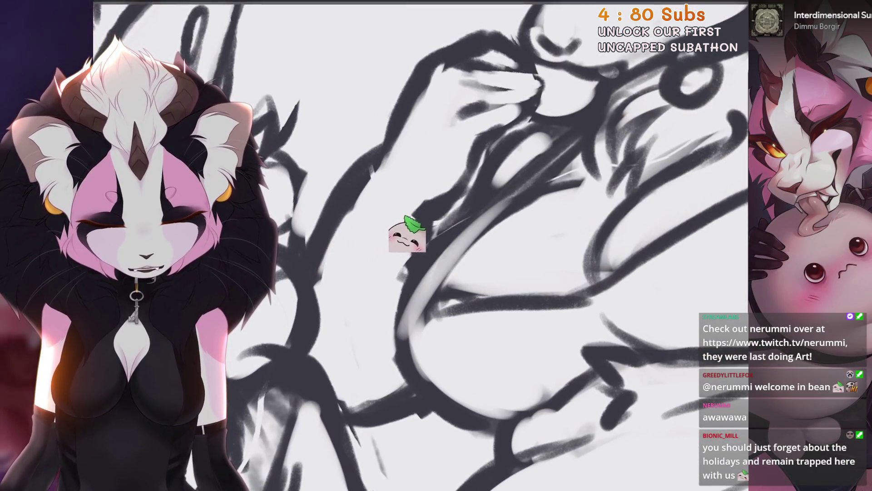
{"action": "scroll", "coordinate": [407, 234], "scroll_direction": "down", "scroll_amount": 2}
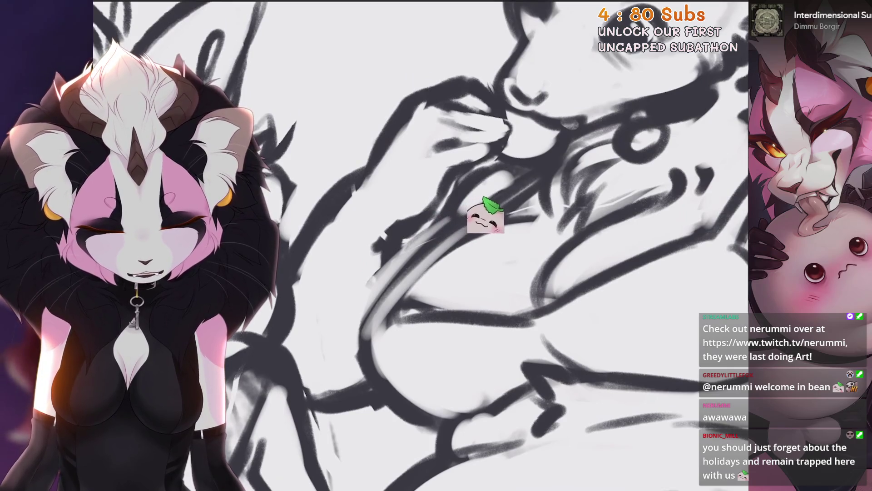
{"action": "scroll", "coordinate": [421, 246], "scroll_direction": "down", "scroll_amount": 3}
{"action": "scroll", "coordinate": [421, 246], "scroll_direction": "up", "scroll_amount": 3}
{"action": "key", "text": "ctrl+z"}
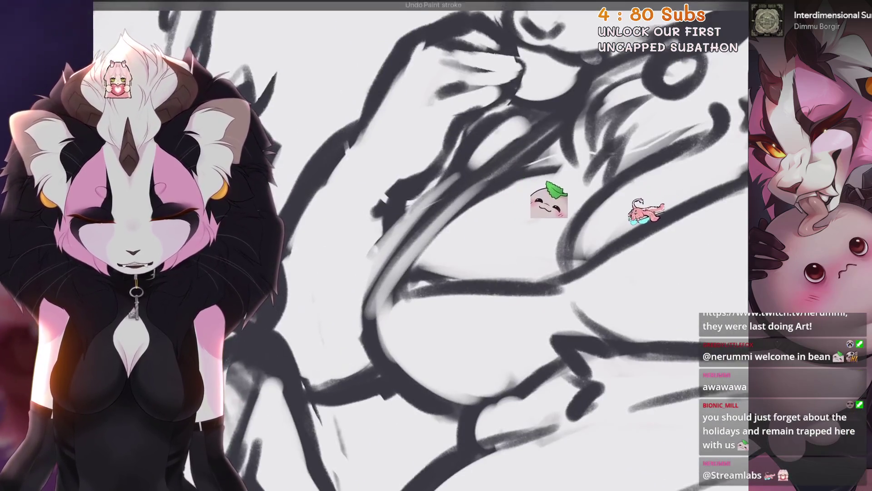
{"action": "scroll", "coordinate": [448, 228], "scroll_direction": "up", "scroll_amount": 2}
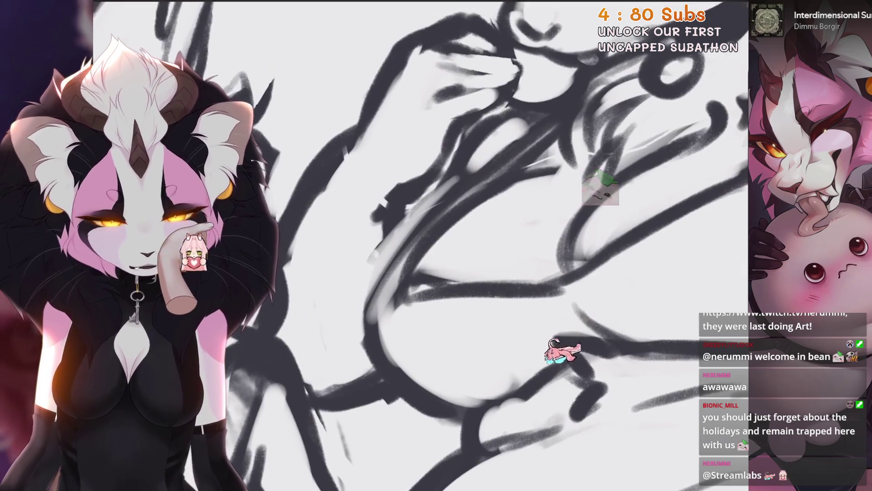
{"action": "scroll", "coordinate": [448, 228], "scroll_direction": "down", "scroll_amount": 2}
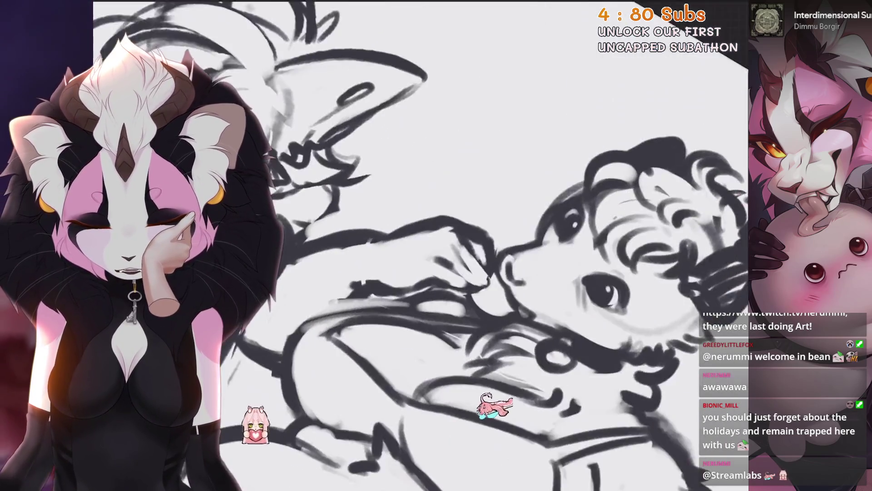
{"action": "scroll", "coordinate": [326, 328], "scroll_direction": "up", "scroll_amount": 2}
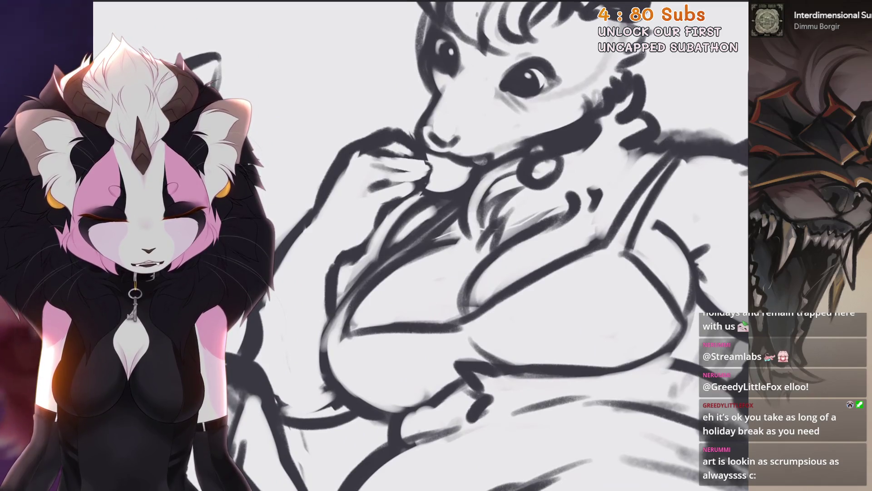
Step: Rework the neck line with short dark strokes, discarding the white cover-up and failed marks
{"action": "key", "text": "ctrl+z"}
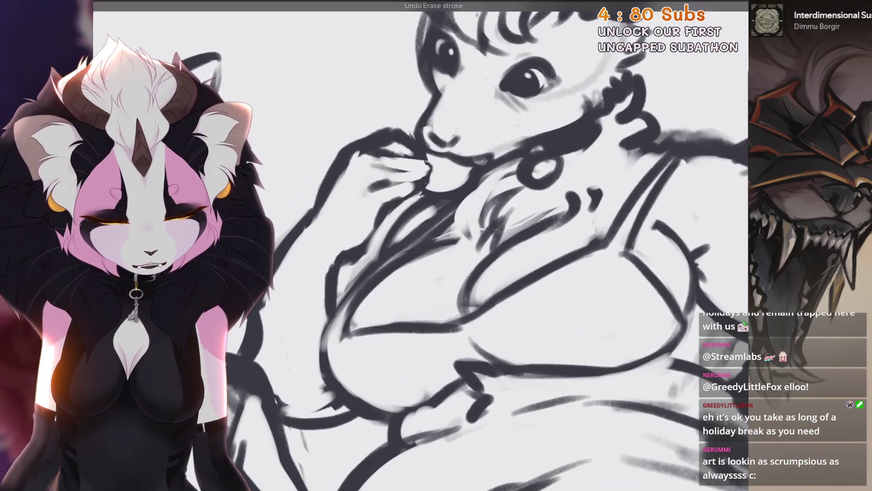
{"action": "left_click_drag", "start_coordinate": [453, 210], "coordinate": [472, 245]}
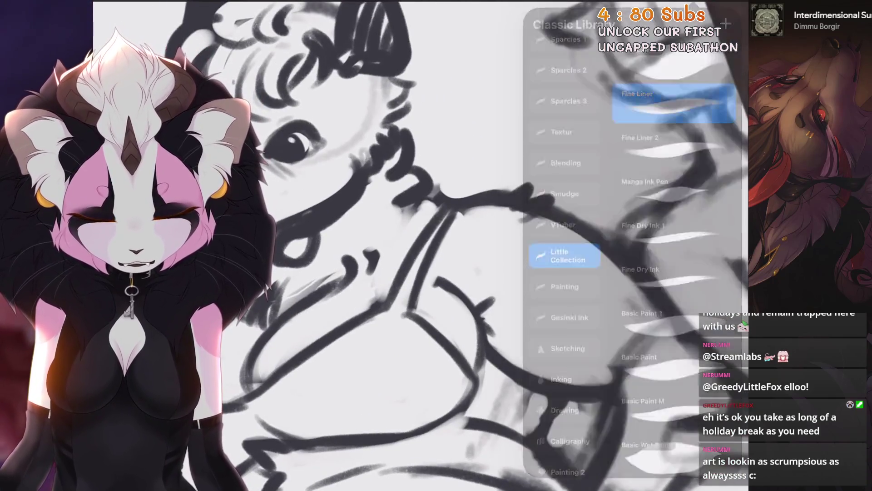
{"action": "left_click_drag", "start_coordinate": [439, 218], "coordinate": [403, 274]}
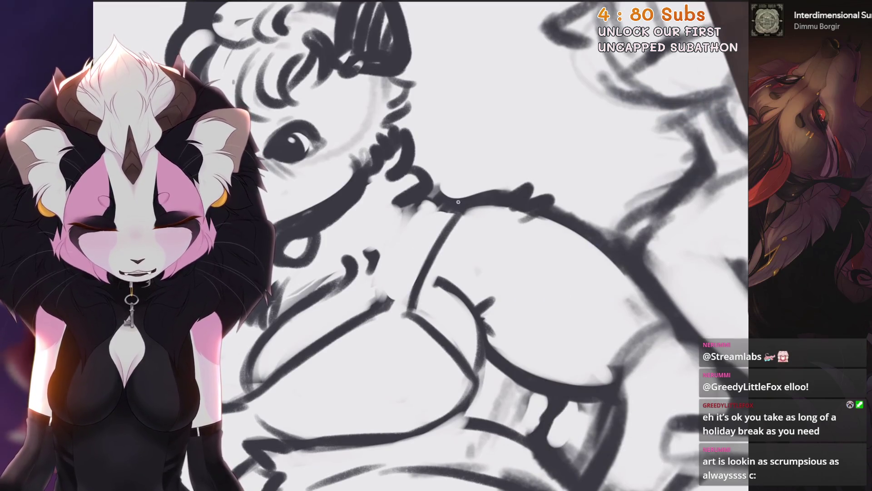
{"action": "key", "text": "ctrl+z"}
{"action": "key", "text": "ctrl+z"}
{"action": "left_click_drag", "start_coordinate": [450, 213], "coordinate": [395, 299]}
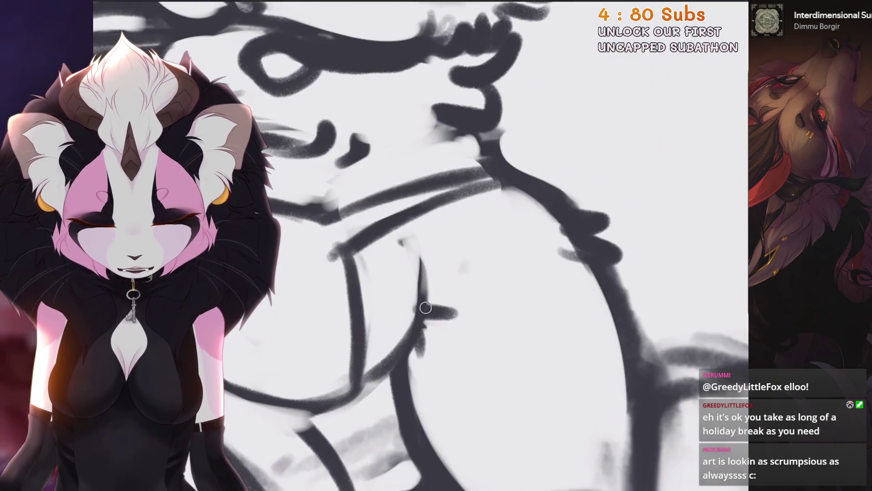
{"action": "key", "text": "ctrl+z"}
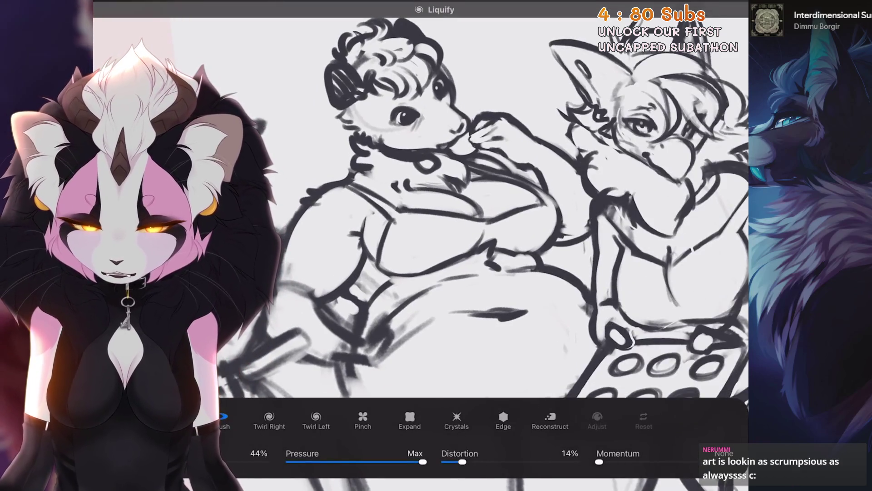
{"action": "left_click_drag", "start_coordinate": [390, 281], "coordinate": [422, 268]}
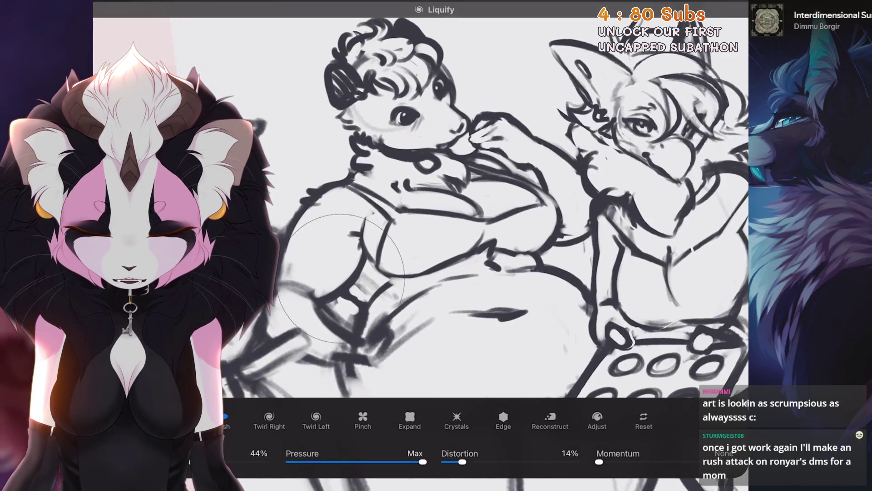
Step: Push the possum's belly outline down-left and nudge the left figure's arm and chest outlines
{"action": "left_click_drag", "start_coordinate": [341, 278], "coordinate": [332, 291]}
{"action": "scroll", "coordinate": [468, 209], "scroll_direction": "down", "scroll_amount": 2}
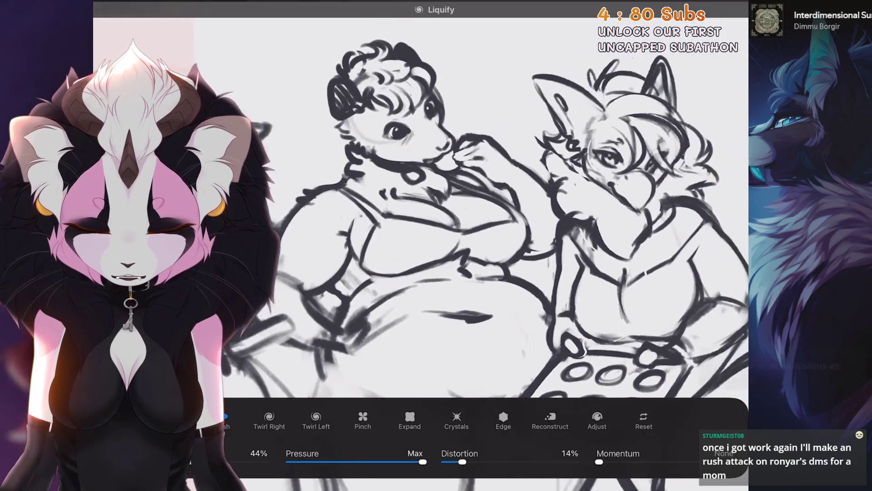
{"action": "left_click_drag", "start_coordinate": [354, 268], "coordinate": [334, 286]}
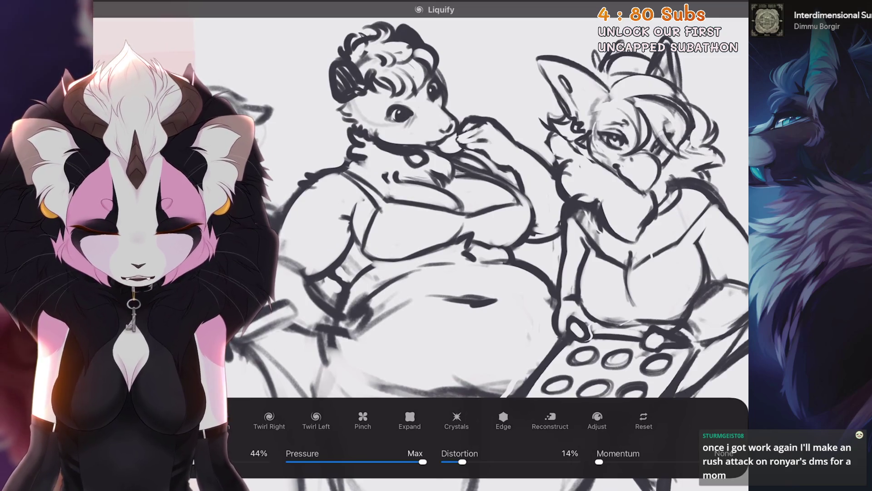
{"action": "scroll", "coordinate": [467, 209], "scroll_direction": "down", "scroll_amount": 2}
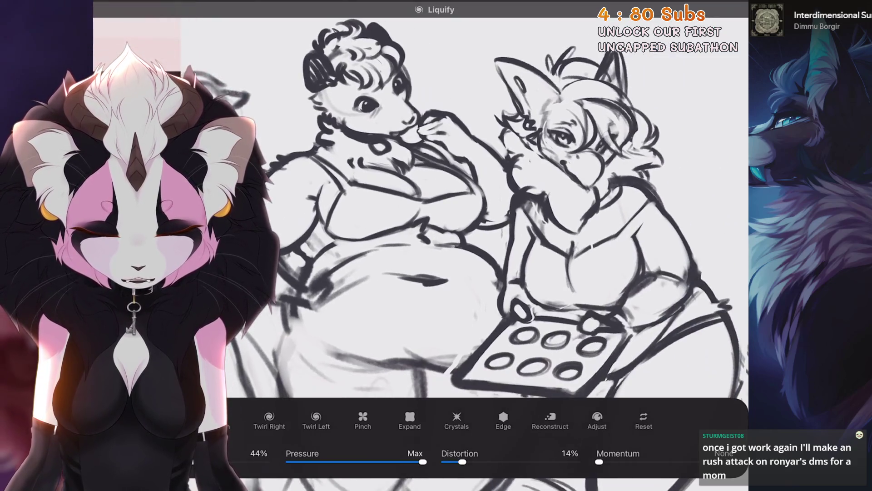
{"action": "mouse_move", "coordinate": [473, 191]}
{"action": "left_mouse_down"}
{"action": "mouse_move", "coordinate": [449, 214]}
{"action": "mouse_move", "coordinate": [454, 200]}
{"action": "left_mouse_up"}
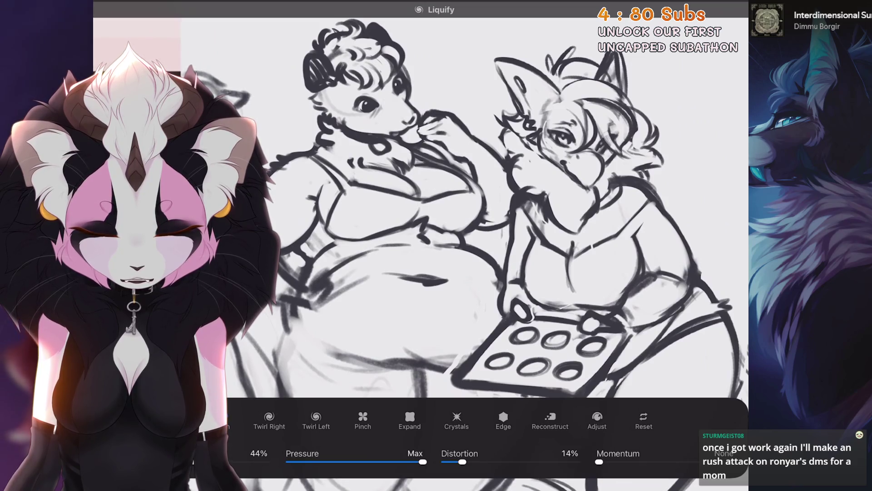
{"action": "scroll", "coordinate": [468, 208], "scroll_direction": "down", "scroll_amount": 2}
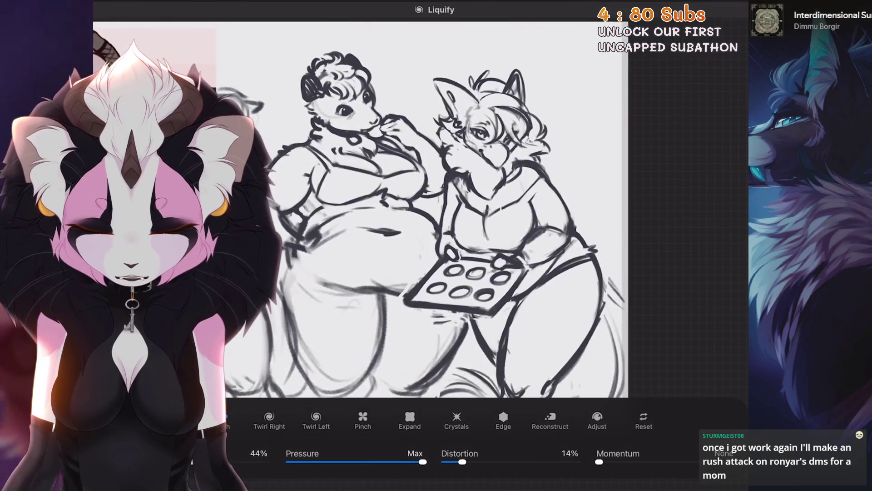
{"action": "scroll", "coordinate": [454, 204], "scroll_direction": "up", "scroll_amount": 4}
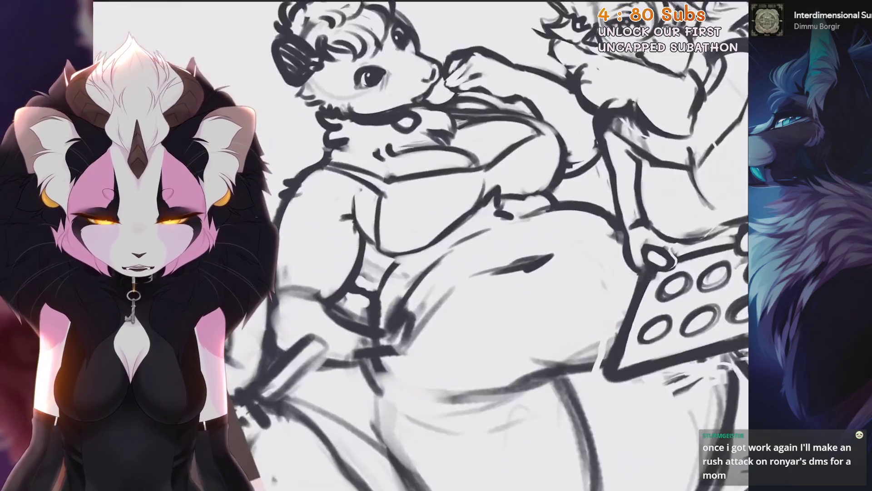
{"action": "scroll", "coordinate": [454, 204], "scroll_direction": "up", "scroll_amount": 1}
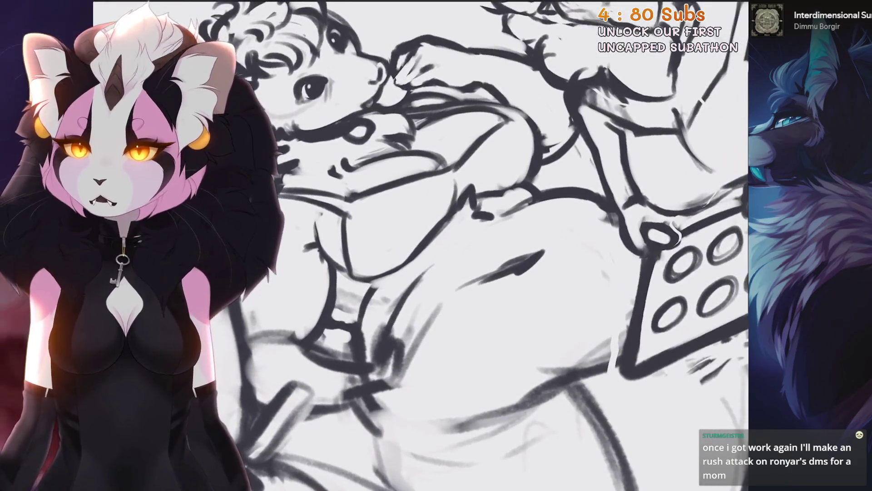
{"action": "scroll", "coordinate": [454, 205], "scroll_direction": "down", "scroll_amount": 1}
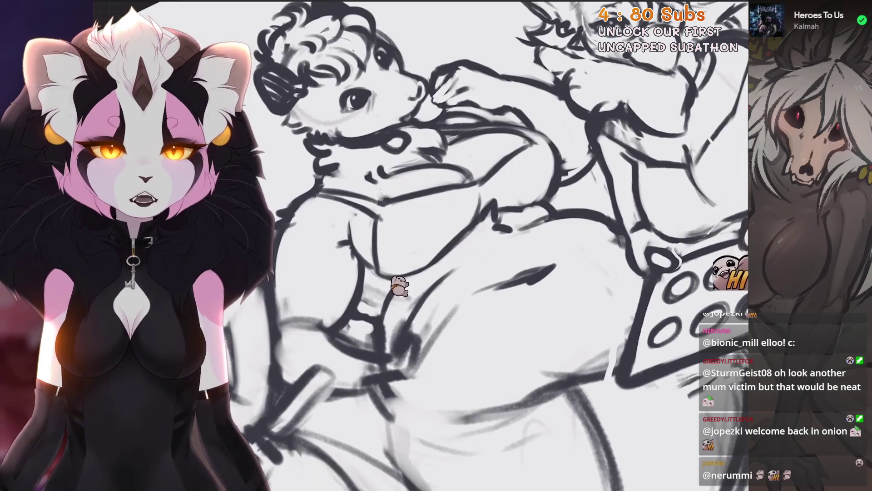
{"action": "left_click_drag", "start_coordinate": [727, 1], "coordinate": [722, 205]}
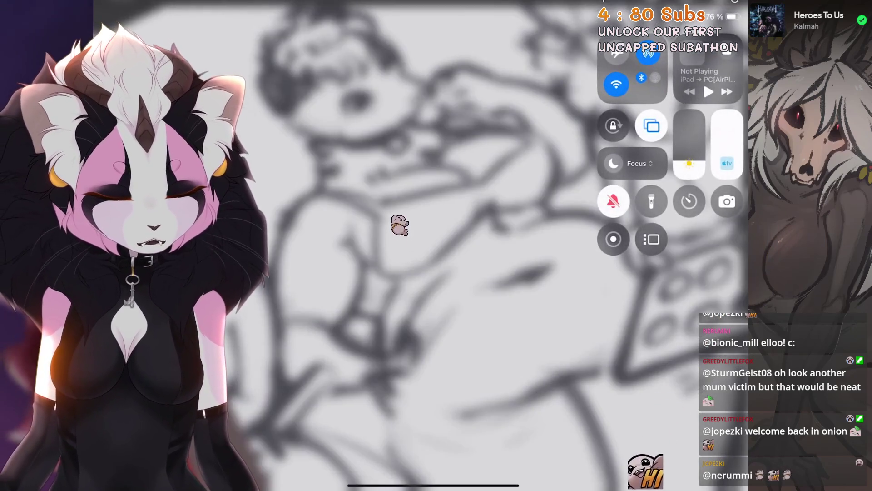
{"action": "left_click", "coordinate": [409, 272]}
{"action": "scroll", "coordinate": [454, 250], "scroll_direction": "down", "scroll_amount": 3}
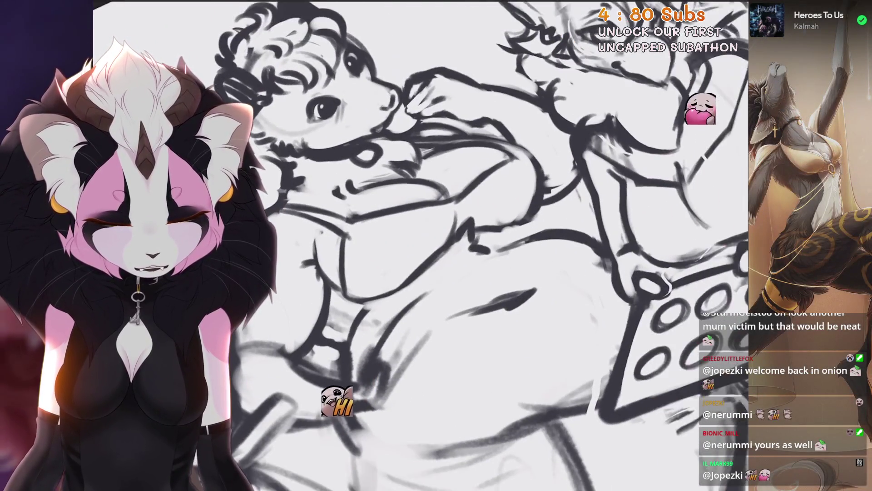
{"action": "key", "text": "ctrl+z"}
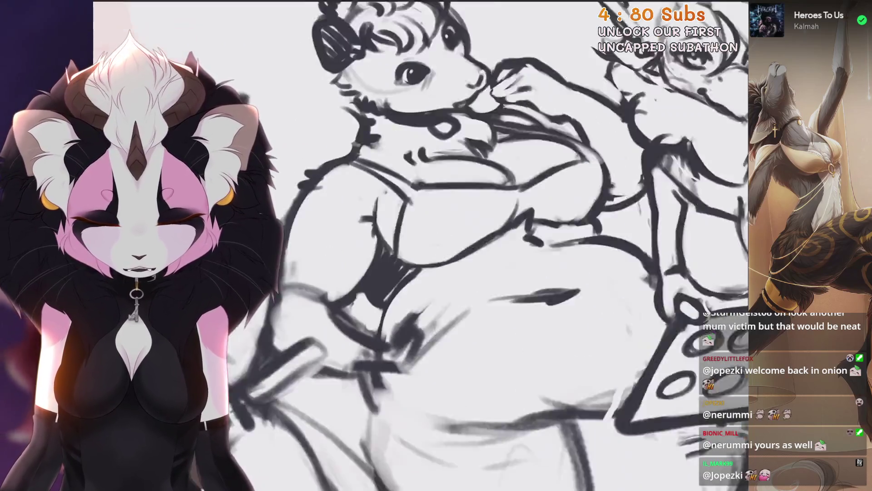
Step: Bring back the undone erase stroke, then undo the last paint stroke
{"action": "key", "text": "ctrl+shift+z"}
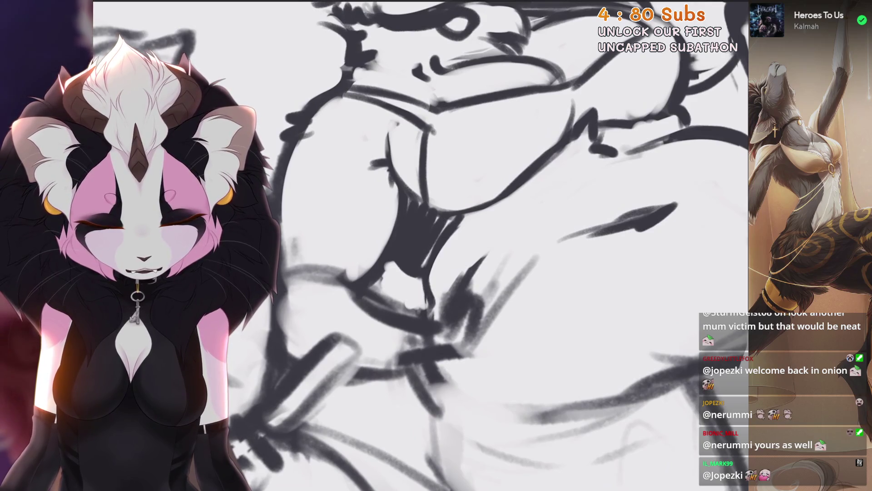
{"action": "key", "text": "ctrl+z"}
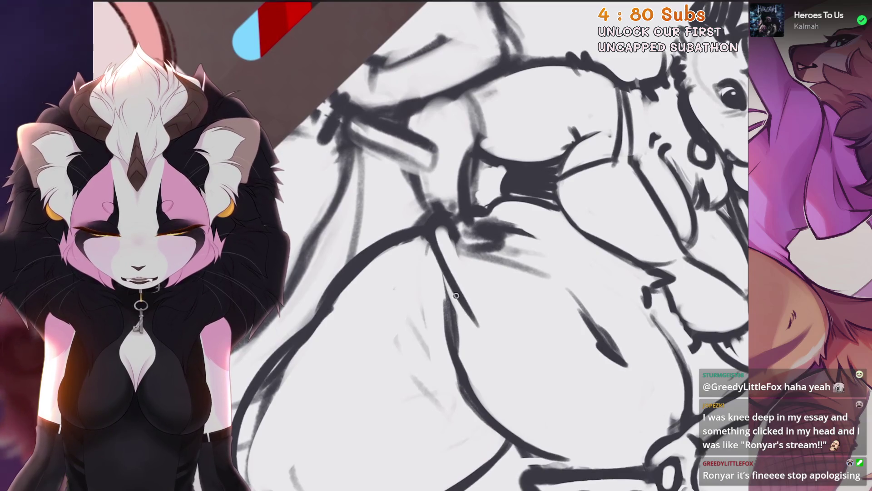
Step: Redraw the possum's body outline line, then frame the view on the cookie tray
{"action": "key", "text": "ctrl+z"}
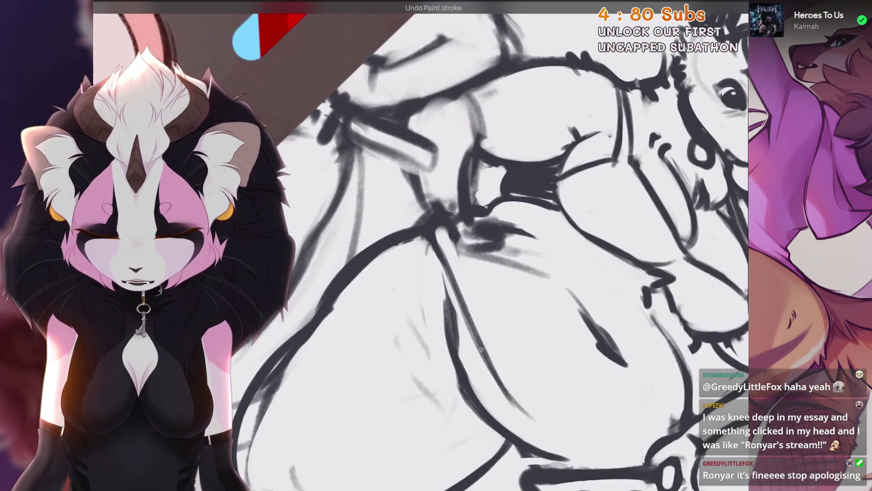
{"action": "left_click_drag", "start_coordinate": [465, 290], "coordinate": [488, 366]}
{"action": "left_click_drag", "start_coordinate": [454, 227], "coordinate": [373, 155]}
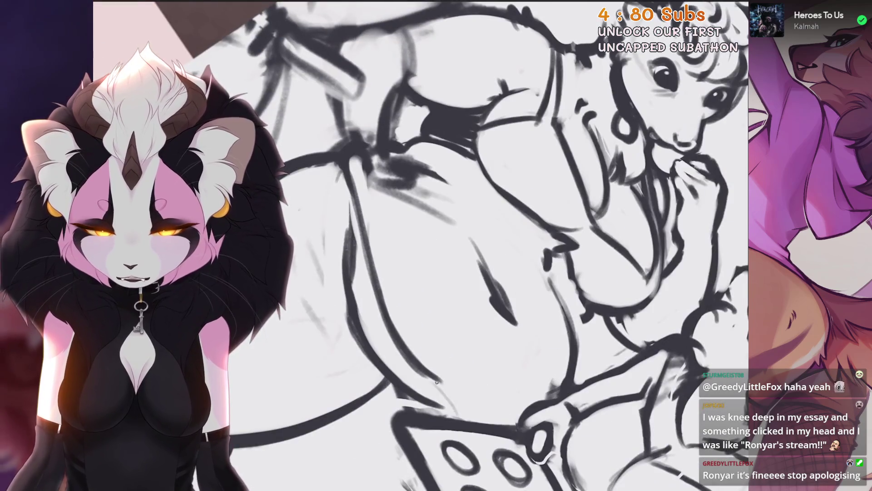
{"action": "scroll", "coordinate": [500, 246], "scroll_direction": "up", "scroll_amount": 3}
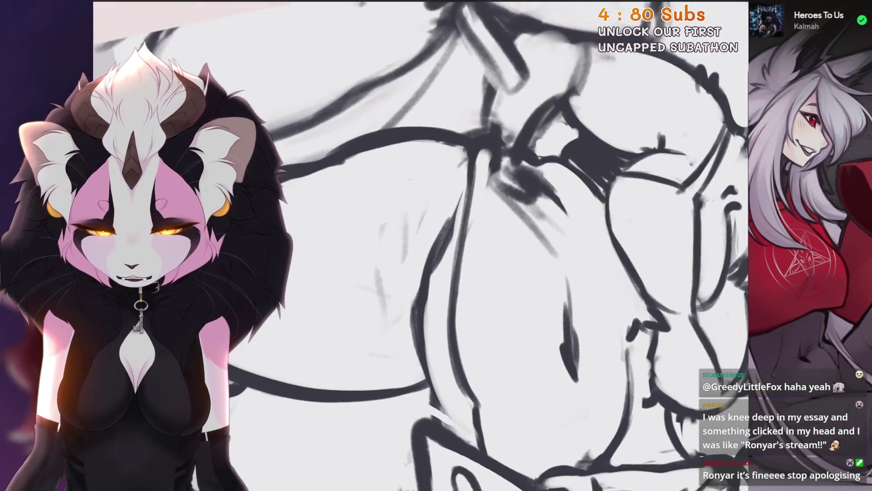
{"action": "left_click_drag", "start_coordinate": [500, 246], "coordinate": [481, 273]}
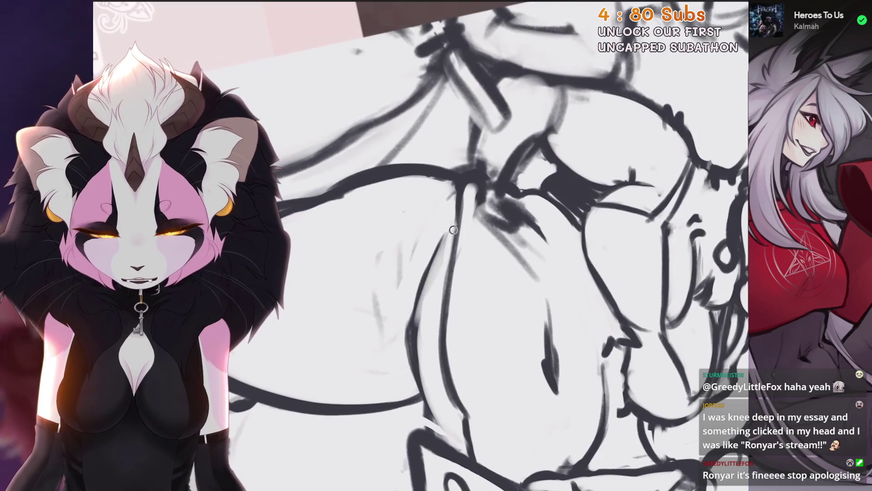
{"action": "scroll", "coordinate": [417, 242], "scroll_direction": "down", "scroll_amount": 5}
{"action": "scroll", "coordinate": [417, 242], "scroll_direction": "up", "scroll_amount": 5}
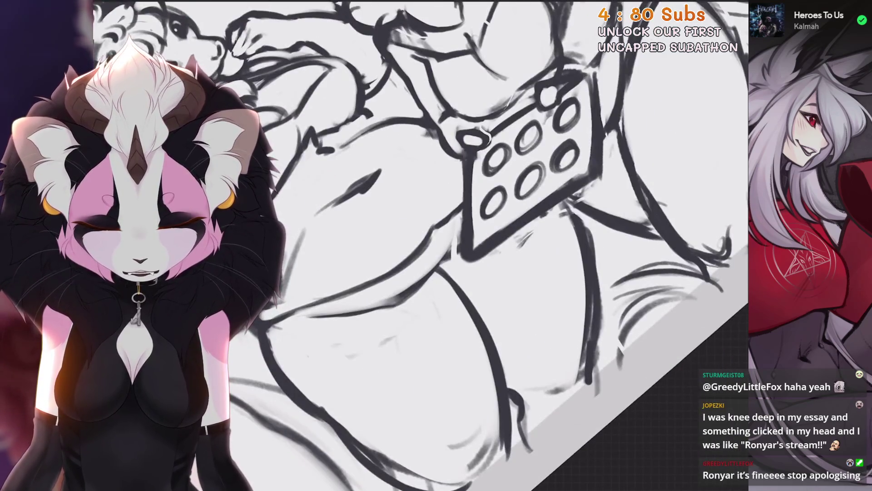
{"action": "left_click_drag", "start_coordinate": [455, 245], "coordinate": [481, 272]}
{"action": "left_click_drag", "start_coordinate": [454, 246], "coordinate": [482, 272]}
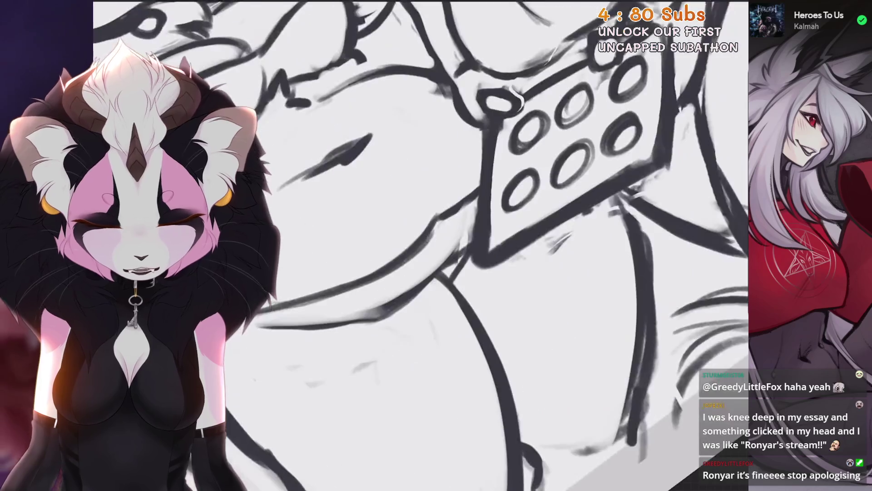
Step: Replace discarded strokes with a few short strokes beside the cookie tray
{"action": "key", "text": "ctrl+z"}
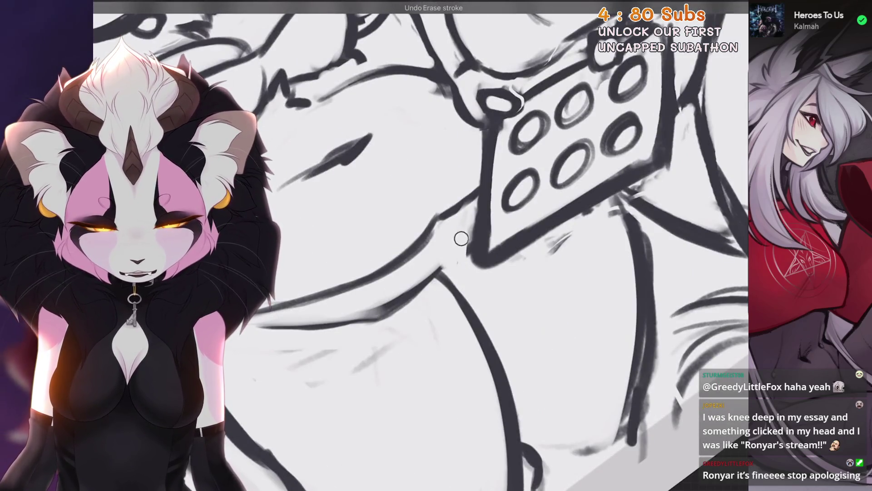
{"action": "left_click_drag", "start_coordinate": [461, 238], "coordinate": [422, 241]}
{"action": "scroll", "coordinate": [430, 187], "scroll_direction": "up", "scroll_amount": 3}
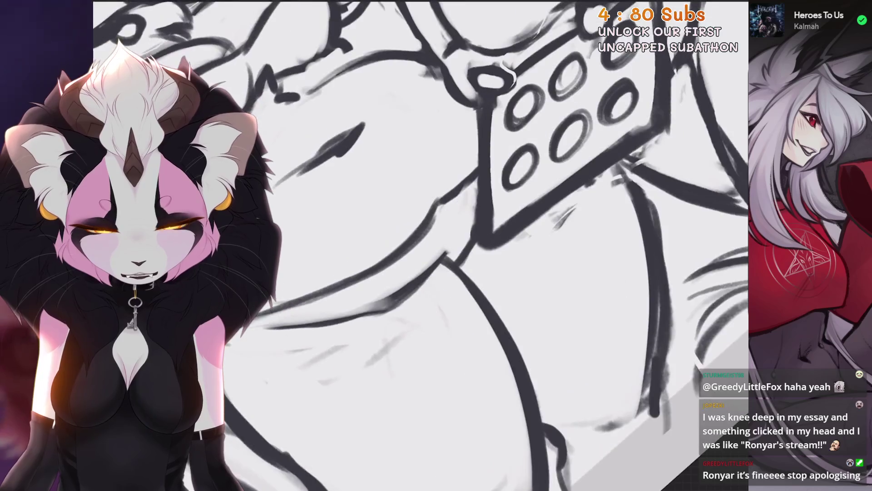
{"action": "scroll", "coordinate": [349, 283], "scroll_direction": "down", "scroll_amount": 5}
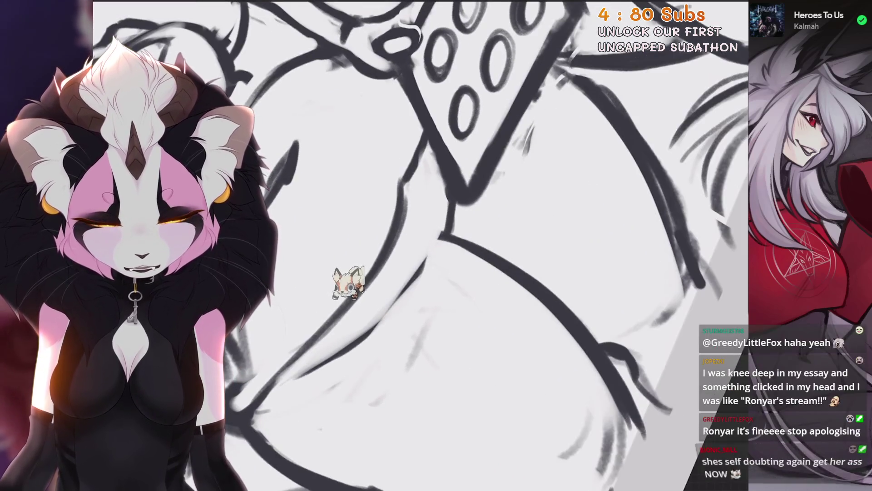
{"action": "key", "text": "5"}
{"action": "scroll", "coordinate": [348, 251], "scroll_direction": "down", "scroll_amount": 3}
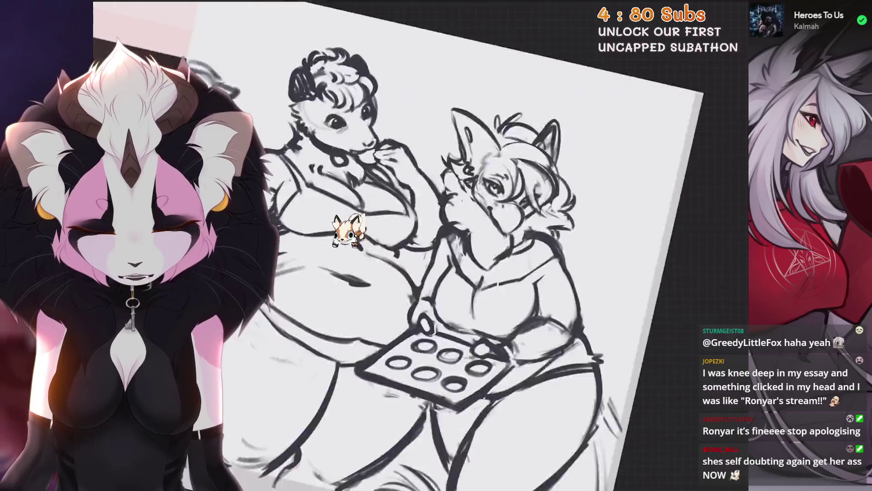
{"action": "scroll", "coordinate": [348, 195], "scroll_direction": "up", "scroll_amount": 5}
{"action": "key", "text": "ctrl+z"}
{"action": "scroll", "coordinate": [443, 274], "scroll_direction": "down", "scroll_amount": 3}
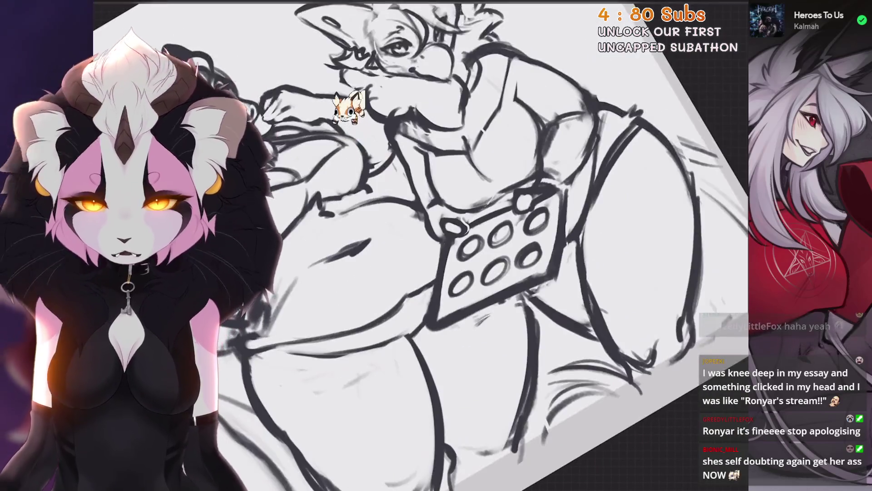
{"action": "scroll", "coordinate": [442, 274], "scroll_direction": "up", "scroll_amount": 3}
{"action": "left_click_drag", "start_coordinate": [427, 284], "coordinate": [432, 300]}
{"action": "mouse_move", "coordinate": [437, 280]}
{"action": "left_mouse_down"}
{"action": "mouse_move", "coordinate": [440, 295]}
{"action": "mouse_move", "coordinate": [444, 289]}
{"action": "left_mouse_up"}
{"action": "left_click_drag", "start_coordinate": [444, 290], "coordinate": [450, 200]}
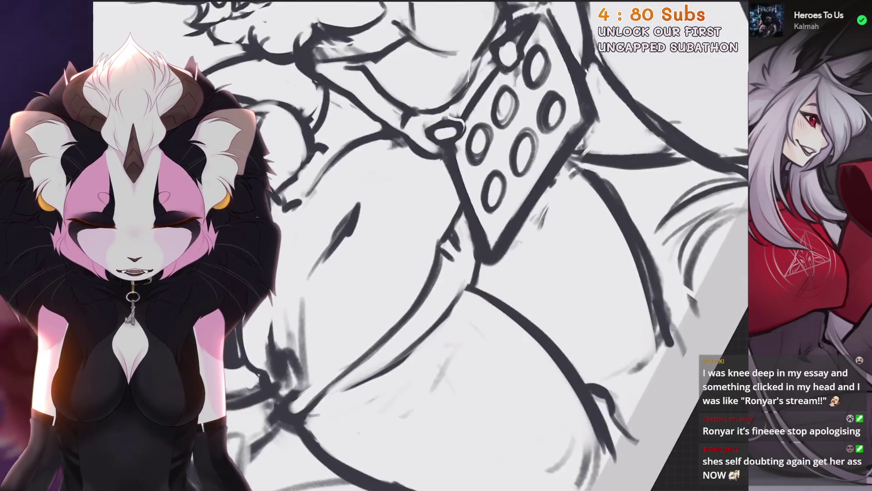
{"action": "scroll", "coordinate": [397, 146], "scroll_direction": "down", "scroll_amount": 3}
{"action": "scroll", "coordinate": [397, 146], "scroll_direction": "up", "scroll_amount": 5}
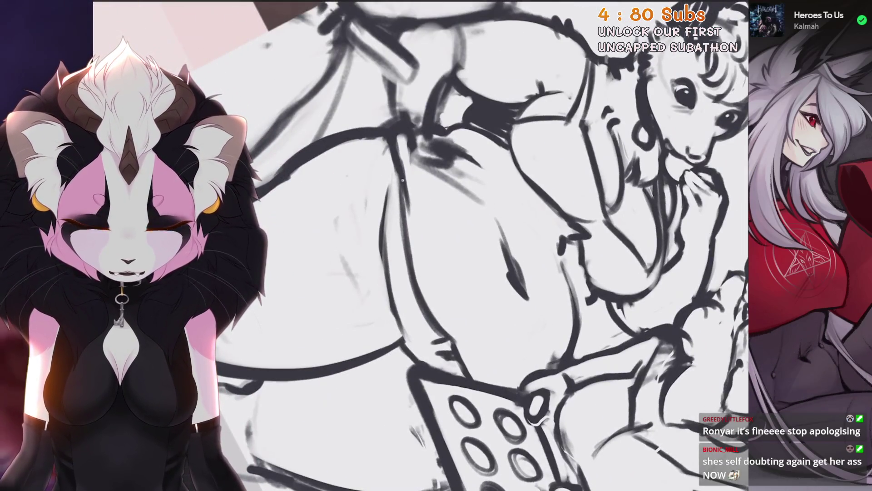
Step: Restore the erased curls on the possum's hair and remove two stray belly strokes
{"action": "left_click_drag", "start_coordinate": [454, 227], "coordinate": [500, 309]}
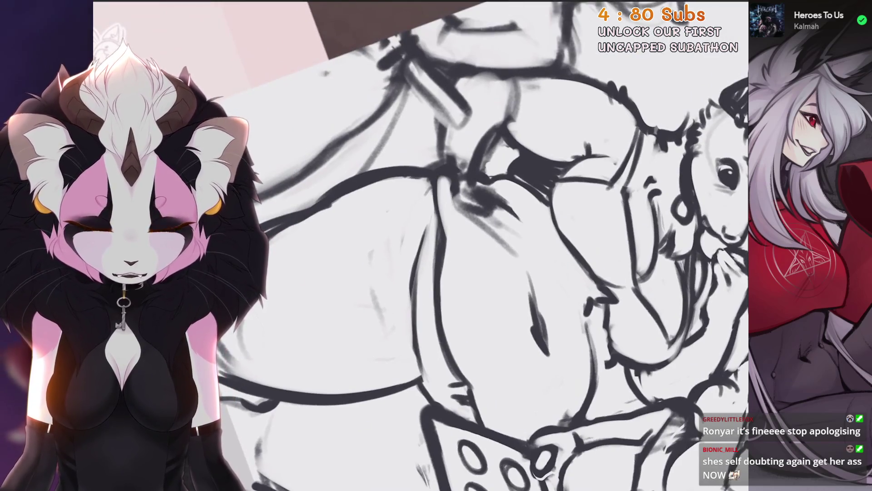
{"action": "scroll", "coordinate": [402, 215], "scroll_direction": "down", "scroll_amount": 2}
{"action": "key", "text": "ctrl+z"}
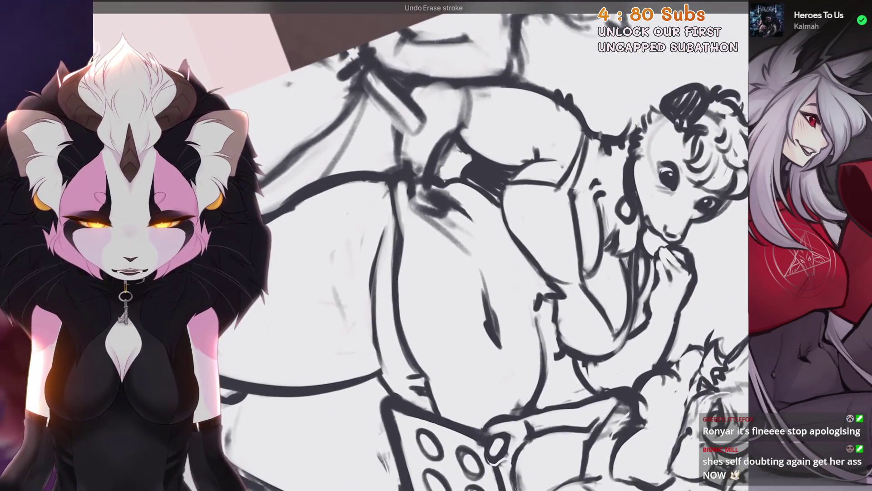
{"action": "scroll", "coordinate": [399, 255], "scroll_direction": "down", "scroll_amount": 3}
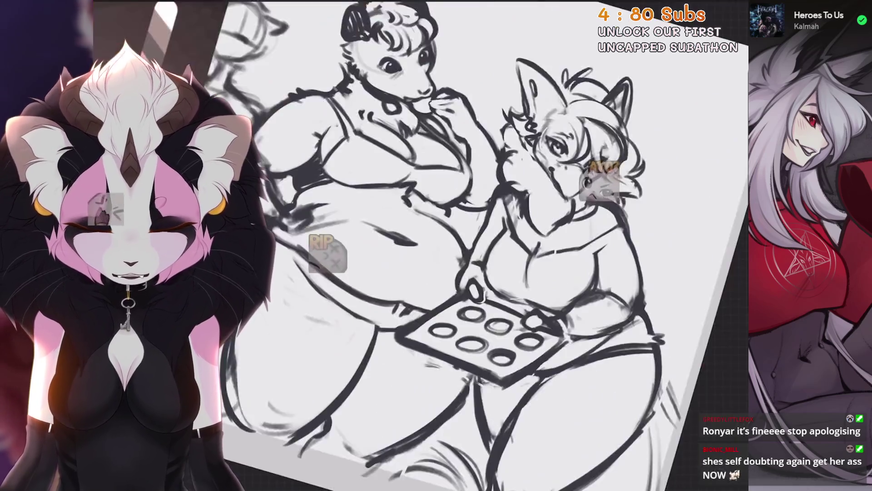
{"action": "left_click_drag", "start_coordinate": [399, 255], "coordinate": [455, 227]}
{"action": "scroll", "coordinate": [454, 228], "scroll_direction": "up", "scroll_amount": 5}
{"action": "scroll", "coordinate": [420, 245], "scroll_direction": "down", "scroll_amount": 2}
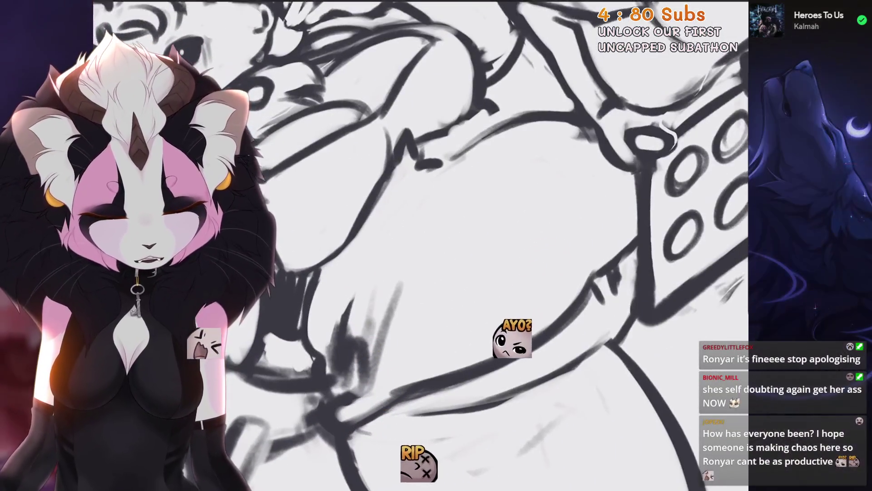
{"action": "key", "text": "ctrl+z"}
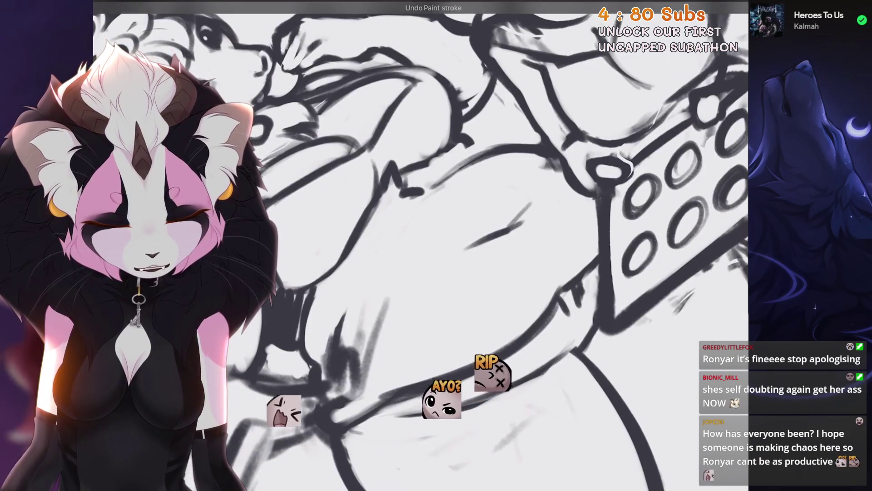
{"action": "key", "text": "ctrl+z"}
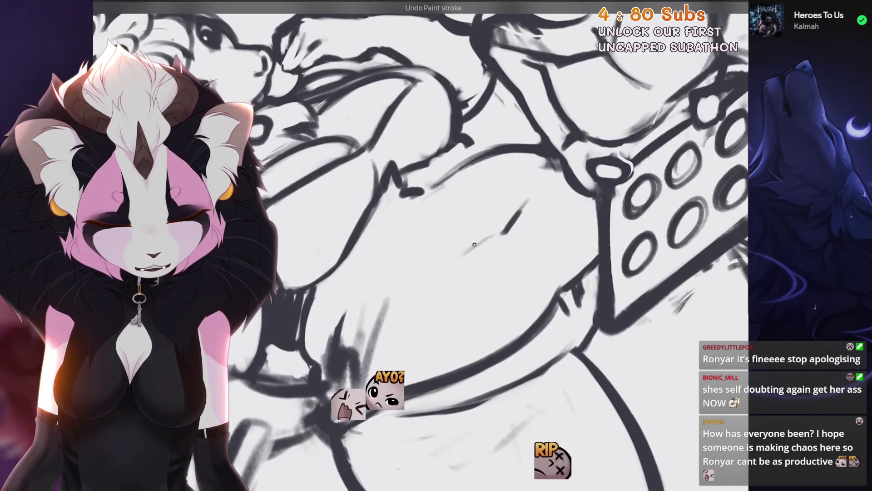
{"action": "scroll", "coordinate": [420, 245], "scroll_direction": "down", "scroll_amount": 5}
{"action": "scroll", "coordinate": [420, 245], "scroll_direction": "up", "scroll_amount": 5}
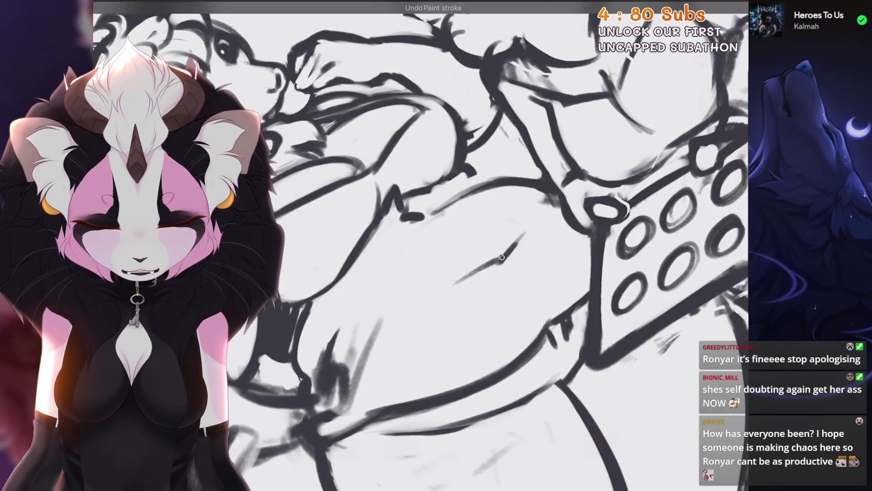
{"action": "scroll", "coordinate": [420, 245], "scroll_direction": "down", "scroll_amount": 2}
Step: Undo more stray strokes while zooming in on the possum's body, belly and head
{"action": "left_click_drag", "start_coordinate": [437, 366], "coordinate": [454, 238]}
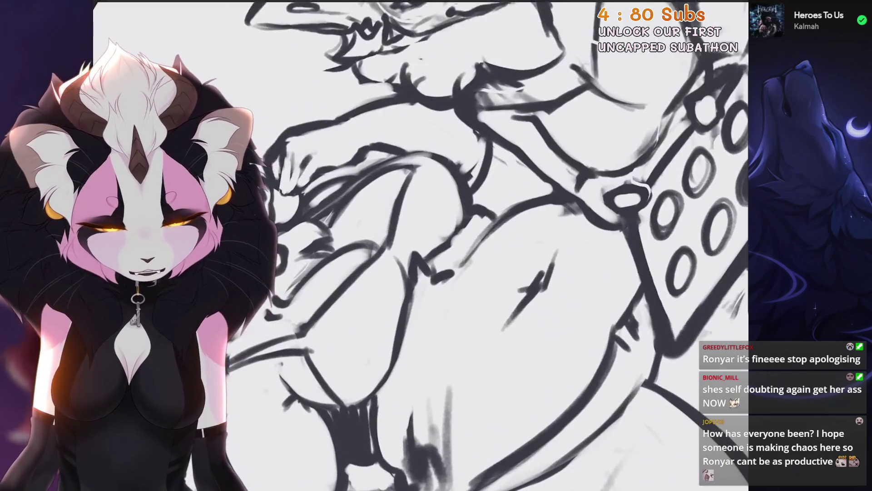
{"action": "key", "text": "5"}
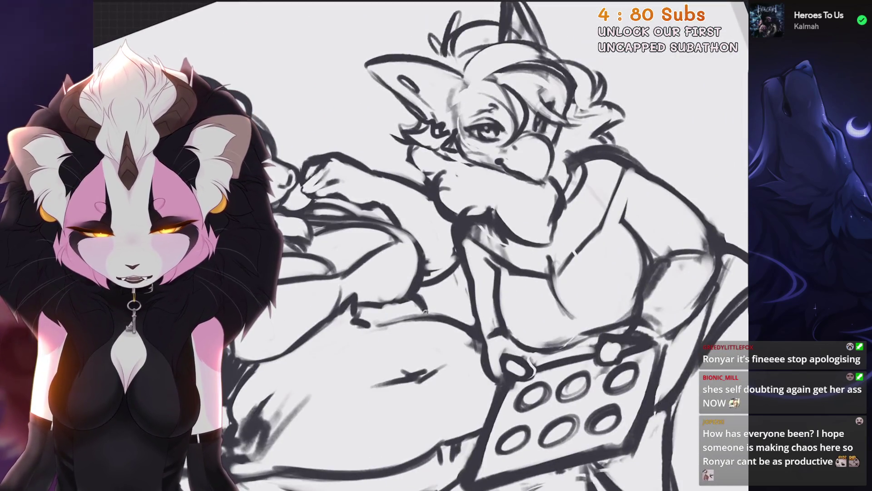
{"action": "key", "text": "6"}
{"action": "key", "text": "ctrl+z"}
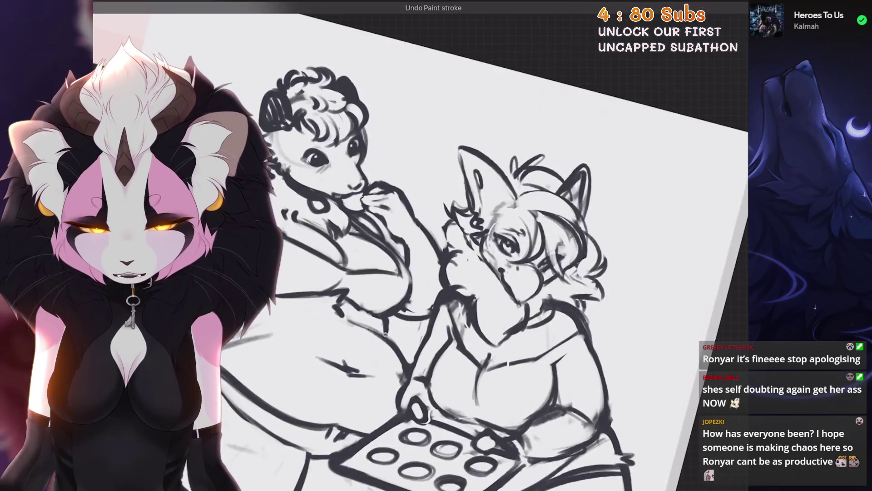
{"action": "key", "text": "4"}
{"action": "key", "text": "5"}
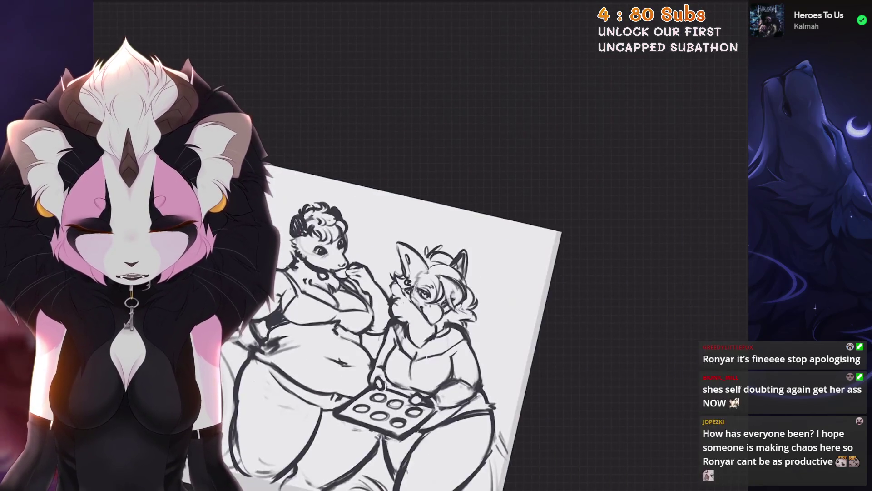
{"action": "key", "text": "4"}
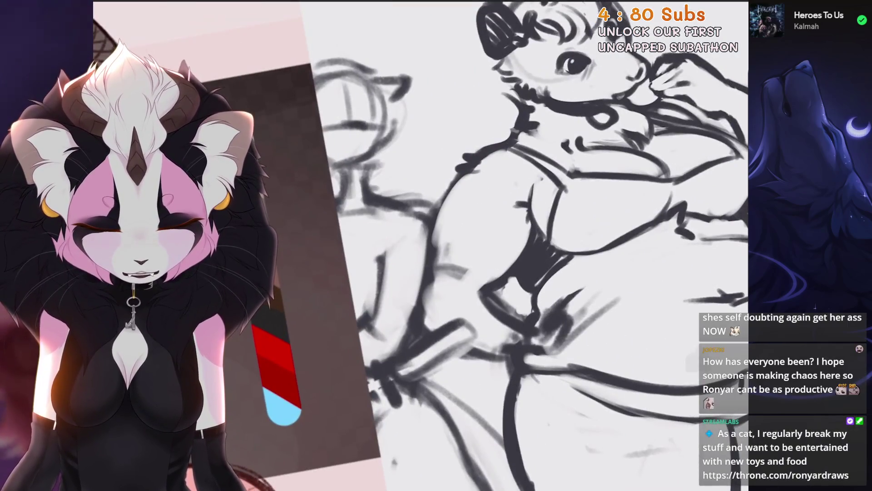
{"action": "key", "text": "4"}
{"action": "key", "text": "4"}
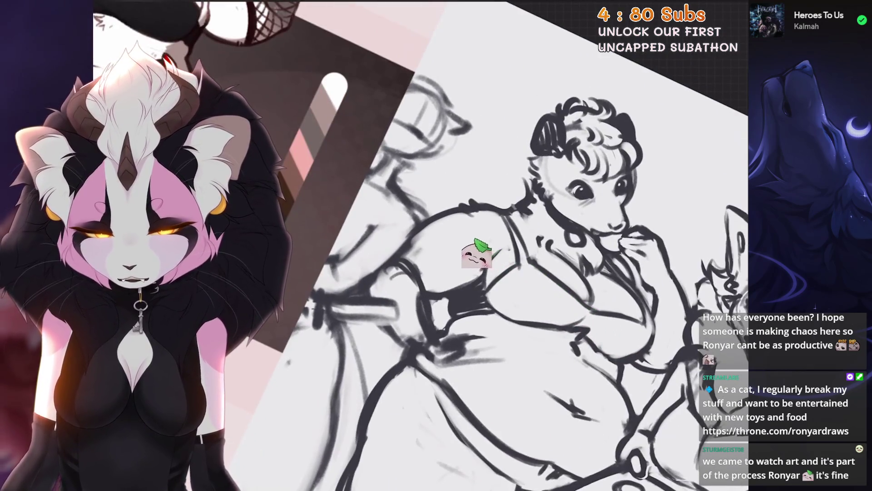
{"action": "key", "text": "4"}
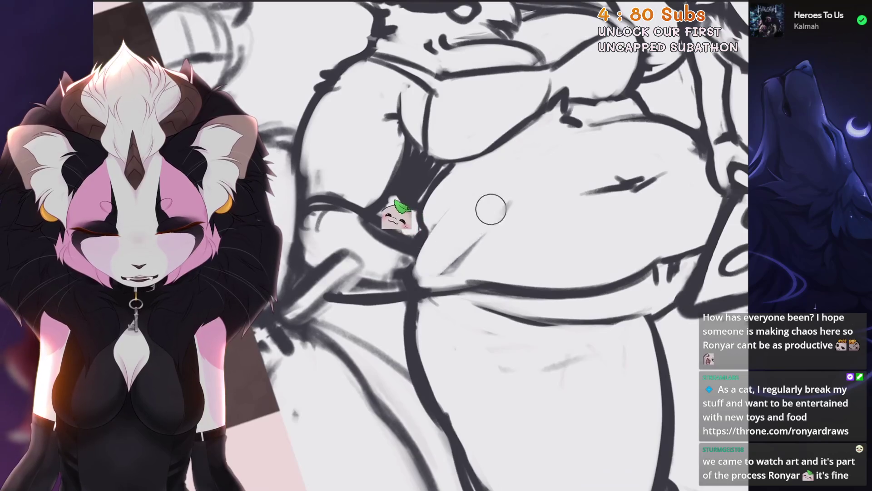
{"action": "key", "text": "4"}
{"action": "key", "text": "4"}
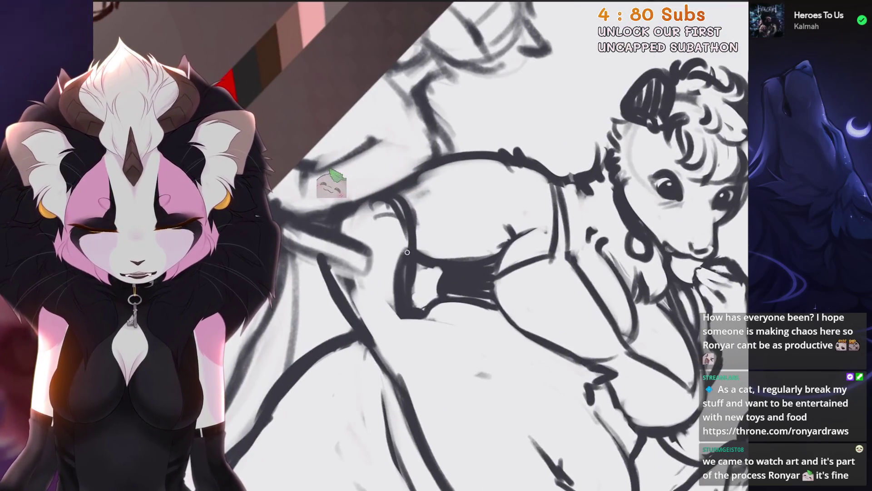
{"action": "key", "text": "ctrl+z"}
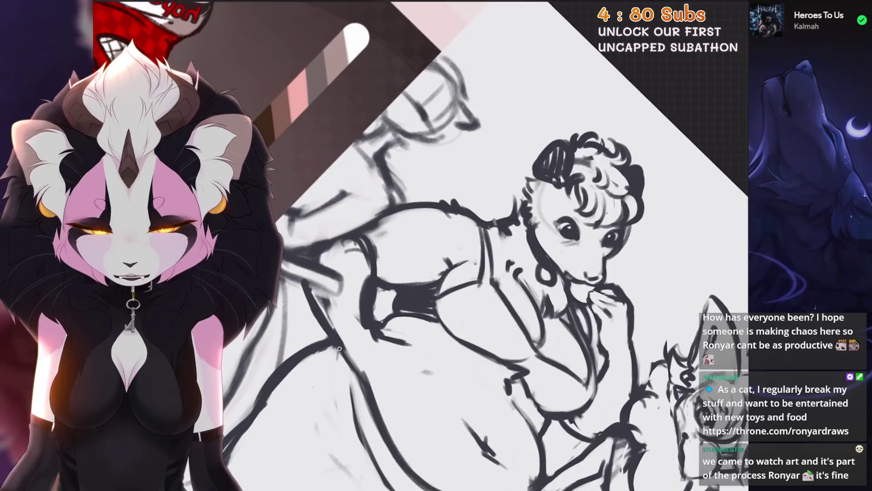
Step: Rotate and zoom out to review both figures upright beside the reference
{"action": "key", "text": "4"}
{"action": "key", "text": "4"}
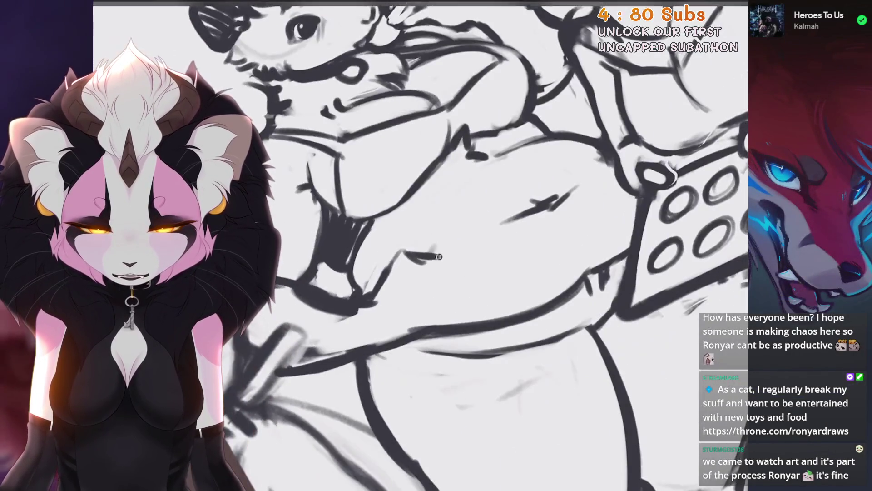
{"action": "key", "text": "4"}
{"action": "key", "text": "4"}
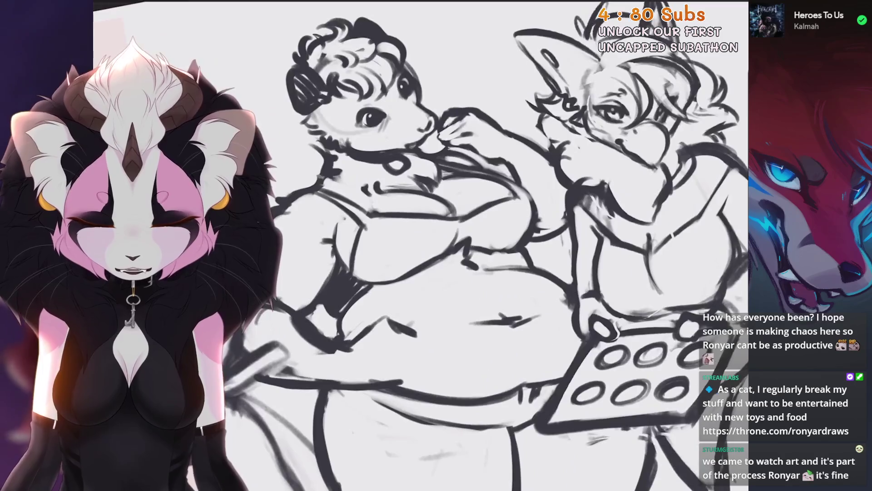
{"action": "key", "text": "4"}
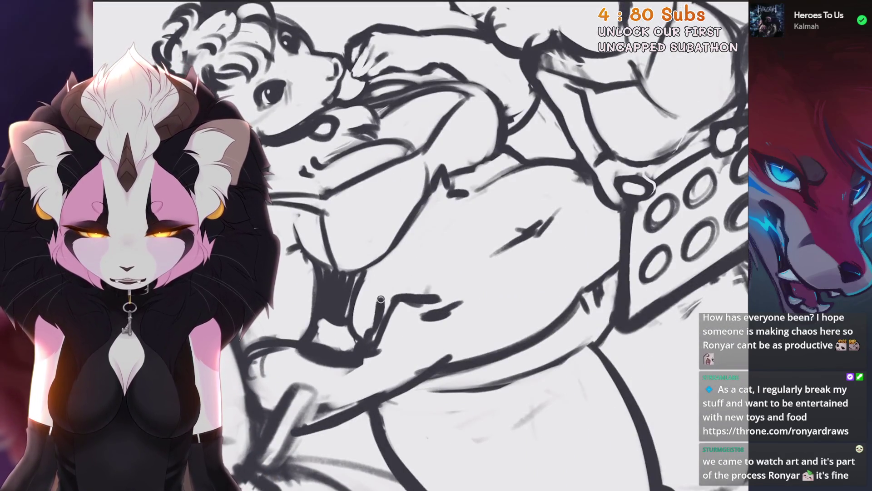
{"action": "key", "text": "4"}
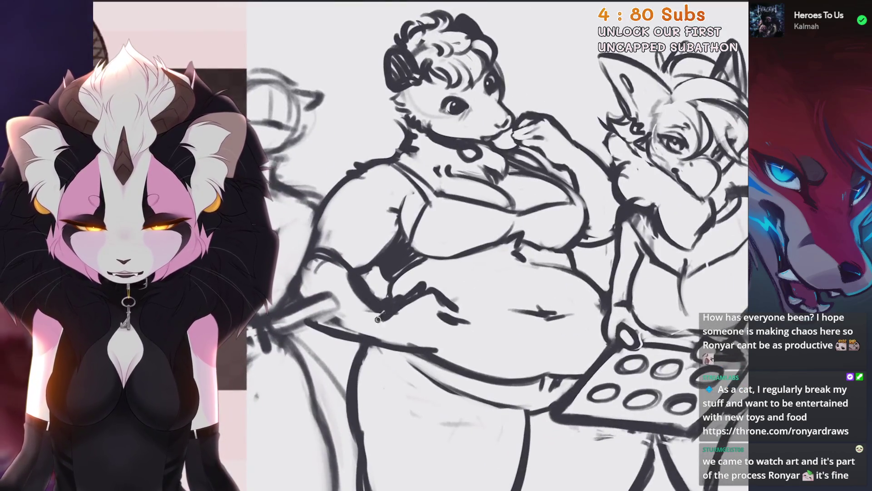
{"action": "key", "text": "4"}
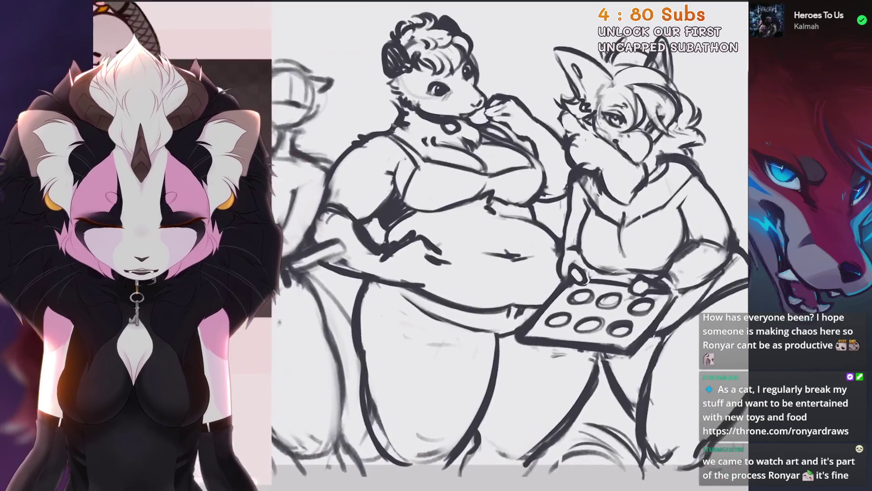
Step: Lasso the possum's torso lines freehand and shift them slightly left
{"action": "key", "text": "s"}
{"action": "left_click", "coordinate": [471, 202]}
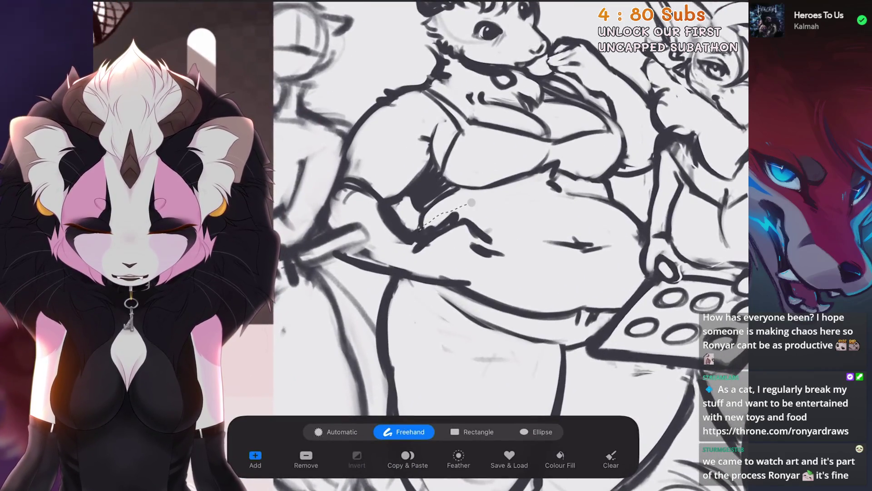
{"action": "key", "text": "v"}
{"action": "left_click_drag", "start_coordinate": [457, 245], "coordinate": [436, 243]}
{"action": "key", "text": "v"}
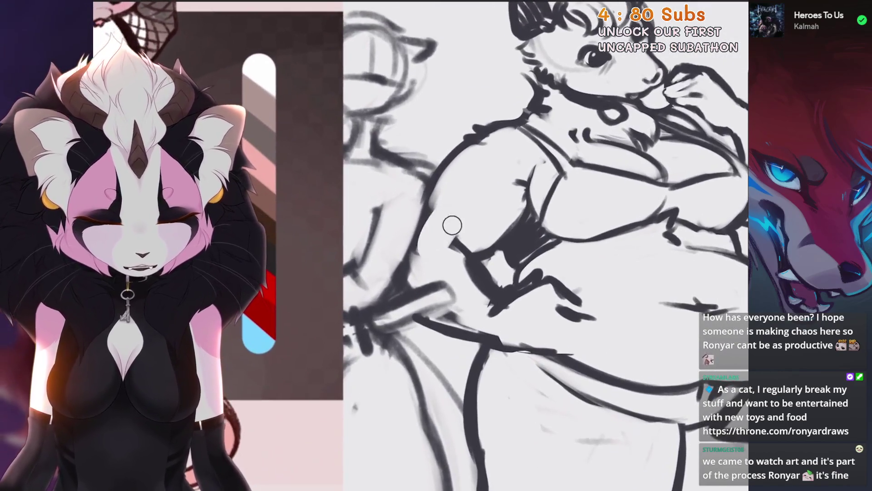
Step: Inspect the moved torso up close, then return to an upright view of the whole sketch
{"action": "left_click_drag", "start_coordinate": [451, 227], "coordinate": [500, 191]}
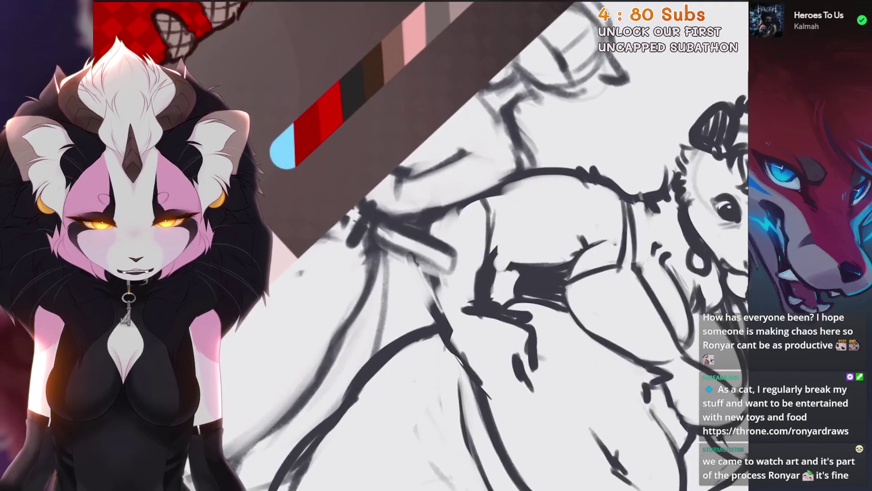
{"action": "left_click_drag", "start_coordinate": [454, 227], "coordinate": [477, 216]}
{"action": "left_click_drag", "start_coordinate": [407, 137], "coordinate": [436, 145]}
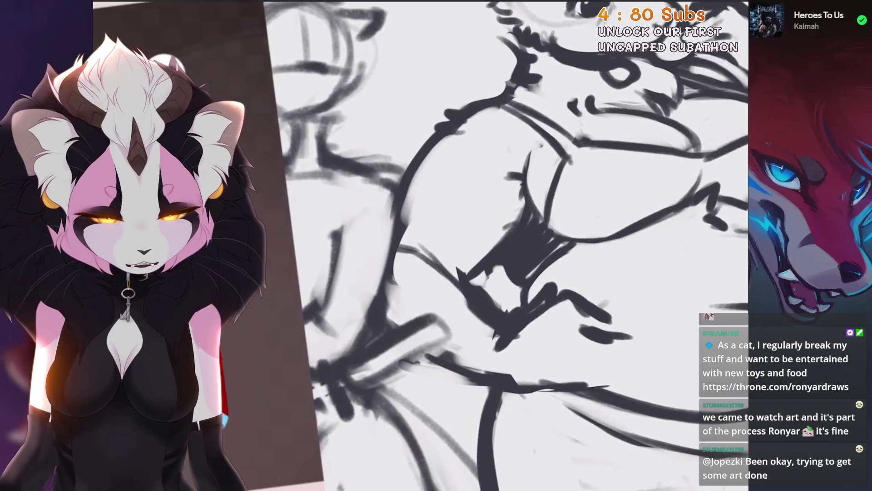
{"action": "left_click_drag", "start_coordinate": [411, 230], "coordinate": [436, 209]}
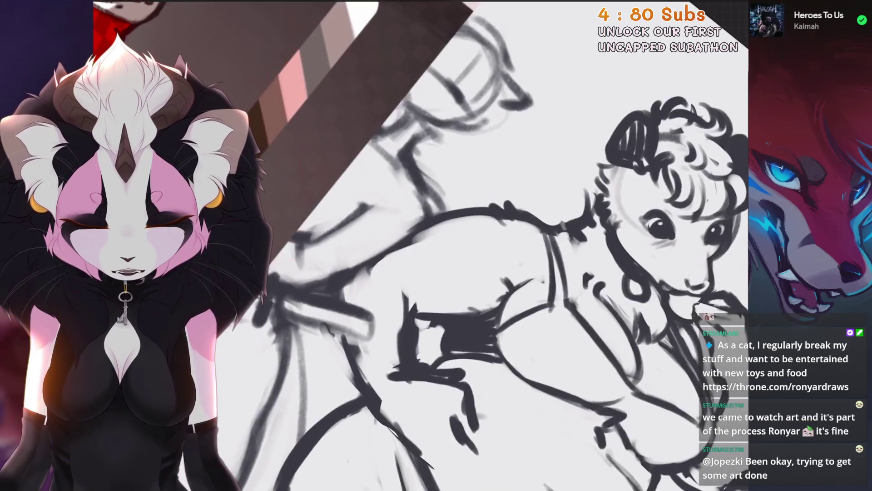
{"action": "key", "text": "ctrl+0"}
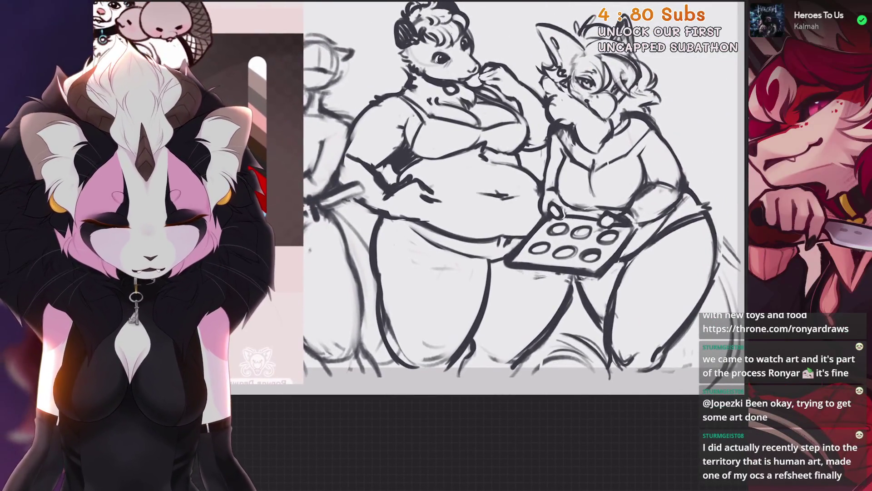
{"action": "key", "text": "s"}
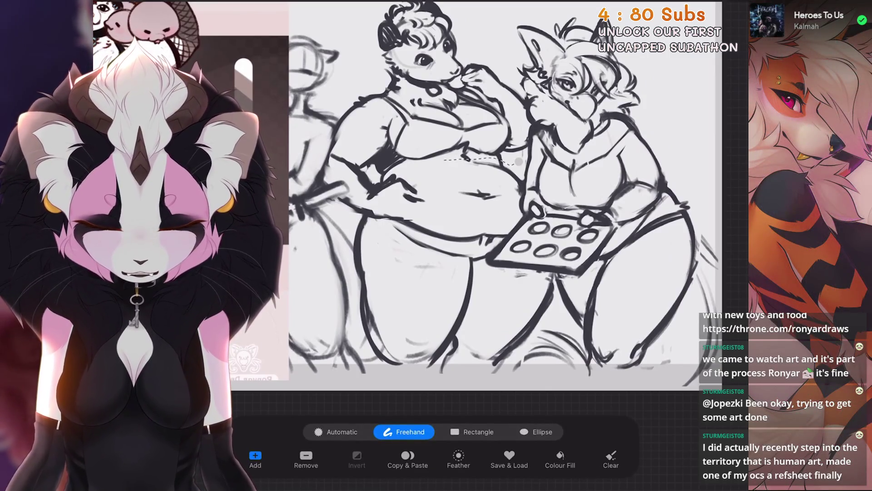
Step: Lasso the possum's belly and legs and nudge them a few pixels down
{"action": "left_click_drag", "start_coordinate": [437, 200], "coordinate": [361, 218]}
{"action": "mouse_move", "coordinate": [366, 356]}
{"action": "left_mouse_down"}
{"action": "mouse_move", "coordinate": [414, 391]}
{"action": "mouse_move", "coordinate": [557, 277]}
{"action": "mouse_move", "coordinate": [518, 213]}
{"action": "left_mouse_up"}
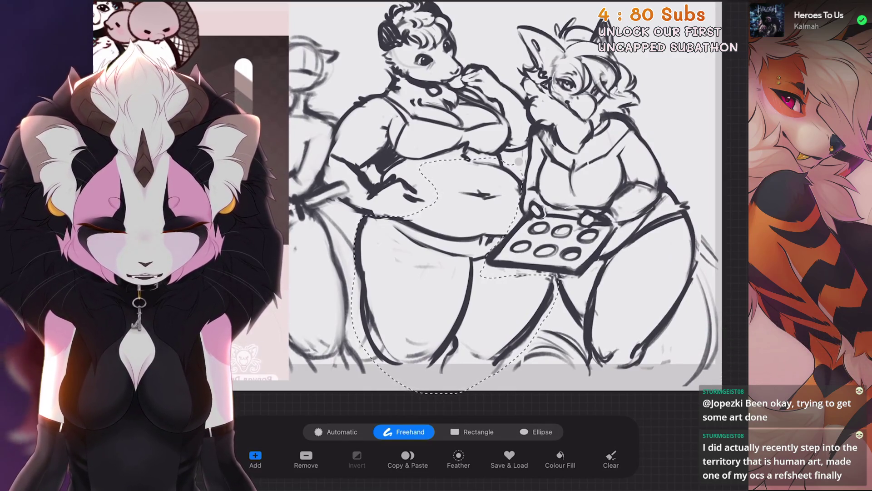
{"action": "key", "text": "v"}
{"action": "left_click_drag", "start_coordinate": [455, 265], "coordinate": [455, 268]}
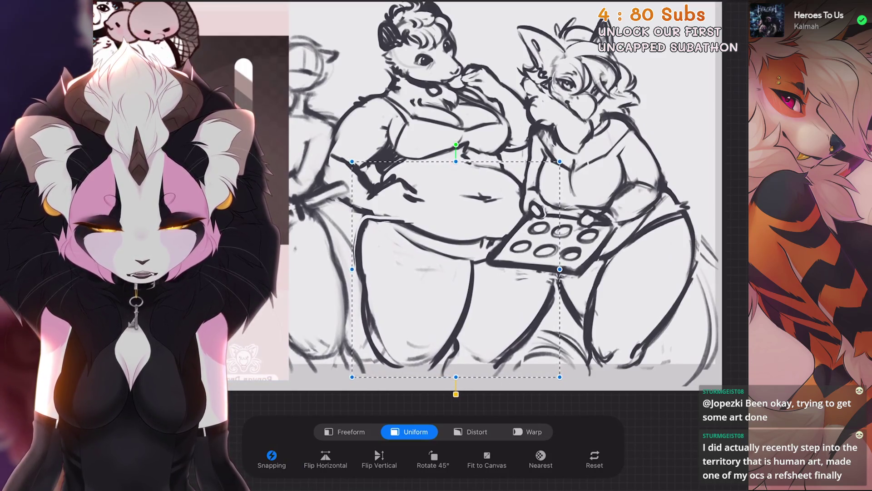
{"action": "key", "text": "v"}
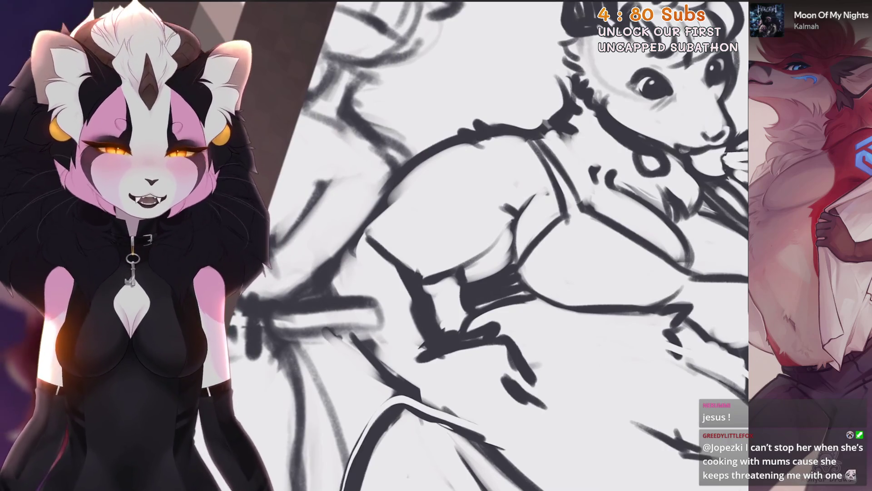
Step: Draw a line down the possum's torso and undo the last erase stroke
{"action": "scroll", "coordinate": [483, 246], "scroll_direction": "down", "scroll_amount": 5}
{"action": "scroll", "coordinate": [483, 245], "scroll_direction": "up", "scroll_amount": 4}
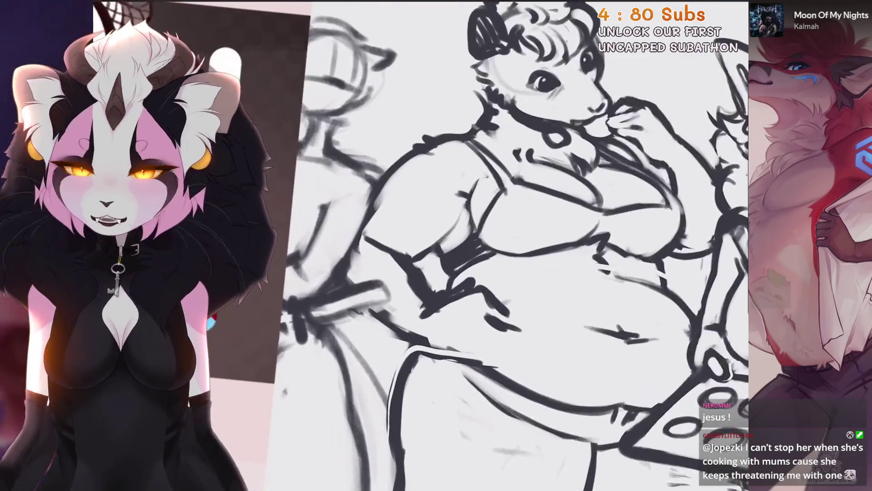
{"action": "scroll", "coordinate": [483, 246], "scroll_direction": "up", "scroll_amount": 5}
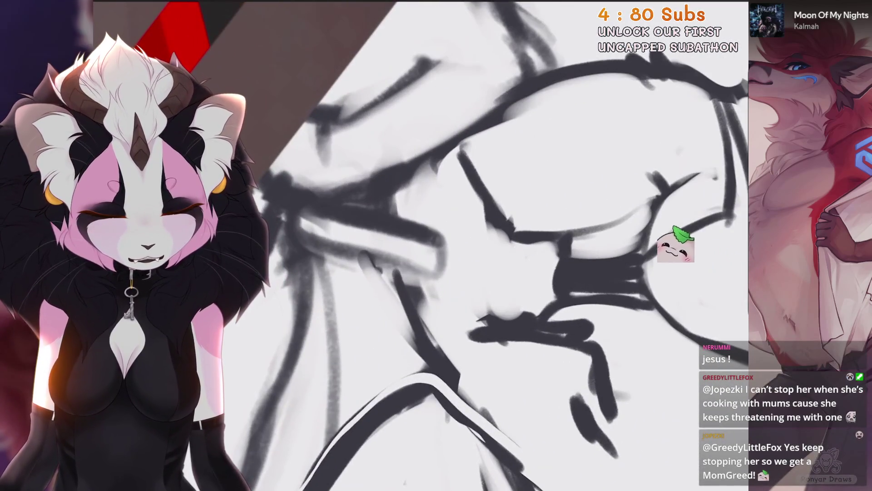
{"action": "left_click_drag", "start_coordinate": [475, 196], "coordinate": [490, 326]}
{"action": "left_click_drag", "start_coordinate": [484, 245], "coordinate": [509, 268]}
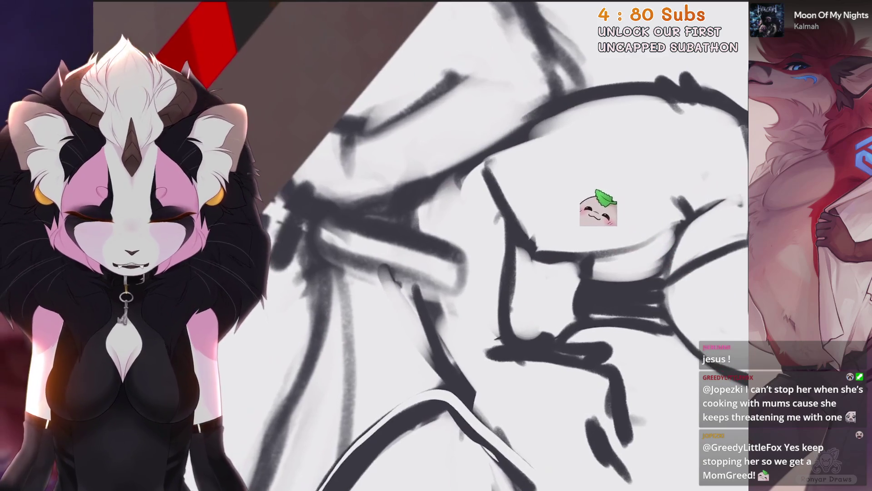
{"action": "left_click_drag", "start_coordinate": [434, 204], "coordinate": [444, 208]}
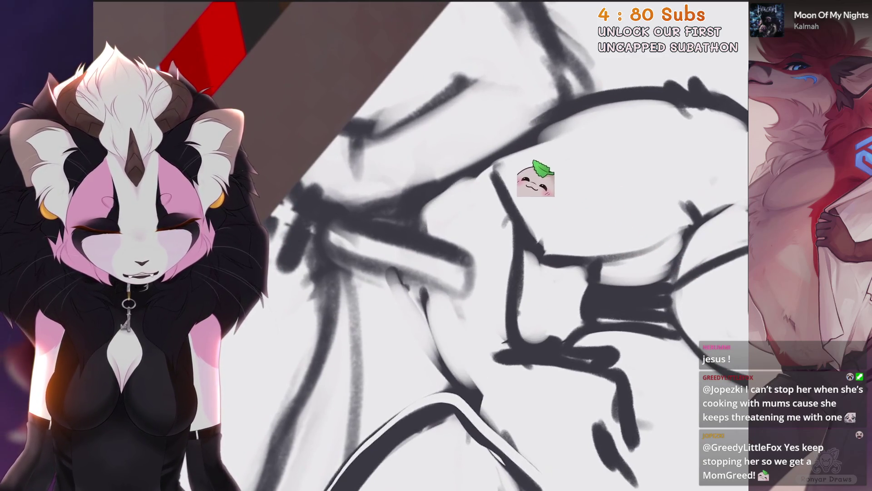
{"action": "left_click_drag", "start_coordinate": [483, 245], "coordinate": [506, 250]}
{"action": "key", "text": "ctrl+z"}
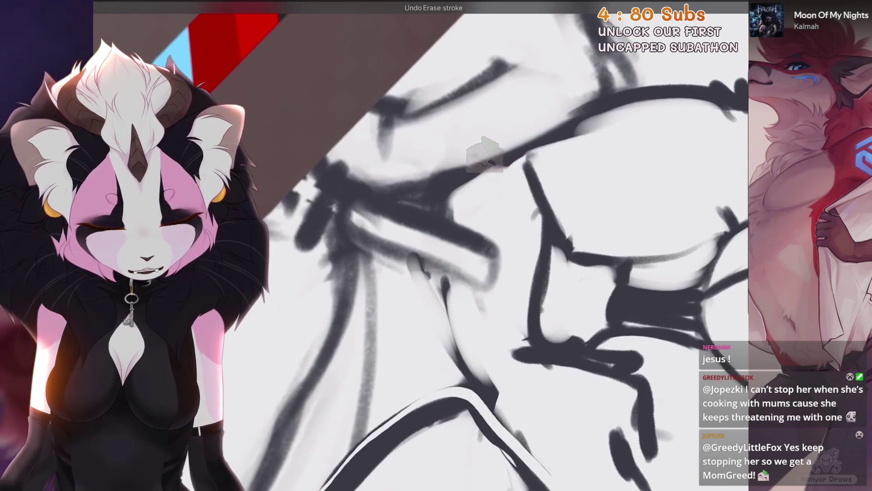
Step: Straighten the canvas and add a short dark stroke on the possum's torso
{"action": "scroll", "coordinate": [446, 344], "scroll_direction": "down", "scroll_amount": 3}
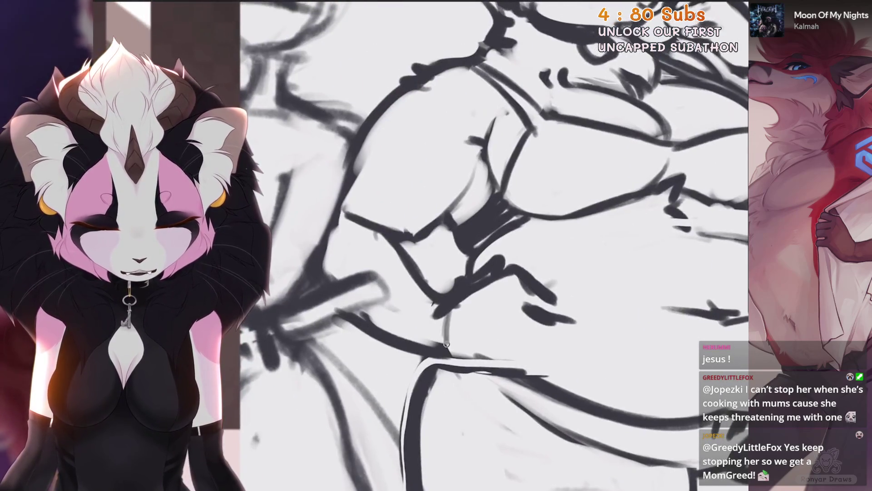
{"action": "scroll", "coordinate": [446, 344], "scroll_direction": "down", "scroll_amount": 3}
{"action": "scroll", "coordinate": [447, 344], "scroll_direction": "up", "scroll_amount": 3}
{"action": "scroll", "coordinate": [447, 344], "scroll_direction": "up", "scroll_amount": 2}
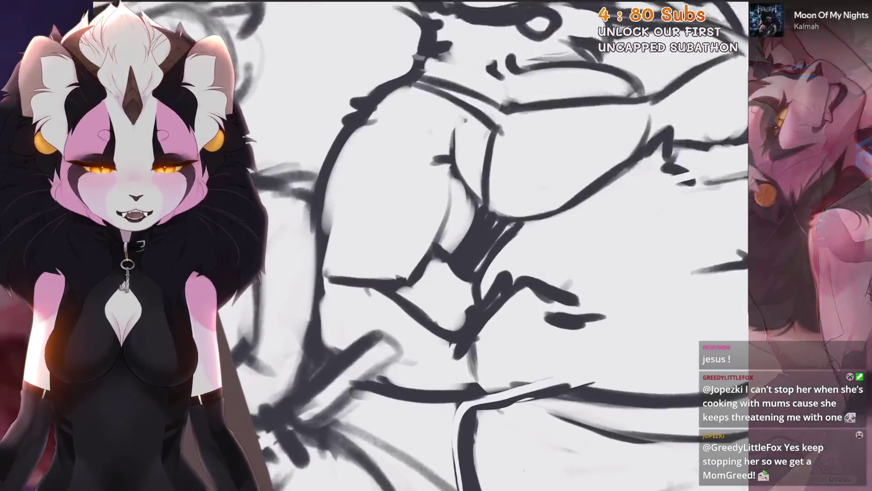
{"action": "scroll", "coordinate": [436, 245], "scroll_direction": "up", "scroll_amount": 1}
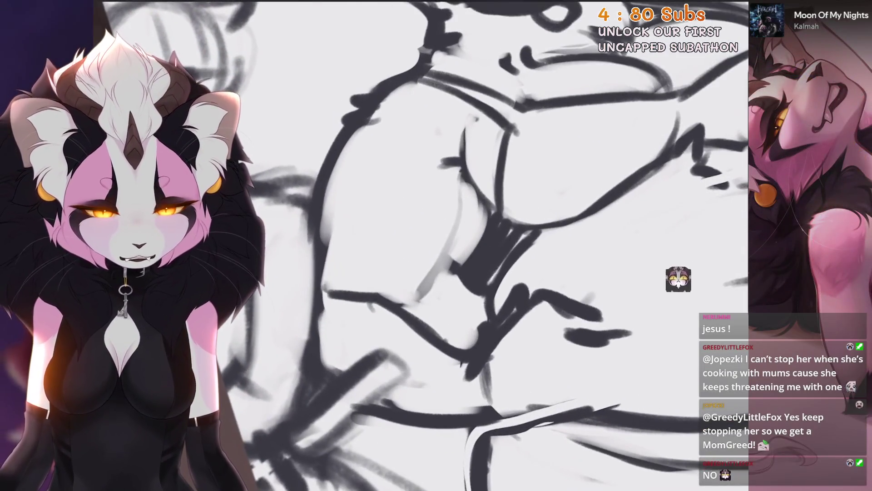
{"action": "scroll", "coordinate": [573, 337], "scroll_direction": "down", "scroll_amount": 3}
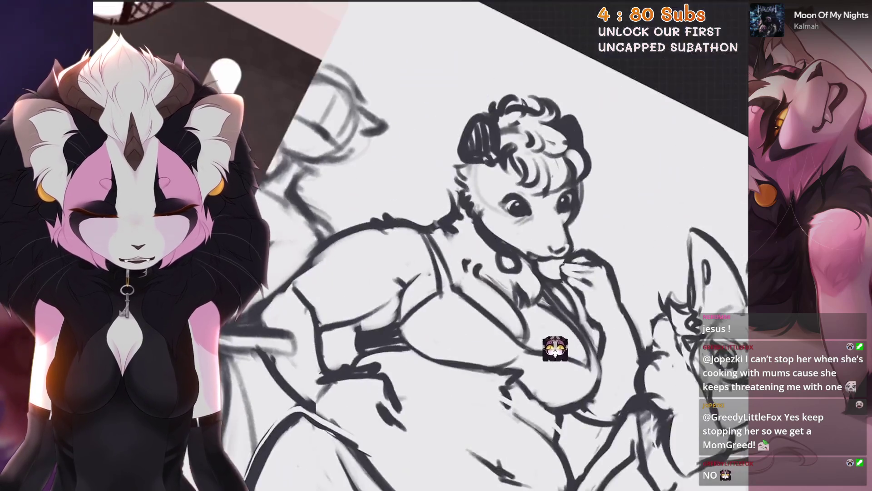
{"action": "scroll", "coordinate": [545, 354], "scroll_direction": "up", "scroll_amount": 3}
{"action": "scroll", "coordinate": [495, 381], "scroll_direction": "down", "scroll_amount": 3}
{"action": "scroll", "coordinate": [472, 395], "scroll_direction": "up", "scroll_amount": 3}
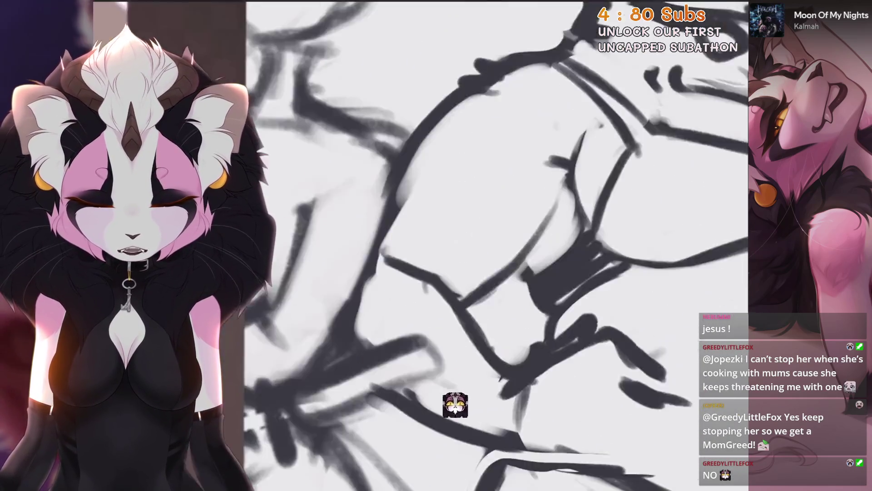
{"action": "scroll", "coordinate": [446, 409], "scroll_direction": "down", "scroll_amount": 2}
{"action": "scroll", "coordinate": [404, 427], "scroll_direction": "down", "scroll_amount": 1}
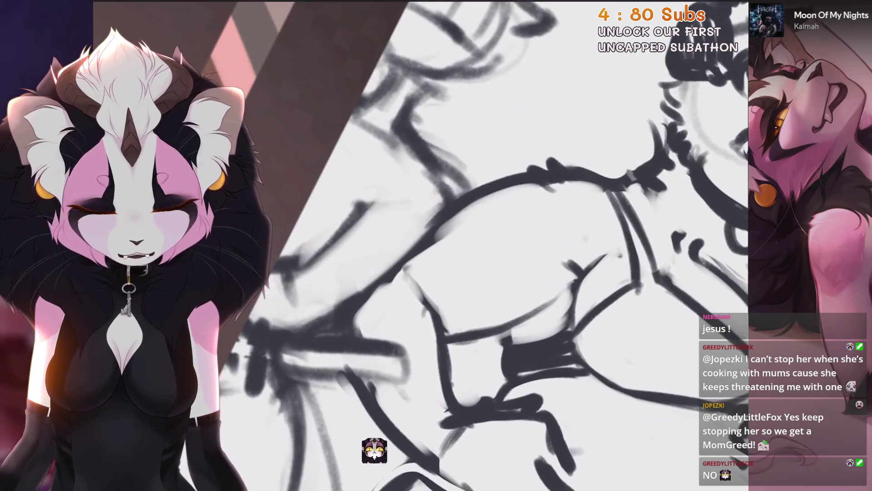
{"action": "key", "text": "5"}
{"action": "scroll", "coordinate": [341, 468], "scroll_direction": "down", "scroll_amount": 1}
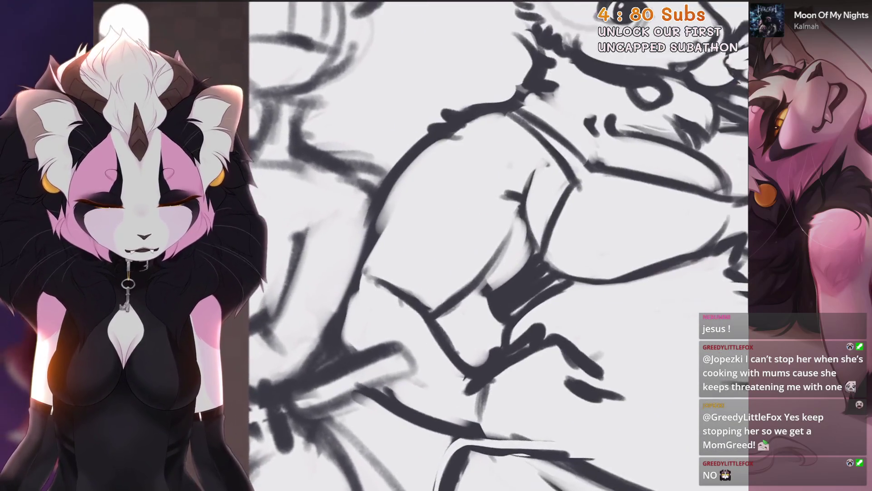
{"action": "scroll", "coordinate": [499, 237], "scroll_direction": "down", "scroll_amount": 1}
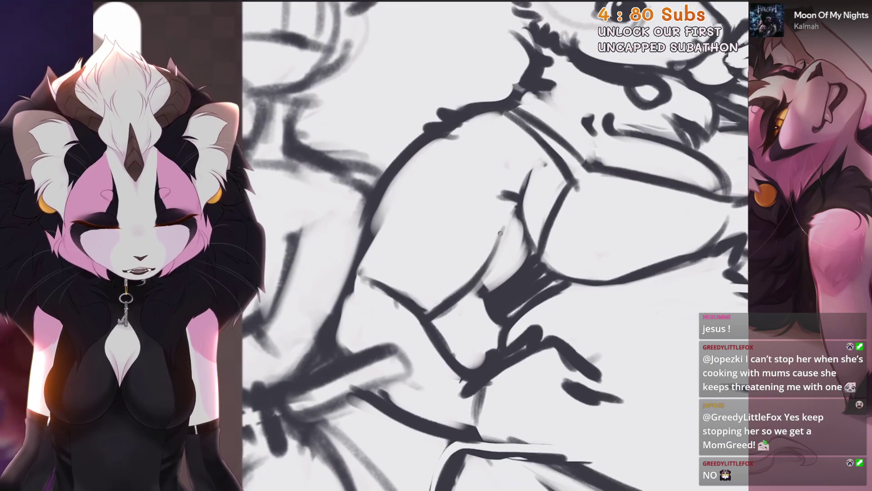
{"action": "scroll", "coordinate": [505, 184], "scroll_direction": "up", "scroll_amount": 1}
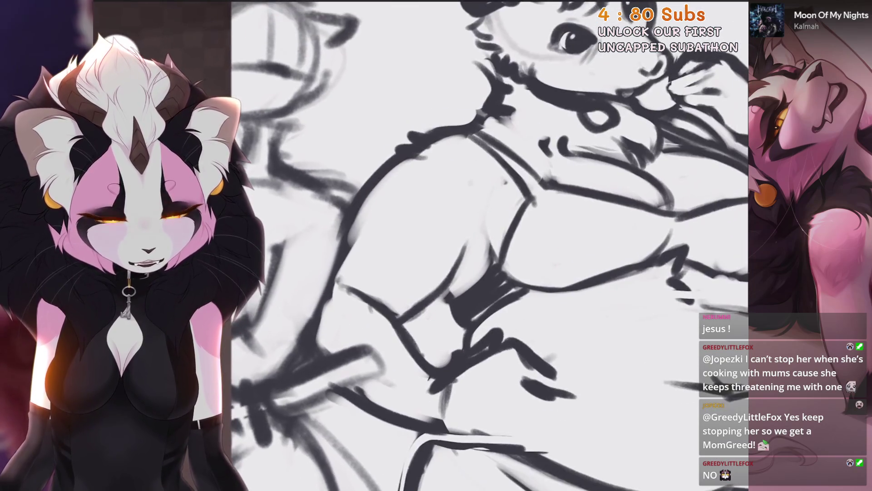
{"action": "left_click_drag", "start_coordinate": [489, 210], "coordinate": [493, 259]}
{"action": "key", "text": "4"}
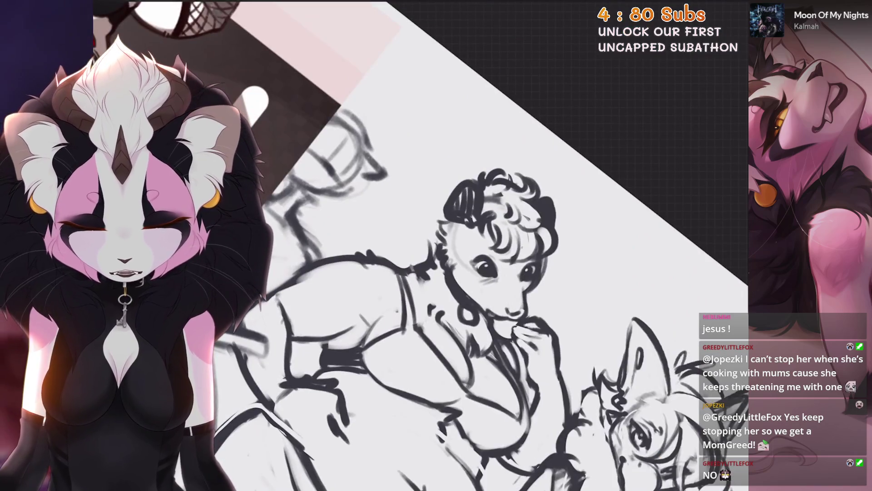
{"action": "key", "text": "5"}
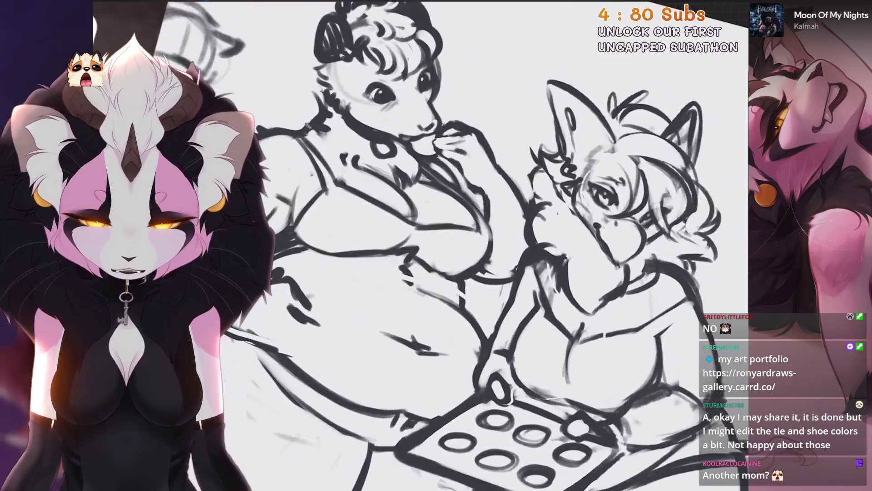
{"action": "key", "text": "s"}
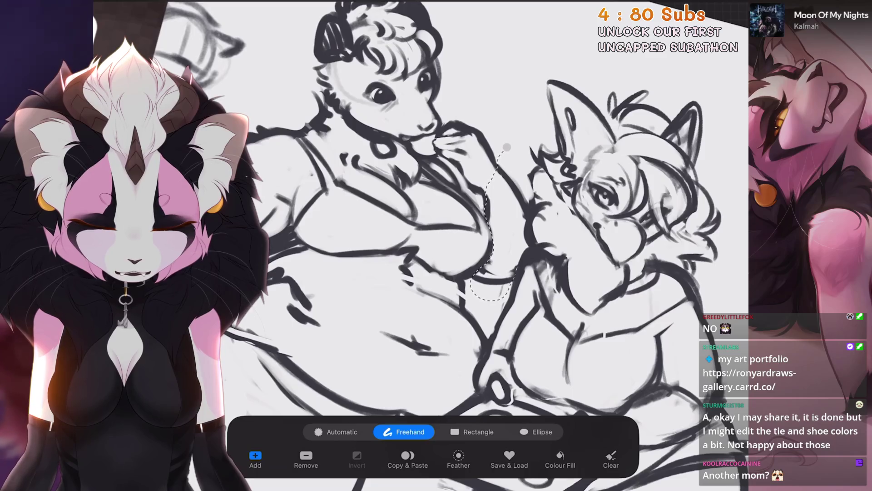
Step: Lasso the strip by the possum's chest and warp it slightly up and right
{"action": "left_click_drag", "start_coordinate": [513, 273], "coordinate": [505, 150]}
{"action": "key", "text": "v"}
{"action": "left_click", "coordinate": [477, 432]}
{"action": "left_click", "coordinate": [527, 431]}
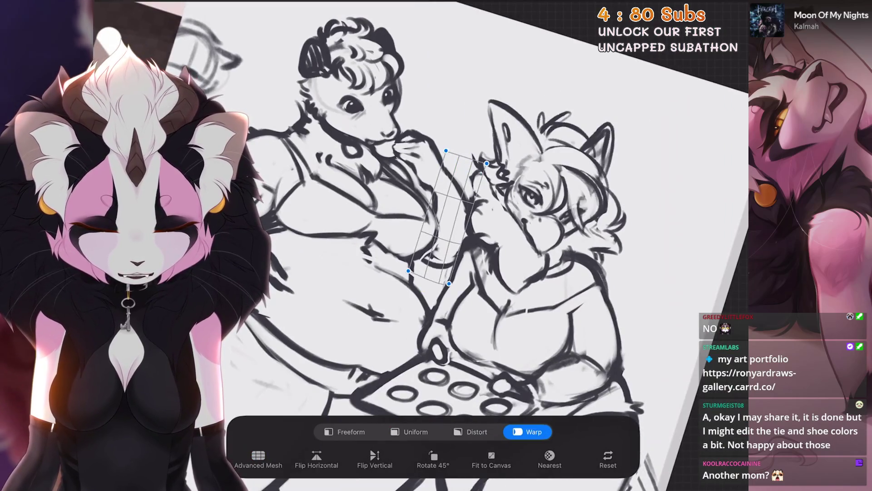
{"action": "key", "text": "ctrl+z"}
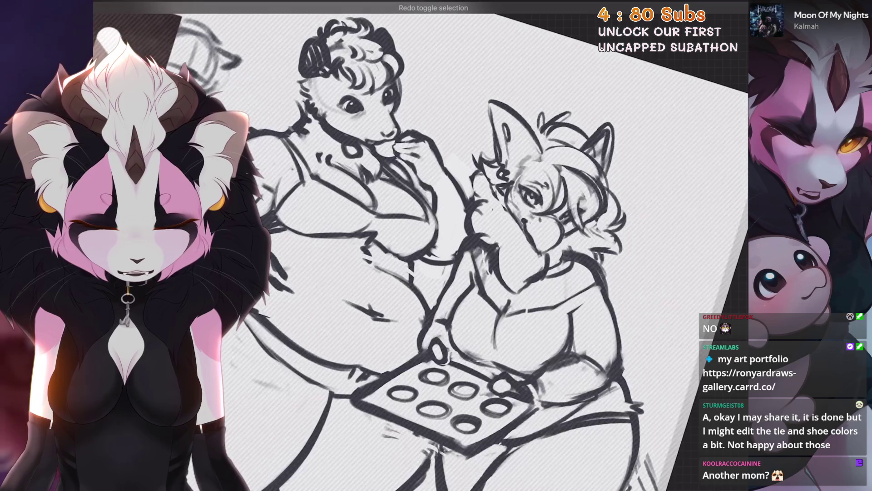
{"action": "key", "text": "v"}
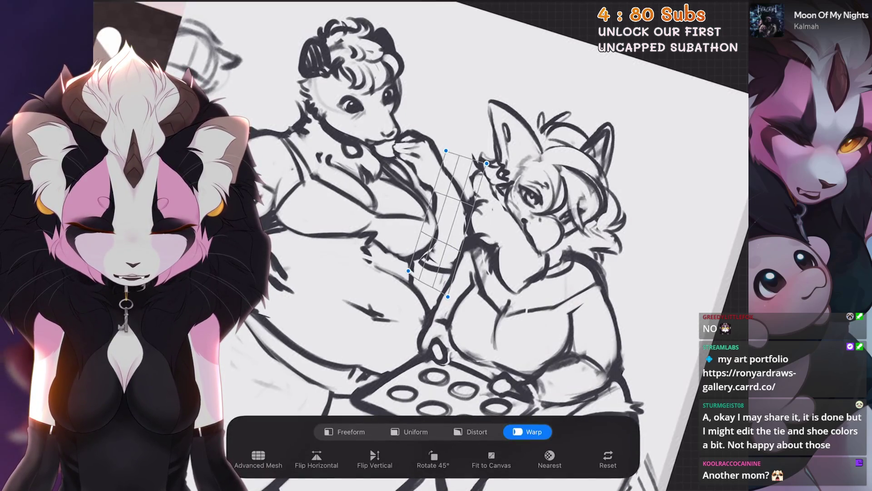
{"action": "left_click_drag", "start_coordinate": [454, 190], "coordinate": [457, 186]}
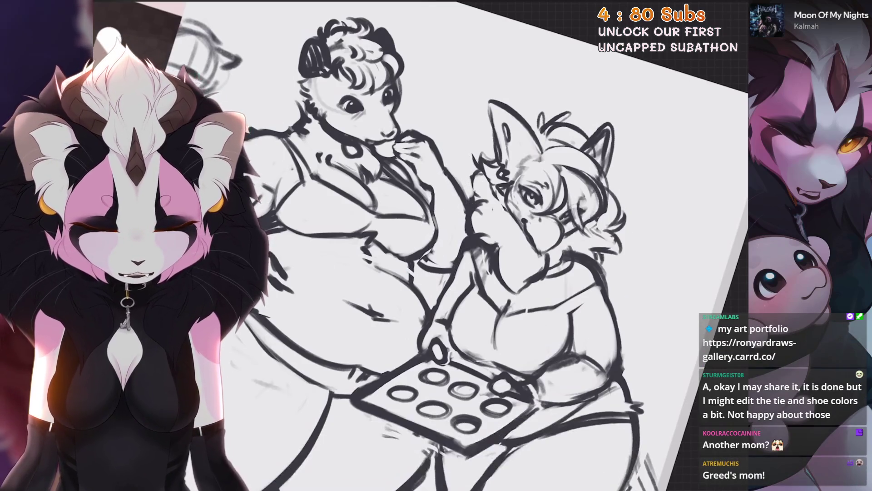
Step: Rotate and zoom the view to inspect the warped lines, ending upright on the figures' middle
{"action": "scroll", "coordinate": [436, 245], "scroll_direction": "up", "scroll_amount": 5}
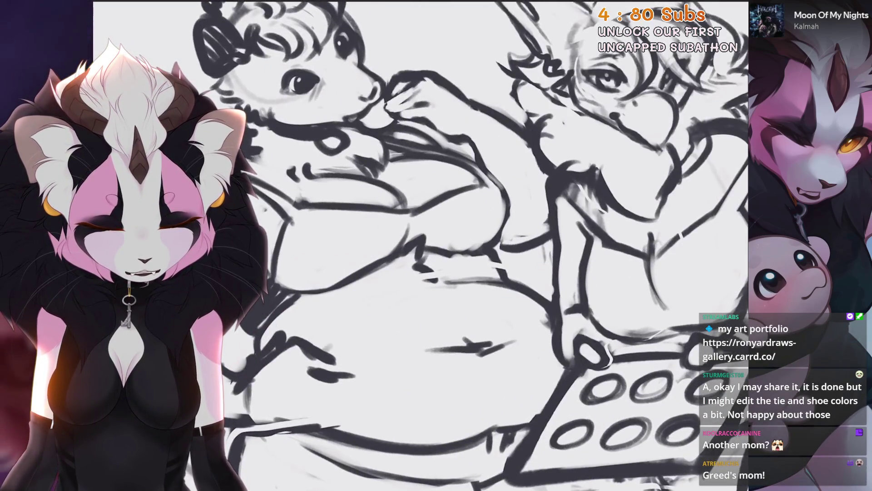
{"action": "scroll", "coordinate": [436, 245], "scroll_direction": "down", "scroll_amount": 3}
{"action": "key", "text": "6"}
{"action": "key", "text": "6"}
{"action": "key", "text": "6"}
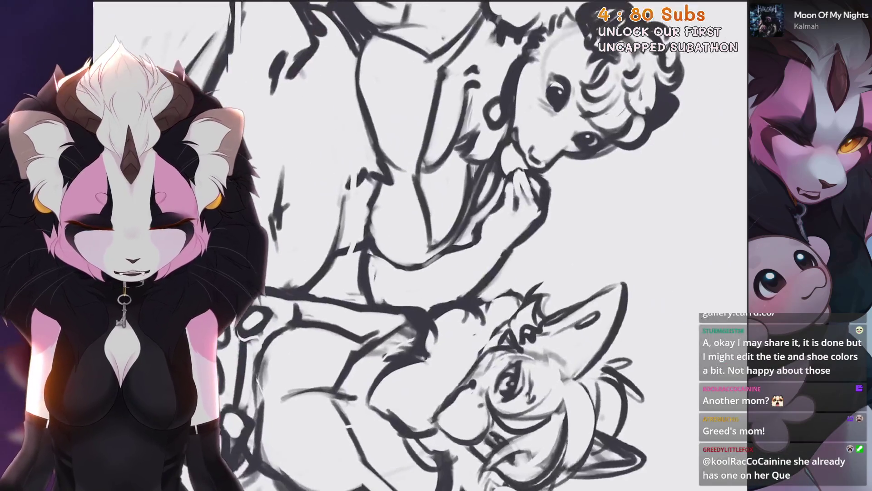
{"action": "scroll", "coordinate": [432, 262], "scroll_direction": "up", "scroll_amount": 3}
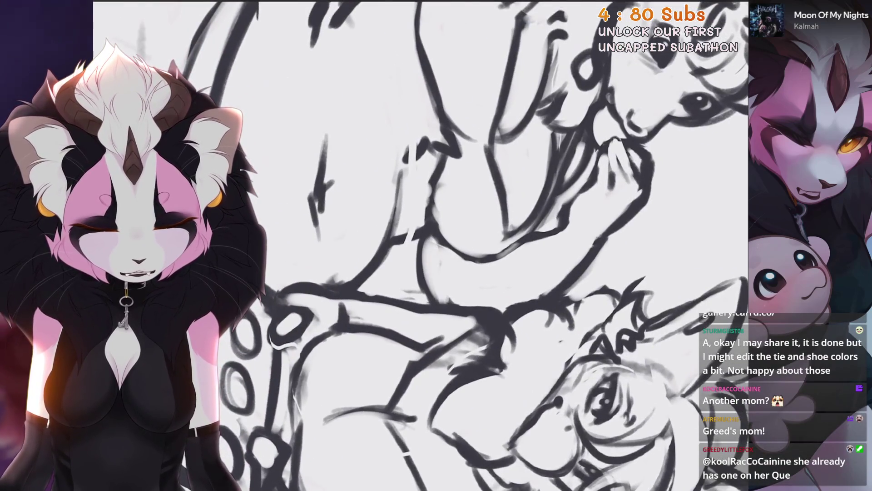
{"action": "scroll", "coordinate": [432, 262], "scroll_direction": "down", "scroll_amount": 2}
{"action": "key", "text": "4"}
{"action": "key", "text": "4"}
{"action": "key", "text": "4"}
{"action": "scroll", "coordinate": [432, 262], "scroll_direction": "up", "scroll_amount": 2}
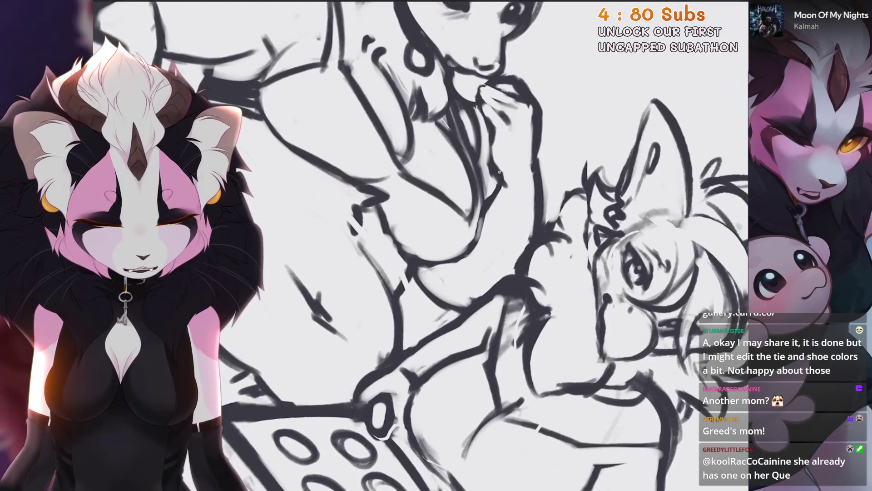
{"action": "scroll", "coordinate": [500, 182], "scroll_direction": "down", "scroll_amount": 2}
{"action": "key", "text": "5"}
{"action": "scroll", "coordinate": [499, 182], "scroll_direction": "up", "scroll_amount": 3}
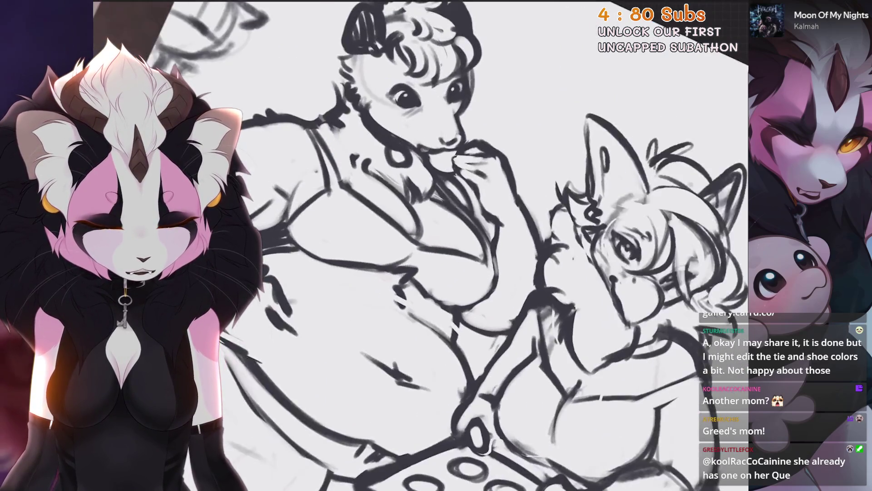
{"action": "key", "text": "4"}
{"action": "key", "text": "4"}
{"action": "scroll", "coordinate": [505, 226], "scroll_direction": "down", "scroll_amount": 2}
{"action": "key", "text": "5"}
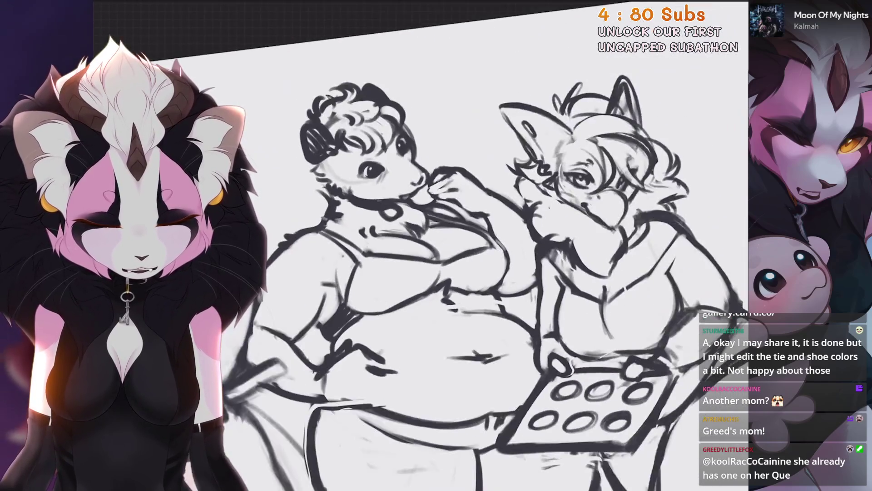
{"action": "key", "text": "4"}
{"action": "key", "text": "4"}
{"action": "scroll", "coordinate": [505, 226], "scroll_direction": "up", "scroll_amount": 4}
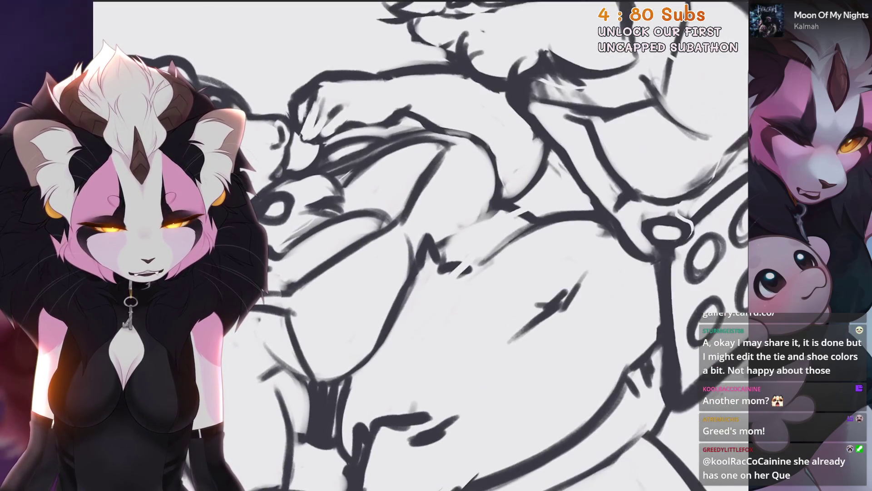
{"action": "key", "text": "ctrl+z"}
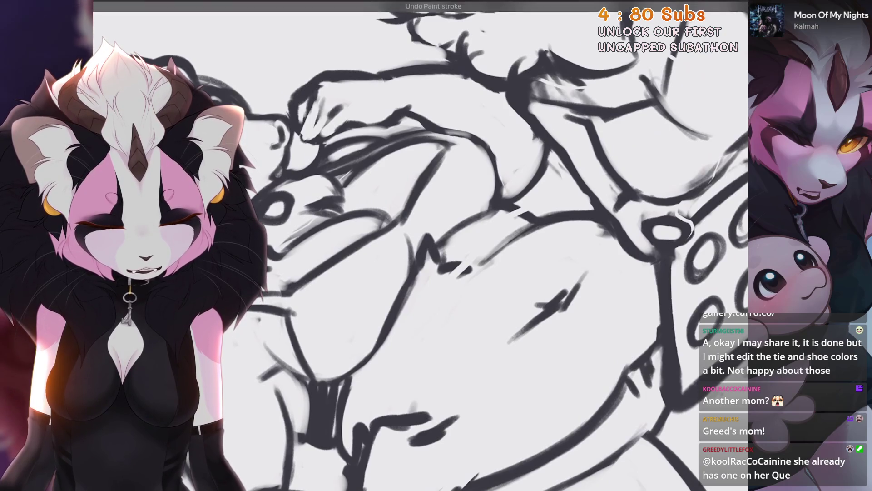
{"action": "scroll", "coordinate": [454, 246], "scroll_direction": "down", "scroll_amount": 5}
{"action": "scroll", "coordinate": [454, 245], "scroll_direction": "up", "scroll_amount": 3}
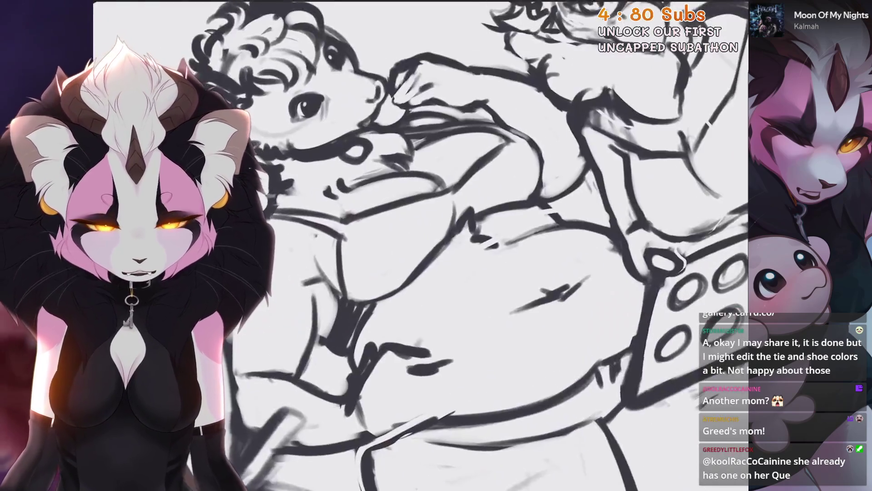
{"action": "key", "text": "4"}
{"action": "key", "text": "4"}
{"action": "scroll", "coordinate": [389, 264], "scroll_direction": "down", "scroll_amount": 3}
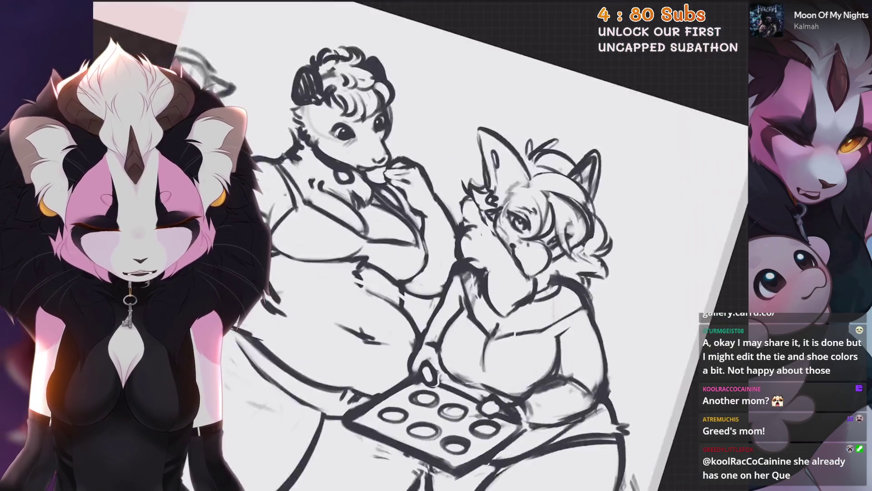
{"action": "key", "text": "4"}
{"action": "key", "text": "4"}
{"action": "key", "text": "4"}
{"action": "scroll", "coordinate": [389, 263], "scroll_direction": "up", "scroll_amount": 4}
{"action": "scroll", "coordinate": [389, 264], "scroll_direction": "up", "scroll_amount": 2}
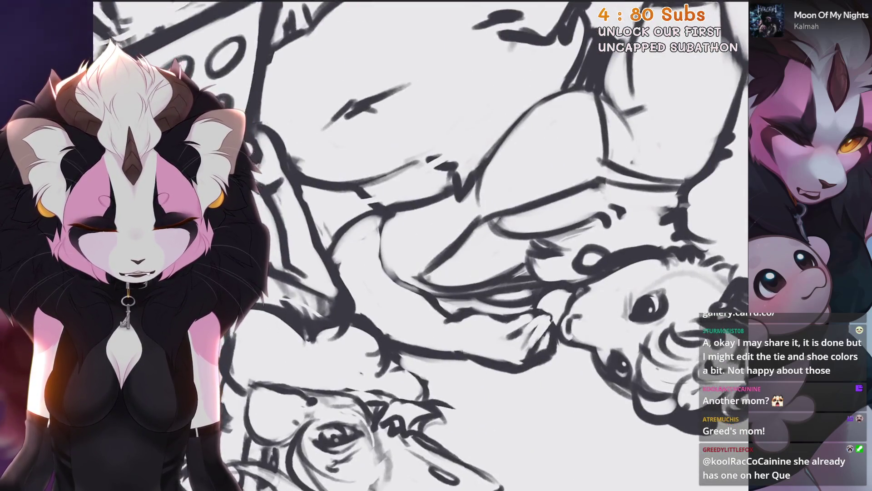
{"action": "left_click_drag", "start_coordinate": [414, 216], "coordinate": [422, 288]}
{"action": "scroll", "coordinate": [372, 300], "scroll_direction": "down", "scroll_amount": 2}
{"action": "key", "text": "ctrl+z"}
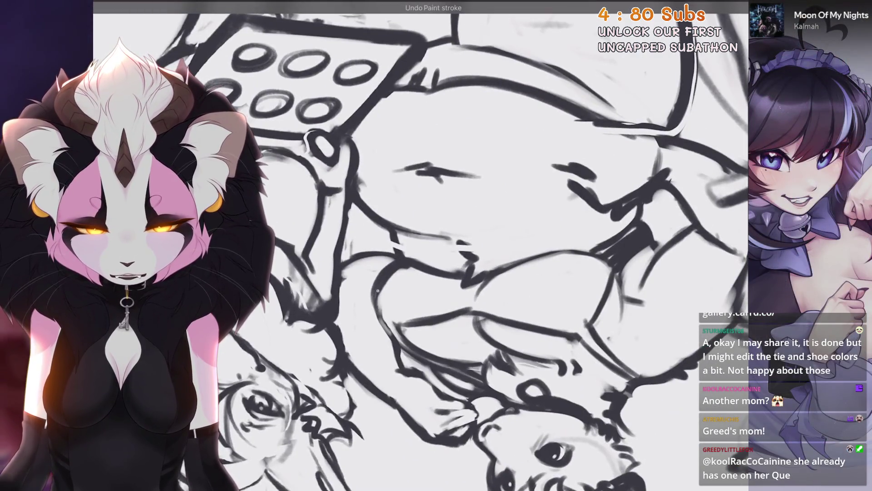
{"action": "key", "text": "4"}
{"action": "key", "text": "4"}
{"action": "key", "text": "4"}
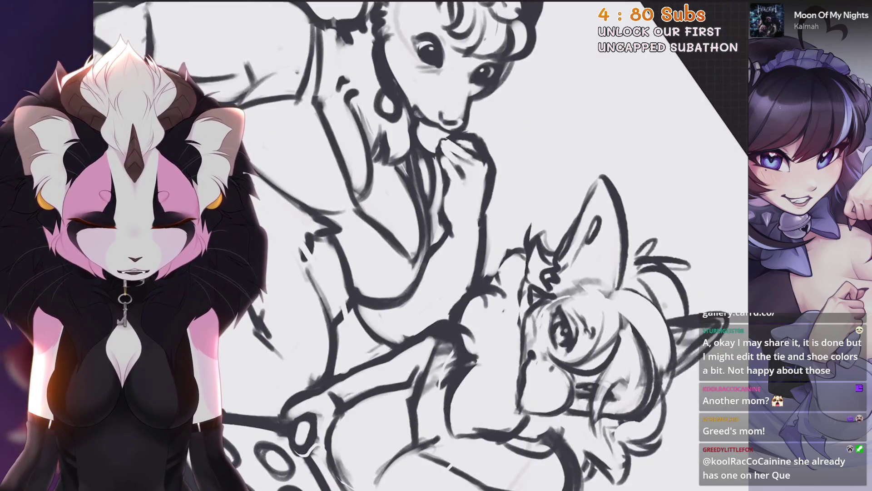
{"action": "key", "text": "5"}
{"action": "scroll", "coordinate": [420, 246], "scroll_direction": "up", "scroll_amount": 3}
{"action": "scroll", "coordinate": [484, 235], "scroll_direction": "down", "scroll_amount": 4}
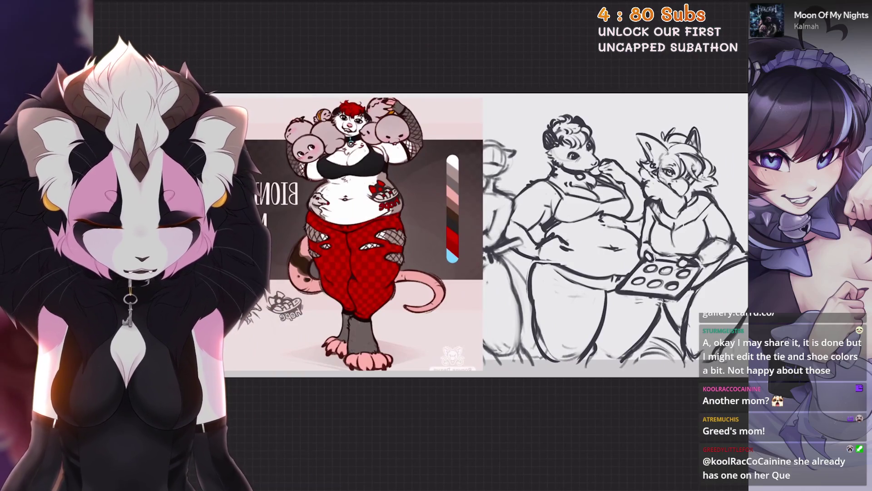
{"action": "scroll", "coordinate": [483, 246], "scroll_direction": "up", "scroll_amount": 4}
{"action": "key", "text": "4"}
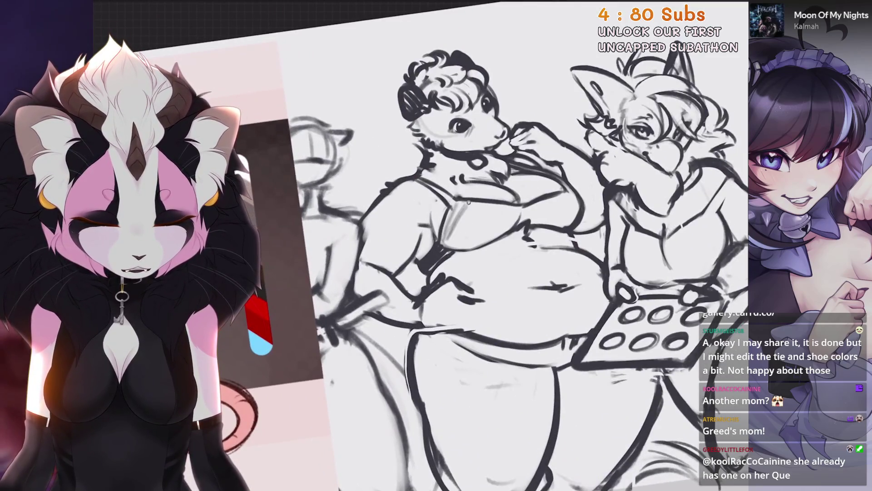
Step: Hatch diagonal strokes across the possum's chest, rotating the view between strokes
{"action": "left_click_drag", "start_coordinate": [468, 203], "coordinate": [567, 216]}
{"action": "scroll", "coordinate": [484, 246], "scroll_direction": "down", "scroll_amount": 3}
{"action": "key", "text": "6"}
{"action": "scroll", "coordinate": [484, 245], "scroll_direction": "up", "scroll_amount": 3}
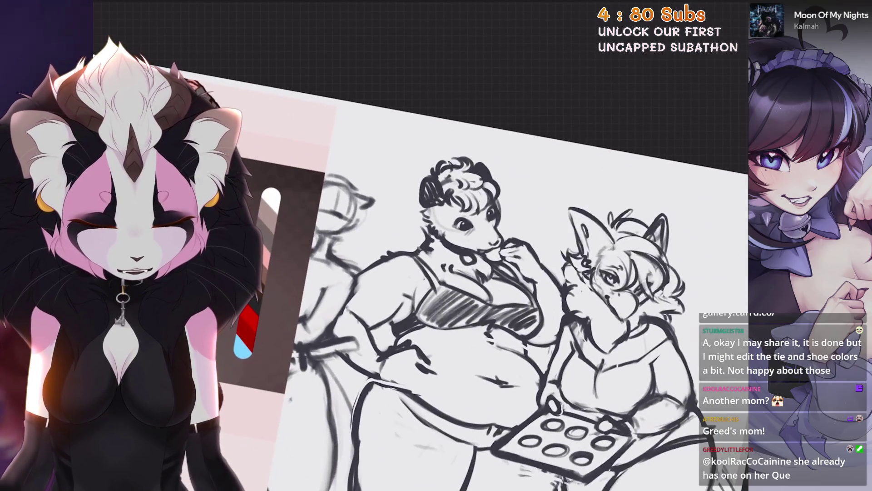
{"action": "key", "text": "4"}
{"action": "scroll", "coordinate": [483, 245], "scroll_direction": "up", "scroll_amount": 2}
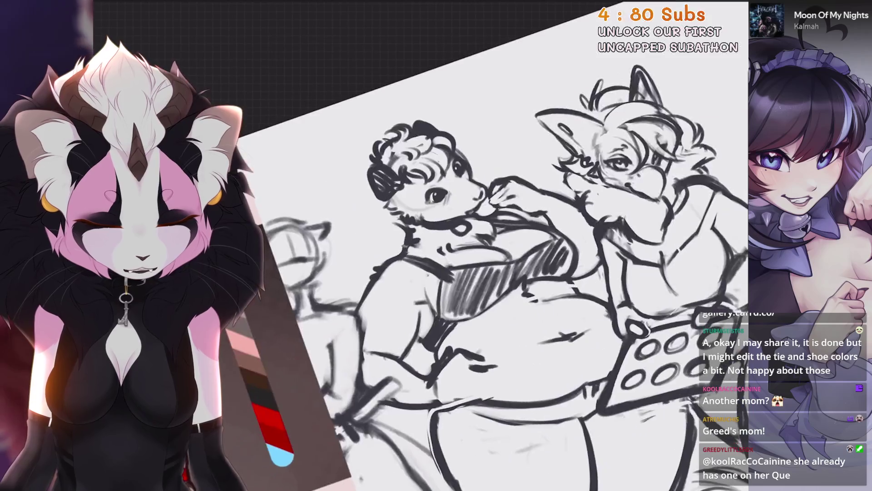
{"action": "key", "text": "4"}
{"action": "scroll", "coordinate": [484, 245], "scroll_direction": "up", "scroll_amount": 2}
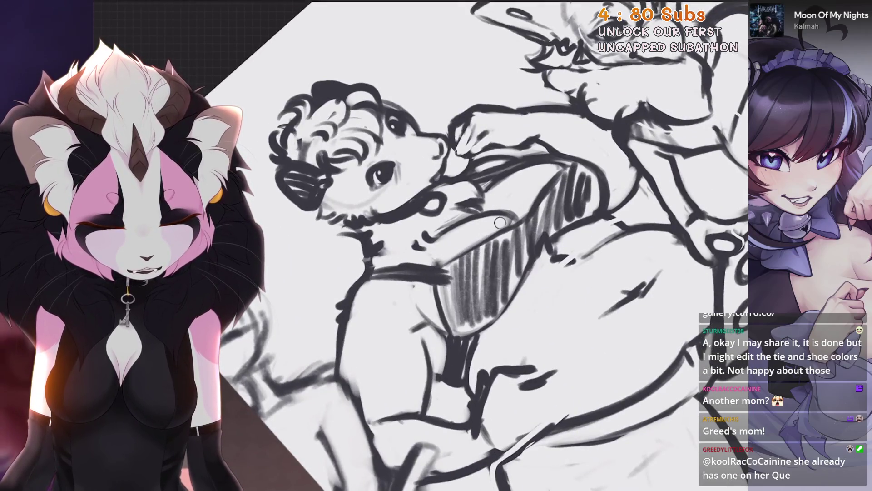
Step: Add darker hatching and darken the top's left edge, then view the whole page
{"action": "left_click_drag", "start_coordinate": [450, 272], "coordinate": [520, 218]}
{"action": "key", "text": "4"}
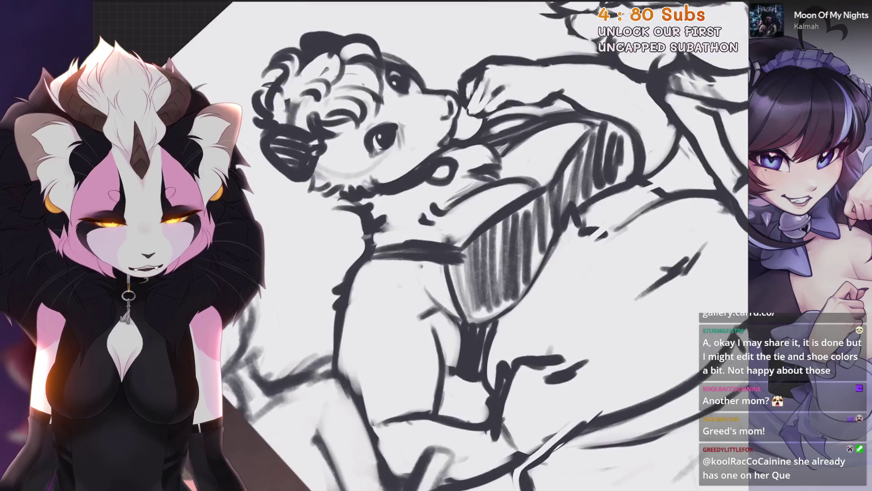
{"action": "key", "text": "4"}
{"action": "left_click_drag", "start_coordinate": [461, 279], "coordinate": [456, 205]}
{"action": "key", "text": "5"}
{"action": "key", "text": "2"}
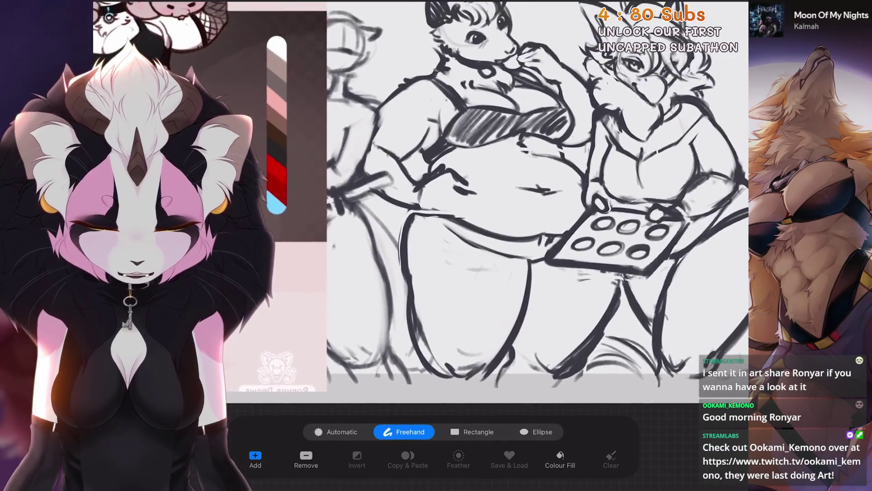
Step: Lasso the possum's left leg and warp its lines into a new shape
{"action": "left_click_drag", "start_coordinate": [459, 255], "coordinate": [530, 310]}
{"action": "mouse_move", "coordinate": [393, 252]}
{"action": "left_mouse_down"}
{"action": "mouse_move", "coordinate": [395, 377]}
{"action": "mouse_move", "coordinate": [509, 391]}
{"action": "mouse_move", "coordinate": [530, 310]}
{"action": "left_mouse_up"}
{"action": "key", "text": "v"}
{"action": "mouse_move", "coordinate": [445, 300]}
{"action": "left_mouse_down"}
{"action": "mouse_move", "coordinate": [436, 318]}
{"action": "mouse_move", "coordinate": [454, 327]}
{"action": "left_mouse_up"}
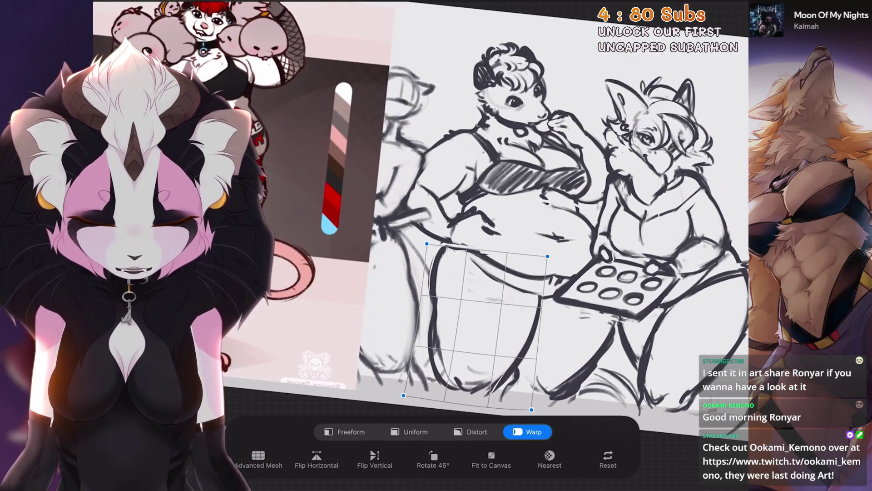
{"action": "scroll", "coordinate": [522, 181], "scroll_direction": "up", "scroll_amount": 3}
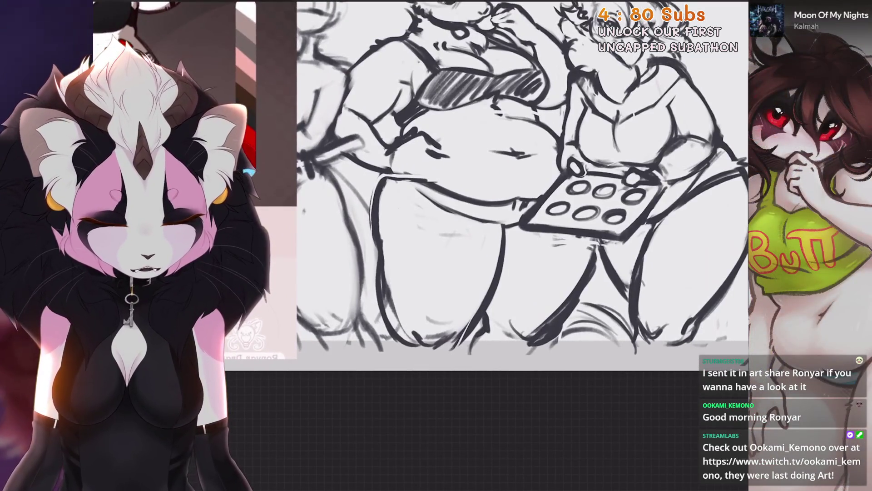
{"action": "scroll", "coordinate": [522, 227], "scroll_direction": "down", "scroll_amount": 3}
Step: Draw a new line on the sketch, then undo it as a stray stroke
{"action": "left_click_drag", "start_coordinate": [454, 136], "coordinate": [455, 113]}
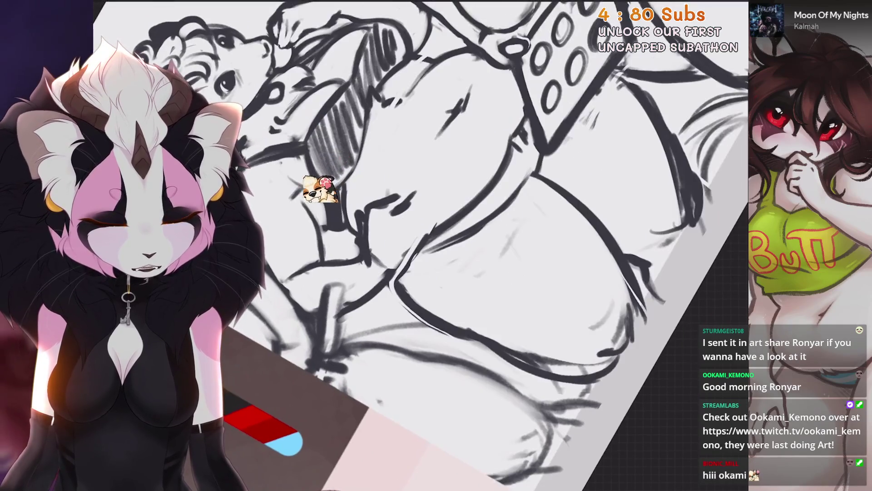
{"action": "left_click_drag", "start_coordinate": [536, 220], "coordinate": [500, 273]}
{"action": "scroll", "coordinate": [500, 246], "scroll_direction": "up", "scroll_amount": 3}
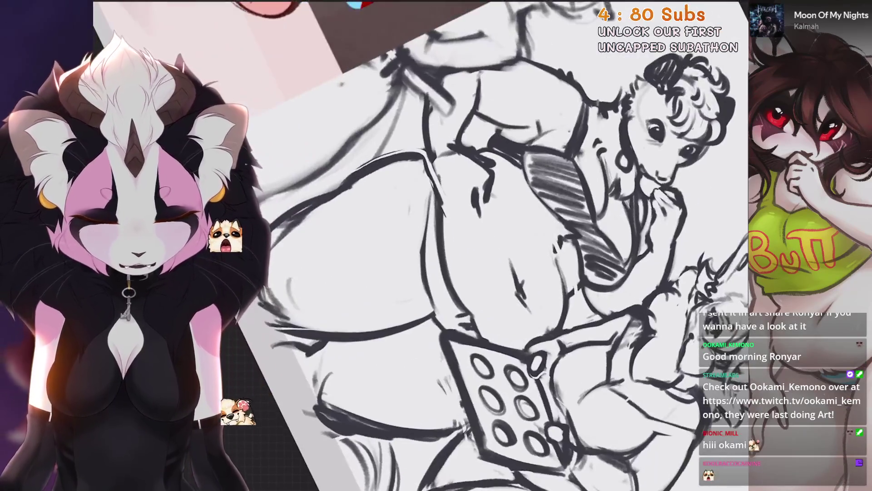
{"action": "mouse_move", "coordinate": [424, 187]}
{"action": "left_mouse_down"}
{"action": "mouse_move", "coordinate": [425, 309]}
{"action": "mouse_move", "coordinate": [487, 341]}
{"action": "left_mouse_up"}
{"action": "scroll", "coordinate": [499, 245], "scroll_direction": "down", "scroll_amount": 3}
{"action": "key", "text": "ctrl+z"}
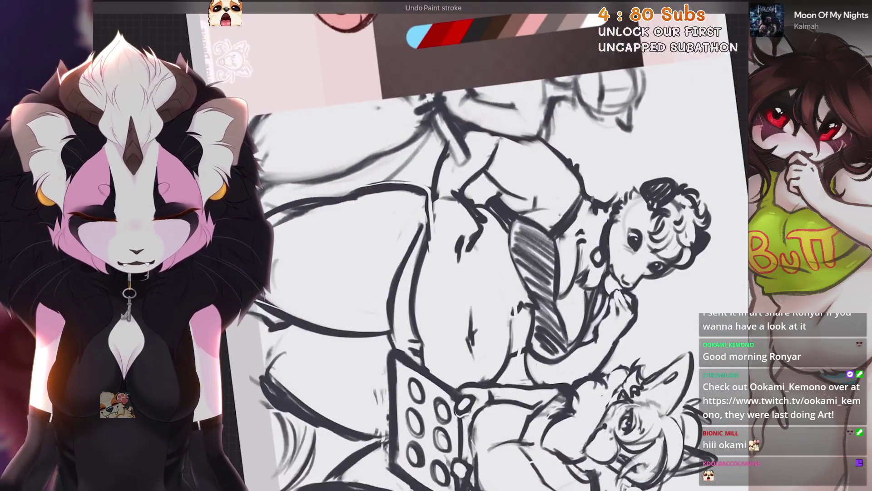
{"action": "scroll", "coordinate": [455, 245], "scroll_direction": "down", "scroll_amount": 2}
{"action": "scroll", "coordinate": [455, 245], "scroll_direction": "up", "scroll_amount": 4}
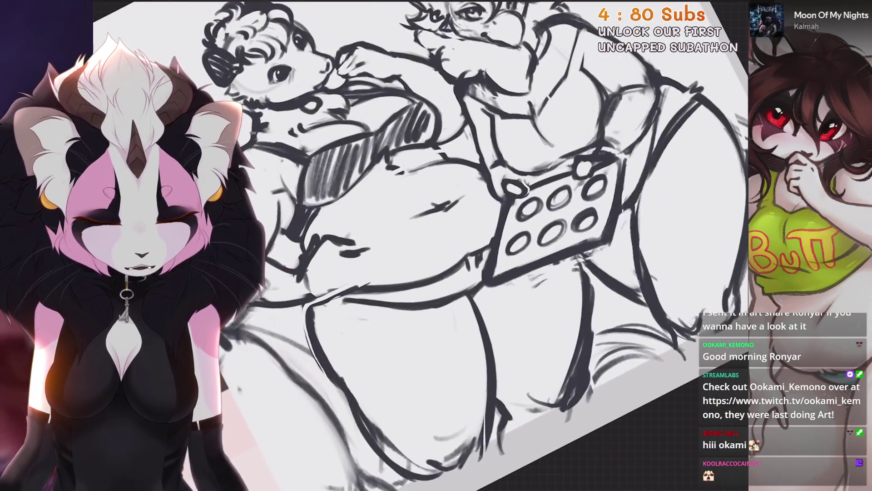
{"action": "scroll", "coordinate": [454, 245], "scroll_direction": "down", "scroll_amount": 3}
{"action": "scroll", "coordinate": [454, 246], "scroll_direction": "up", "scroll_amount": 4}
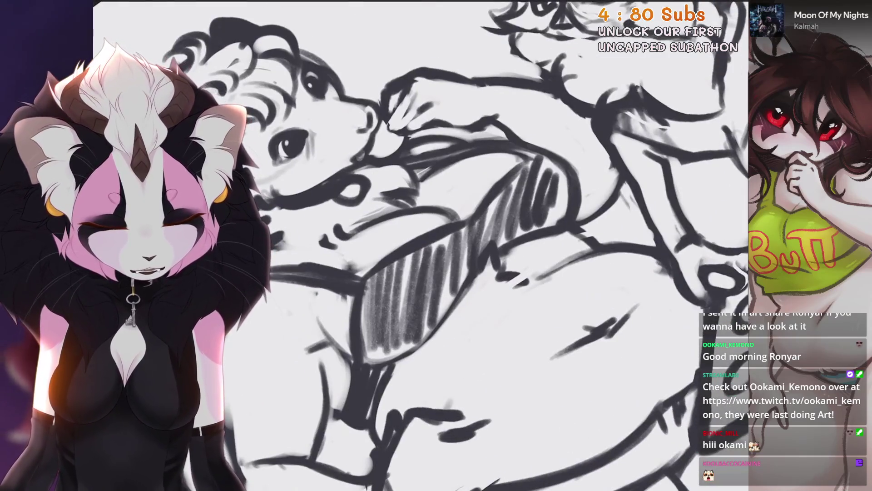
{"action": "scroll", "coordinate": [455, 245], "scroll_direction": "down", "scroll_amount": 1}
{"action": "scroll", "coordinate": [454, 245], "scroll_direction": "down", "scroll_amount": 3}
{"action": "scroll", "coordinate": [454, 273], "scroll_direction": "up", "scroll_amount": 2}
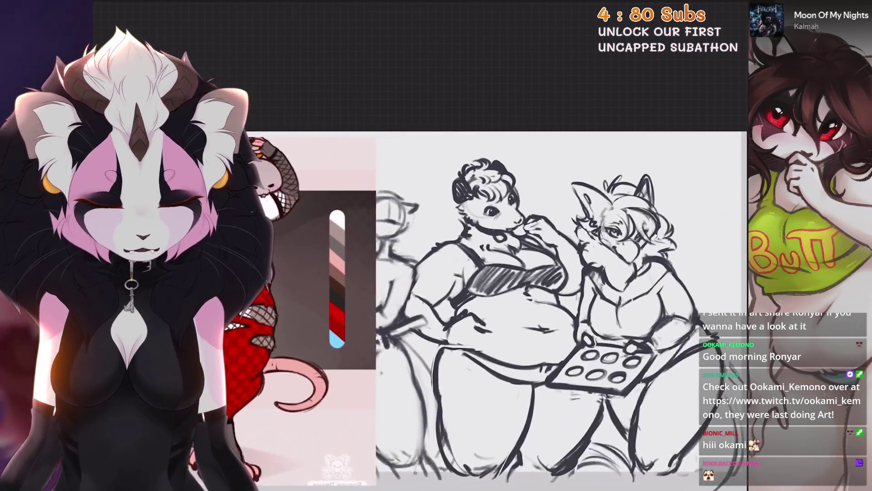
{"action": "scroll", "coordinate": [466, 286], "scroll_direction": "up", "scroll_amount": 4}
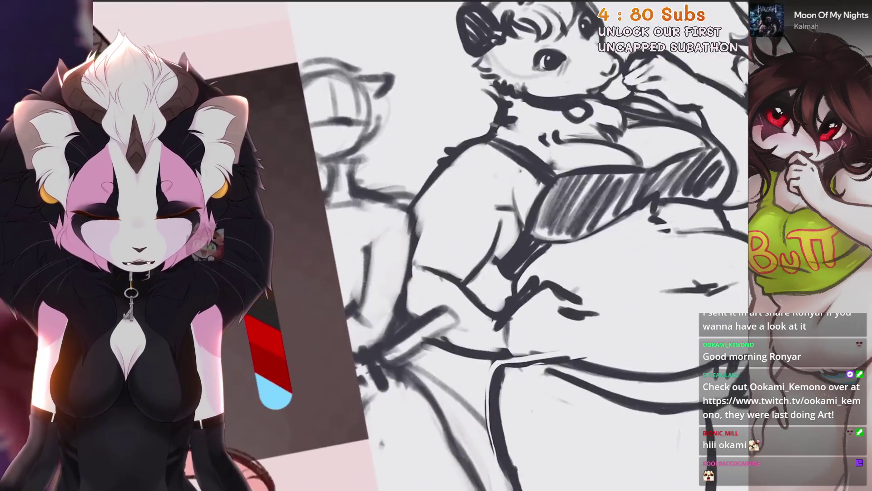
{"action": "scroll", "coordinate": [466, 286], "scroll_direction": "down", "scroll_amount": 3}
{"action": "scroll", "coordinate": [466, 287], "scroll_direction": "up", "scroll_amount": 3}
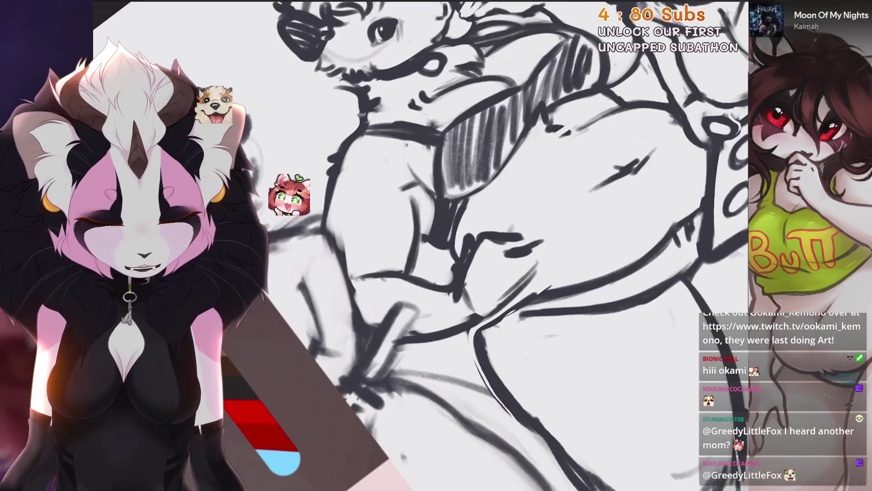
Step: Undo two more paint strokes and check the cleaned-up possum sketch
{"action": "key", "text": "ctrl+z"}
{"action": "scroll", "coordinate": [454, 245], "scroll_direction": "down", "scroll_amount": 1}
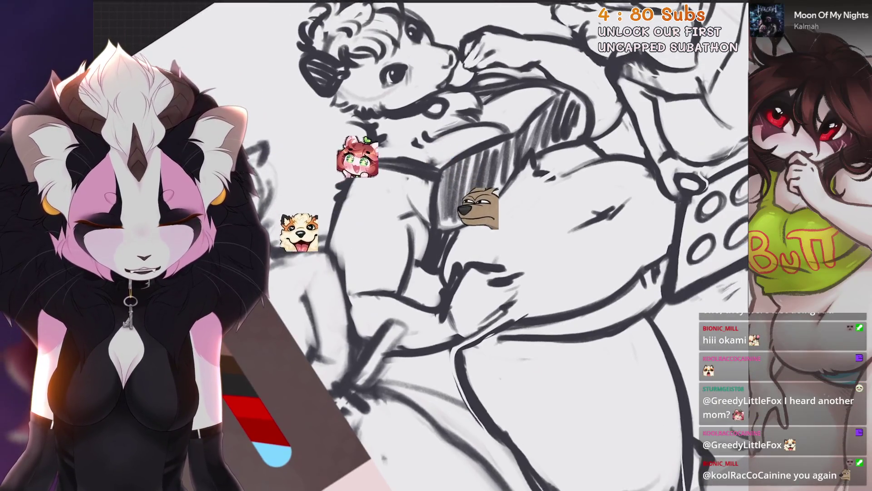
{"action": "key", "text": "ctrl+z"}
{"action": "scroll", "coordinate": [455, 245], "scroll_direction": "down", "scroll_amount": 2}
{"action": "scroll", "coordinate": [454, 245], "scroll_direction": "up", "scroll_amount": 2}
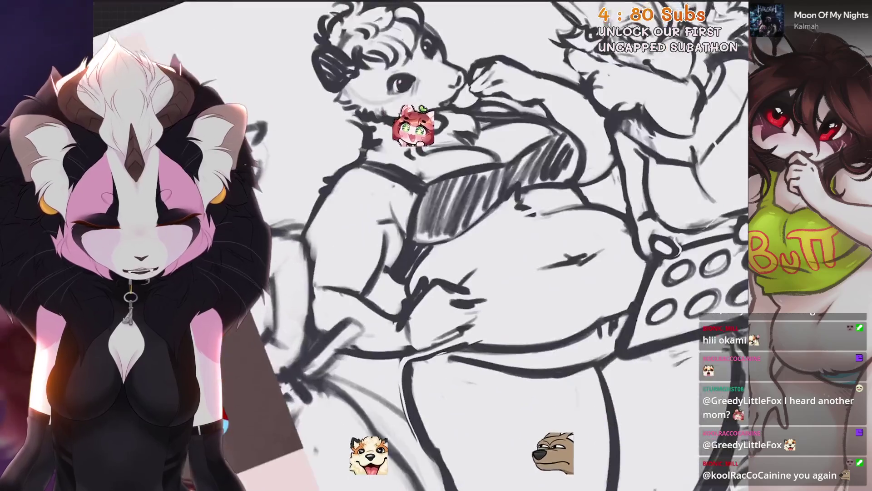
{"action": "scroll", "coordinate": [454, 246], "scroll_direction": "down", "scroll_amount": 1}
{"action": "scroll", "coordinate": [455, 246], "scroll_direction": "down", "scroll_amount": 3}
{"action": "scroll", "coordinate": [455, 245], "scroll_direction": "up", "scroll_amount": 4}
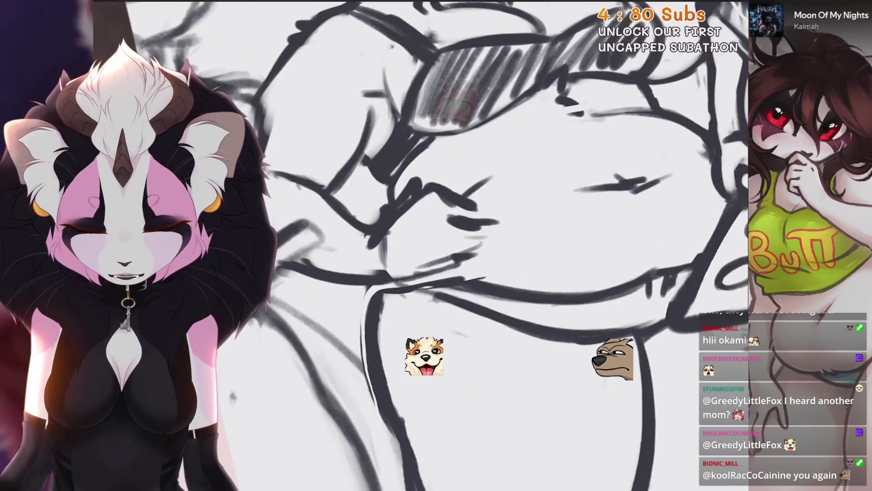
{"action": "scroll", "coordinate": [455, 245], "scroll_direction": "down", "scroll_amount": 5}
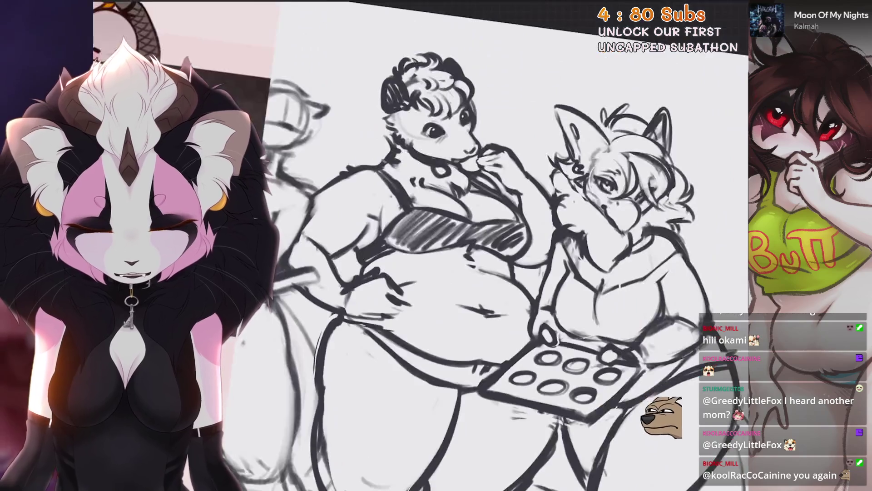
{"action": "scroll", "coordinate": [454, 246], "scroll_direction": "up", "scroll_amount": 1}
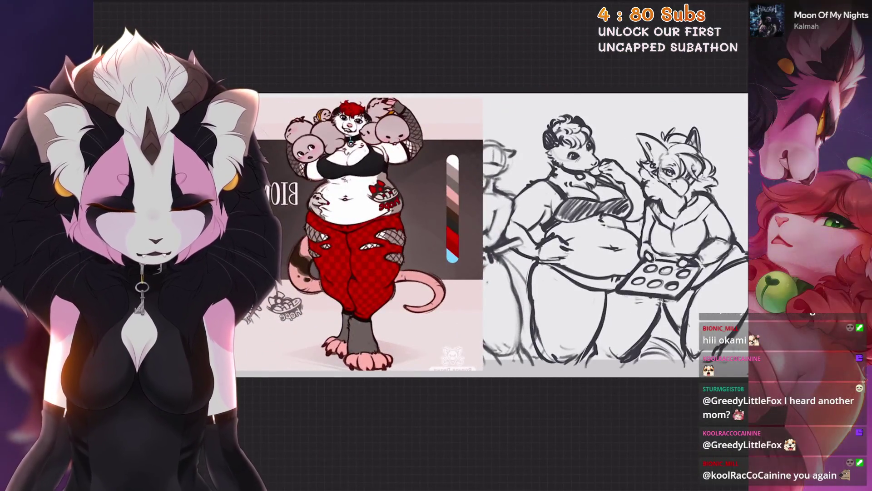
{"action": "scroll", "coordinate": [454, 245], "scroll_direction": "up", "scroll_amount": 1}
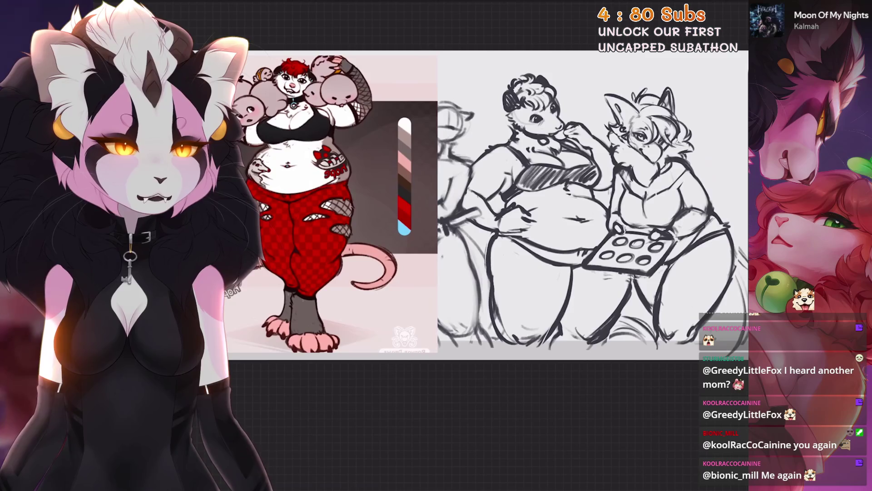
Step: Hide the possum reference image and make the wolf mom reference the visible, active layer
{"action": "scroll", "coordinate": [500, 205], "scroll_direction": "up", "scroll_amount": 2}
{"action": "key", "text": "l"}
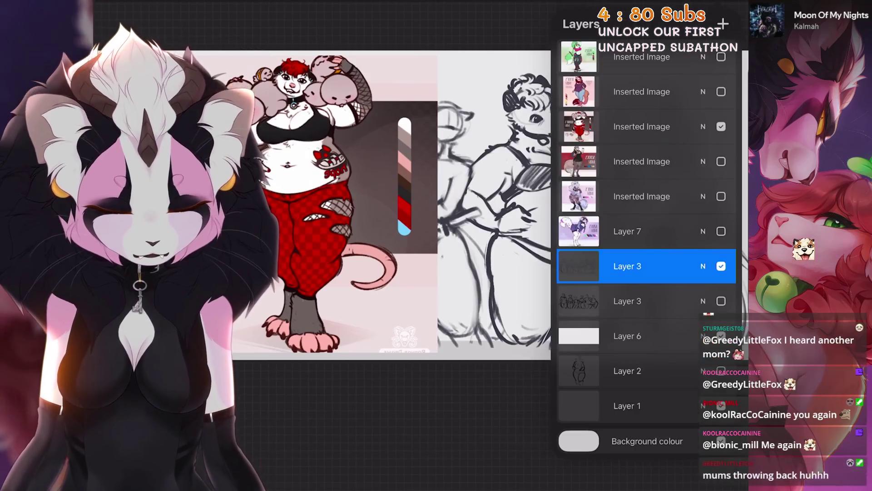
{"action": "scroll", "coordinate": [645, 245], "scroll_direction": "down", "scroll_amount": 1}
{"action": "left_click", "coordinate": [721, 126]}
{"action": "left_click", "coordinate": [721, 162]}
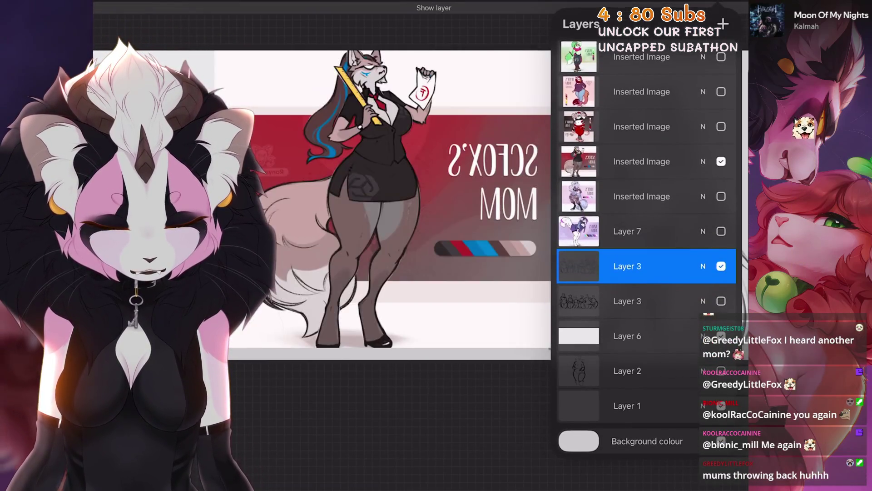
{"action": "left_click", "coordinate": [645, 161]}
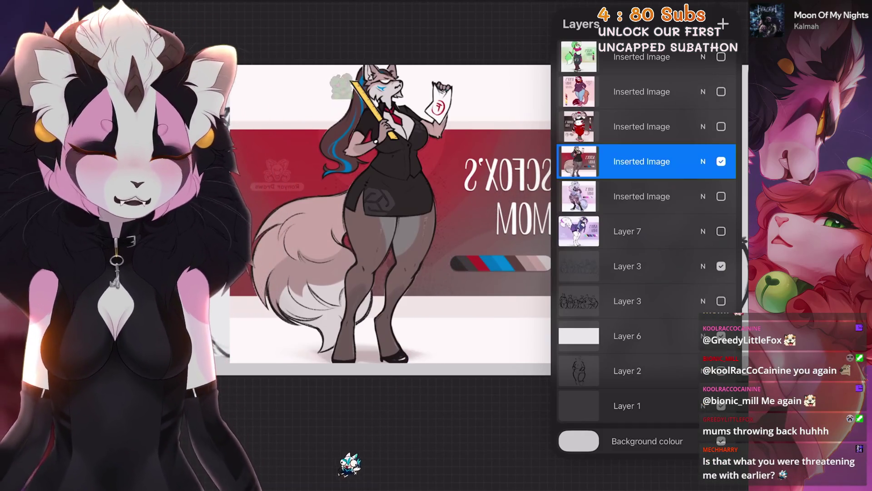
{"action": "scroll", "coordinate": [364, 225], "scroll_direction": "up", "scroll_amount": 5}
{"action": "scroll", "coordinate": [409, 245], "scroll_direction": "down", "scroll_amount": 5}
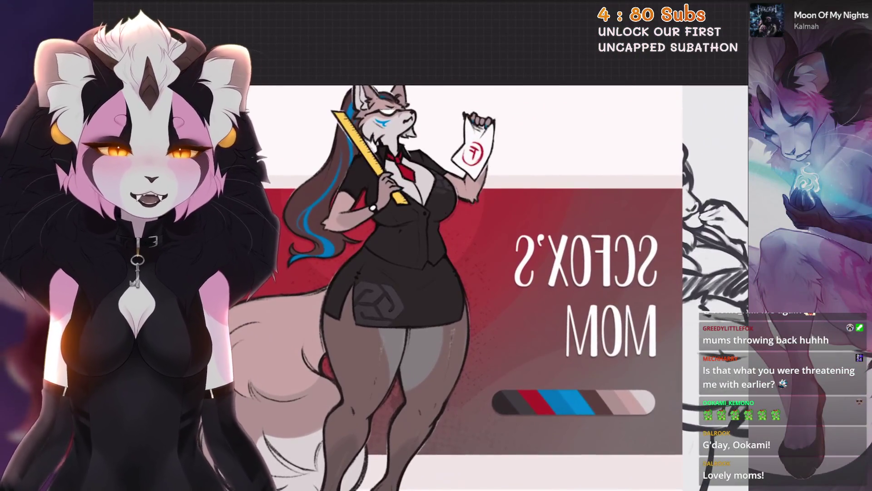
{"action": "key", "text": "l"}
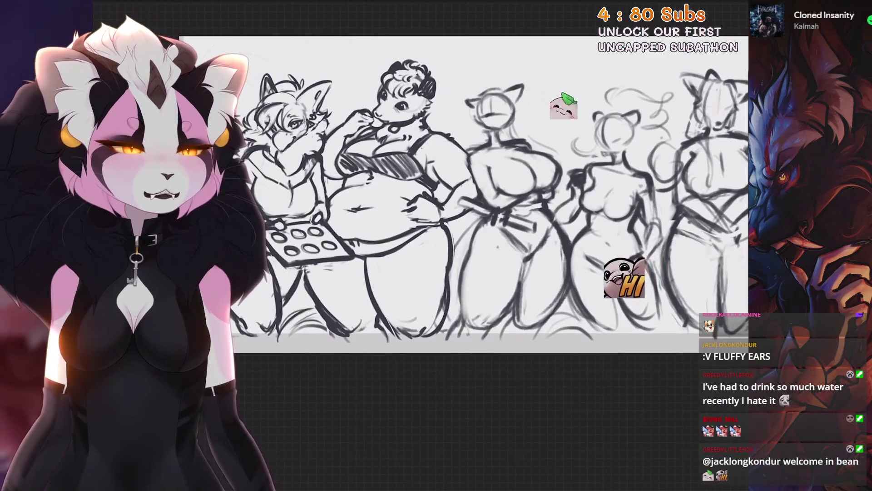
Step: Switch to the line-up sketch layer and lasso the curly-haired possum figure
{"action": "key", "text": "l"}
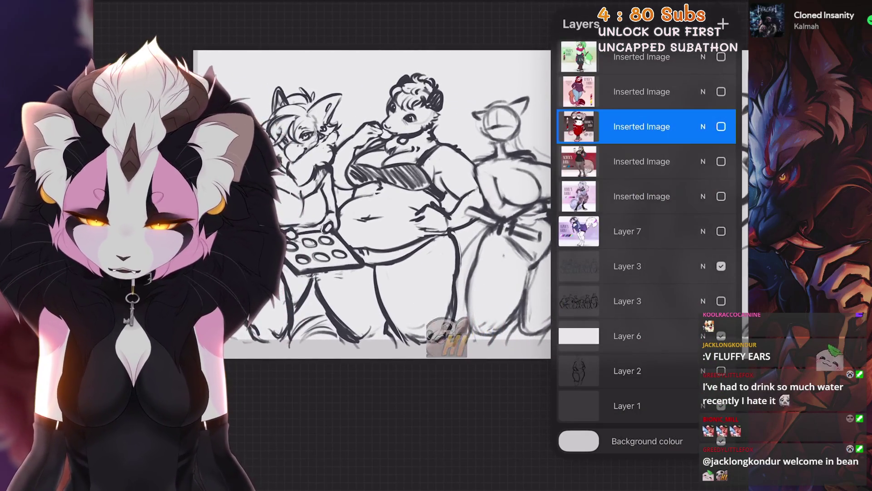
{"action": "scroll", "coordinate": [372, 205], "scroll_direction": "right", "scroll_amount": 3}
{"action": "left_click", "coordinate": [636, 266]}
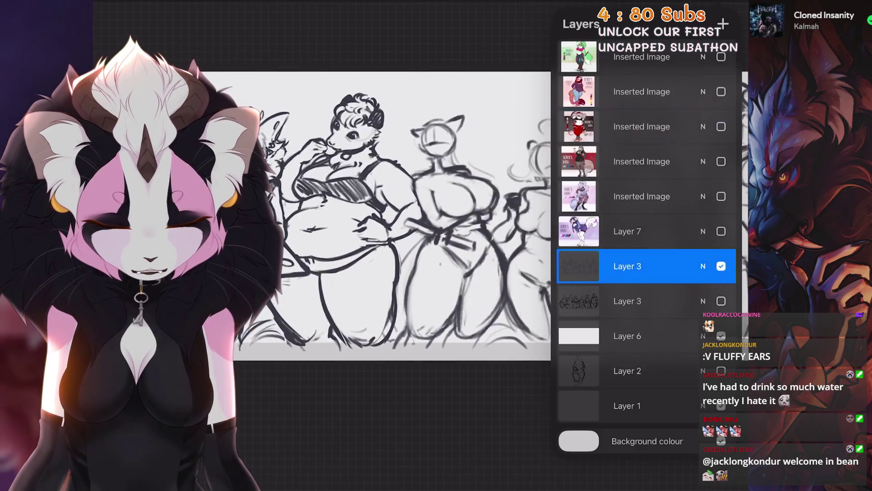
{"action": "key", "text": "s"}
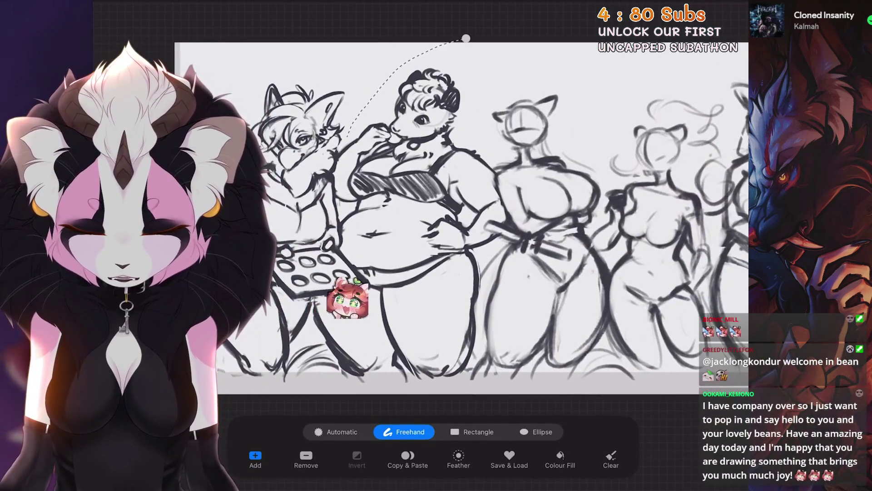
{"action": "left_click_drag", "start_coordinate": [367, 291], "coordinate": [496, 235]}
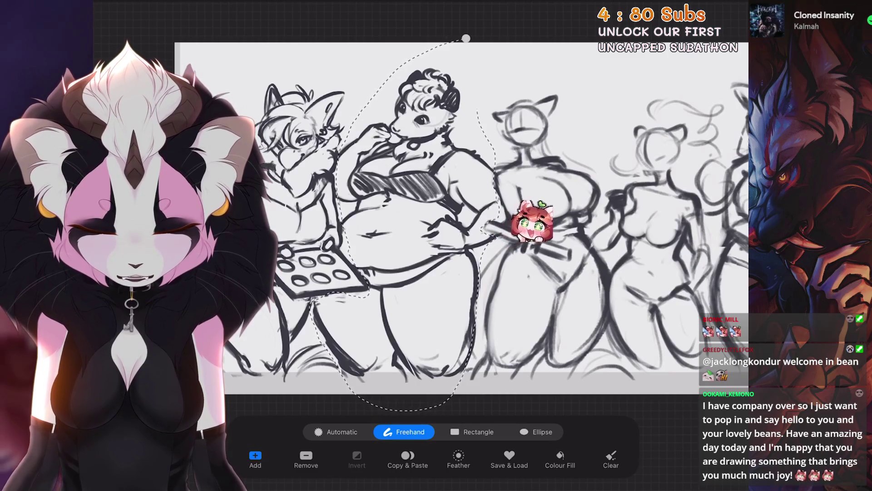
Step: Nudge the possum slightly left, undoing and redoing the move to compare
{"action": "key", "text": "v"}
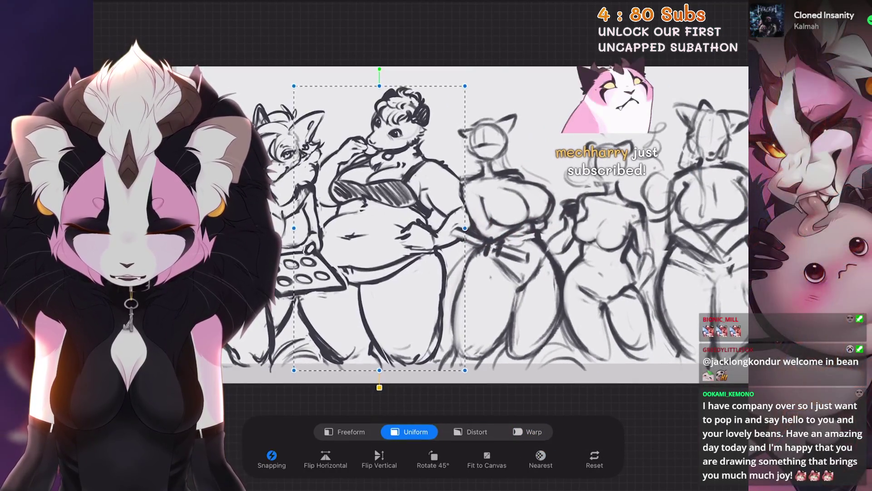
{"action": "left_click_drag", "start_coordinate": [480, 260], "coordinate": [479, 259]}
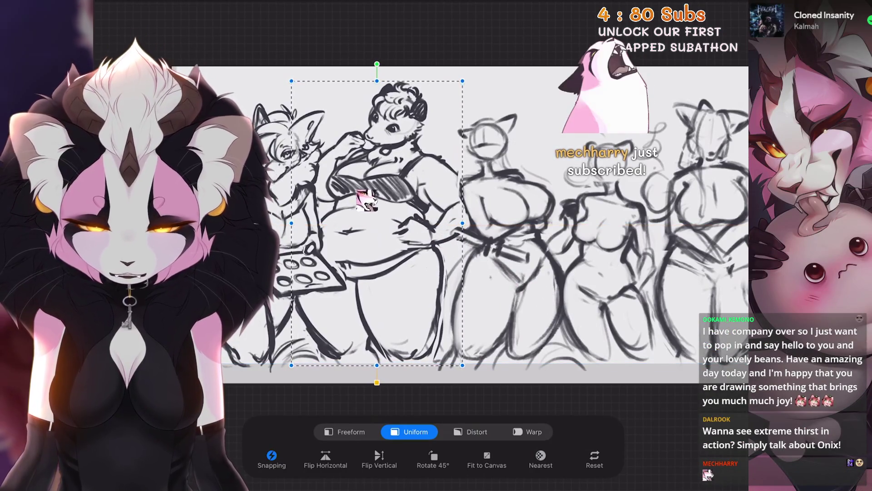
{"action": "key", "text": "b"}
{"action": "scroll", "coordinate": [333, 182], "scroll_direction": "down", "scroll_amount": 3}
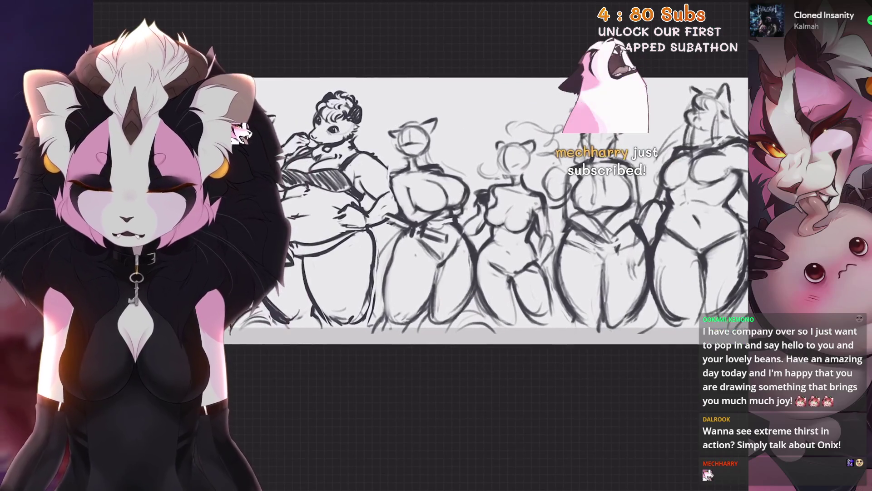
{"action": "key", "text": "ctrl+z"}
{"action": "scroll", "coordinate": [455, 205], "scroll_direction": "up", "scroll_amount": 2}
{"action": "key", "text": "v"}
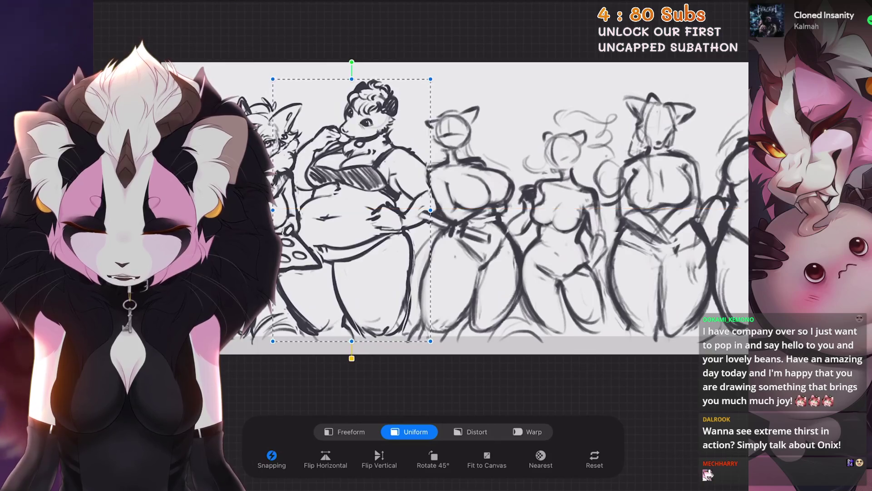
{"action": "key", "text": "b"}
{"action": "key", "text": "ctrl+shift+z"}
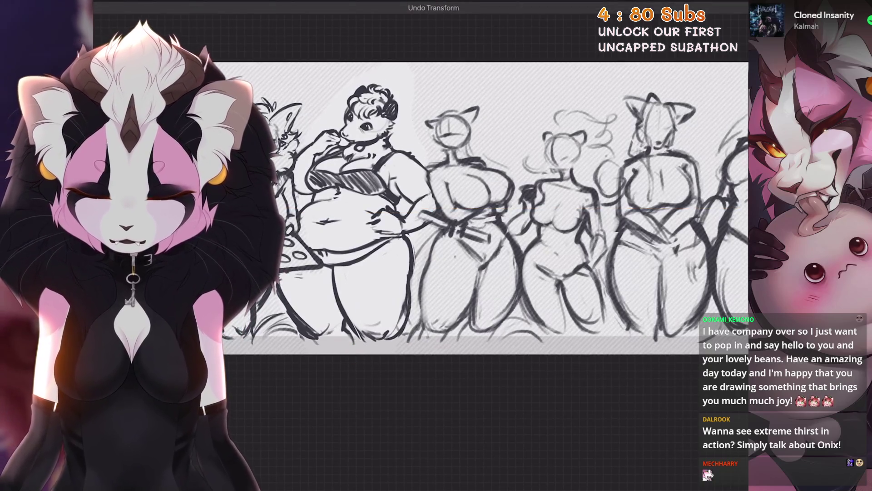
{"action": "scroll", "coordinate": [486, 209], "scroll_direction": "right", "scroll_amount": 2}
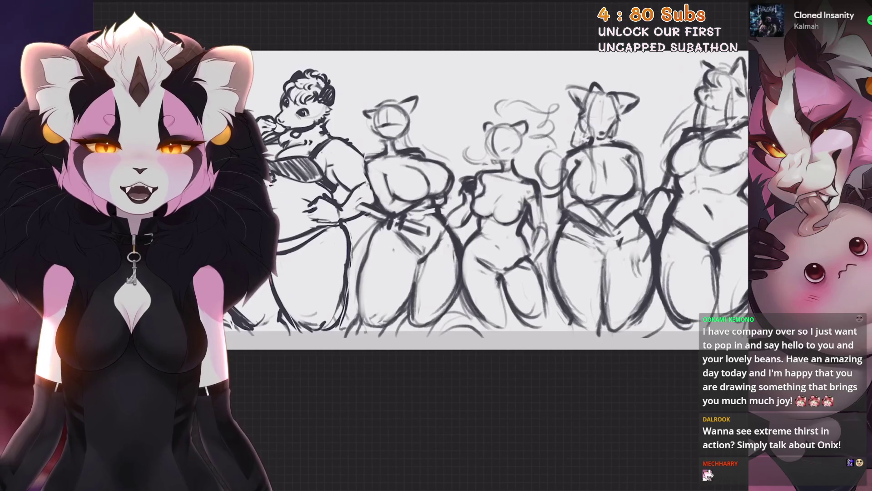
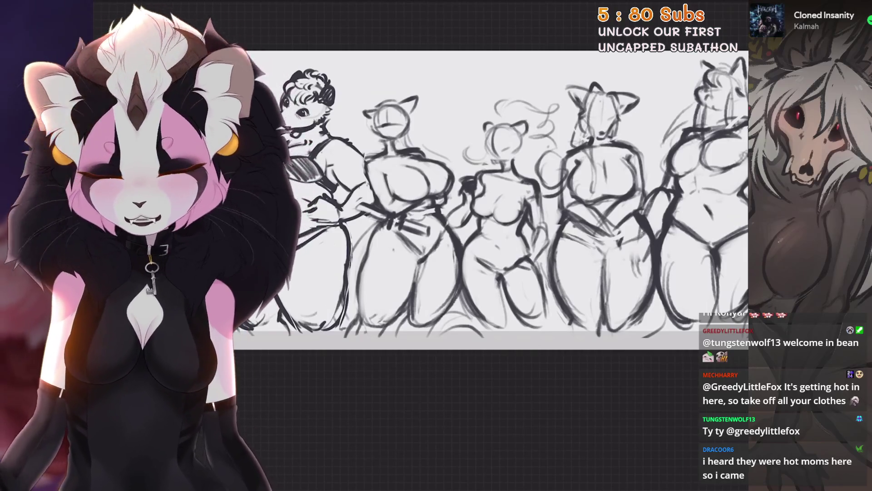
Step: Compare the sketch against the Bionic's Mom and SCFOX'S MOM reference layers, then hide them
{"action": "key", "text": "l"}
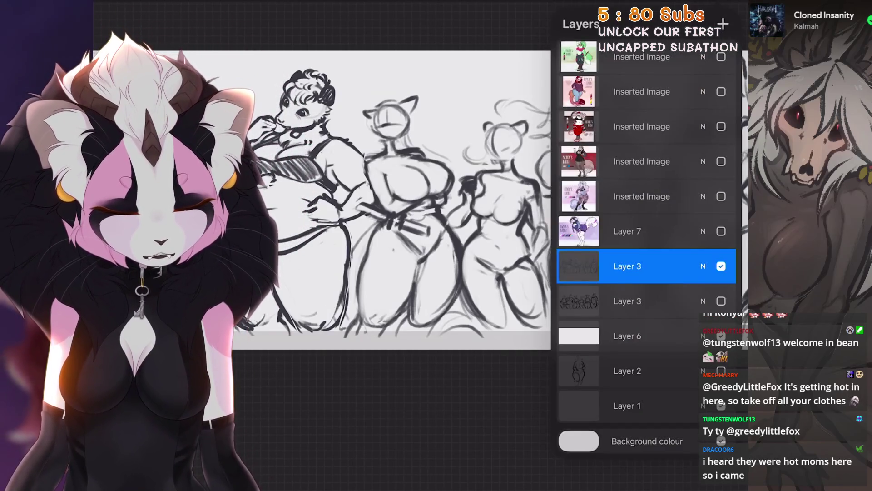
{"action": "left_click", "coordinate": [721, 127]}
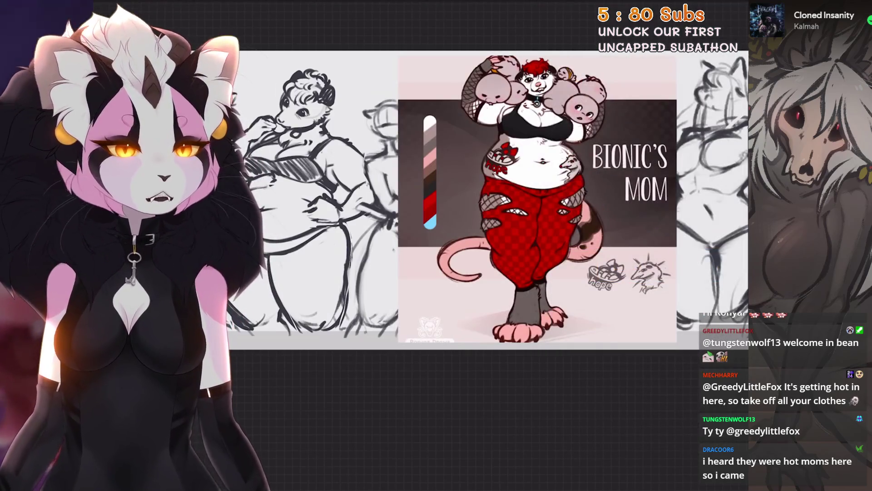
{"action": "key", "text": "l"}
{"action": "left_click", "coordinate": [720, 126]}
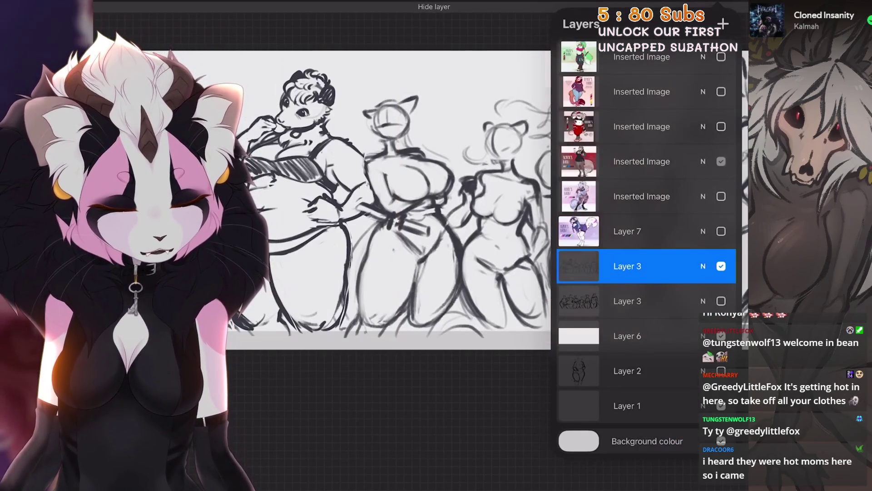
{"action": "left_click", "coordinate": [721, 161]}
{"action": "key", "text": "l"}
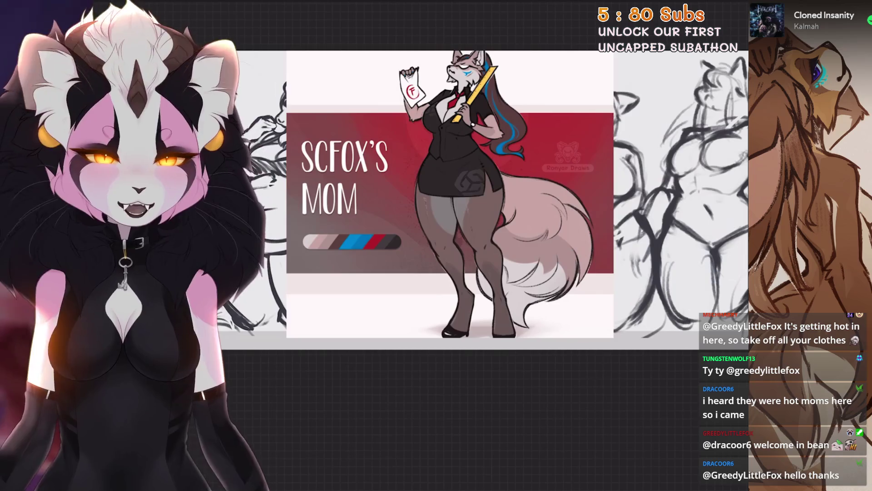
{"action": "key", "text": "l"}
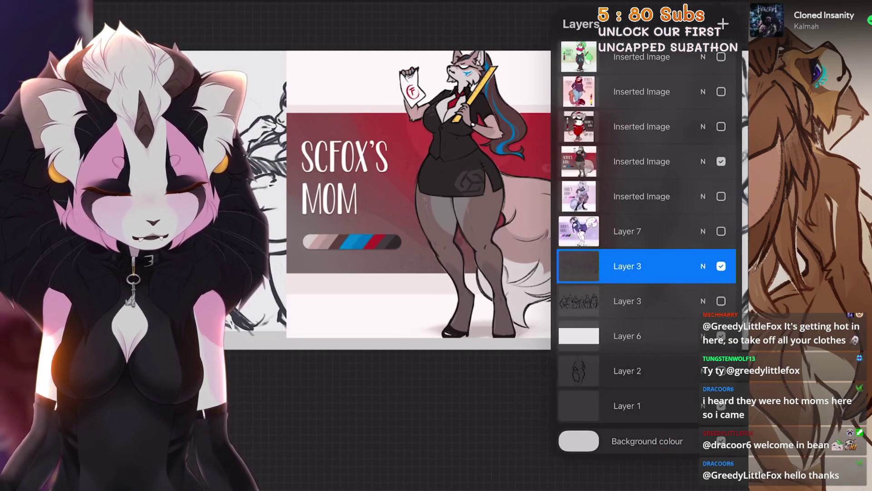
{"action": "left_click", "coordinate": [721, 162]}
{"action": "key", "text": "l"}
Step: Zoom in on the cat head and try, then undo, a diagonal eye line
{"action": "scroll", "coordinate": [481, 246], "scroll_direction": "up", "scroll_amount": 2}
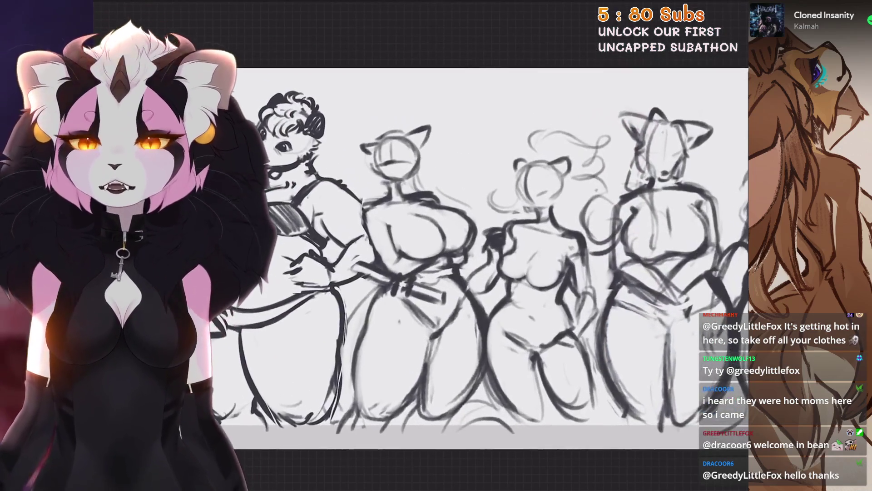
{"action": "scroll", "coordinate": [370, 142], "scroll_direction": "up", "scroll_amount": 5}
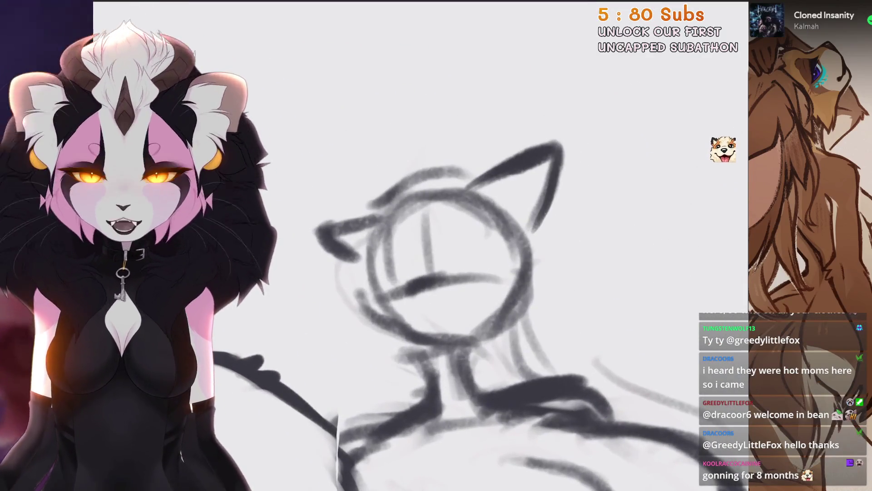
{"action": "scroll", "coordinate": [481, 218], "scroll_direction": "up", "scroll_amount": 3}
{"action": "scroll", "coordinate": [482, 245], "scroll_direction": "down", "scroll_amount": 3}
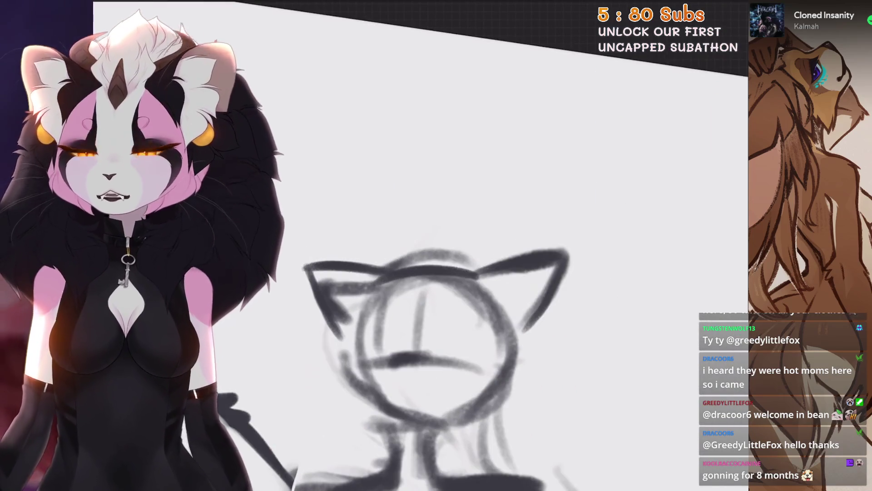
{"action": "scroll", "coordinate": [386, 266], "scroll_direction": "up", "scroll_amount": 4}
{"action": "scroll", "coordinate": [400, 254], "scroll_direction": "up", "scroll_amount": 2}
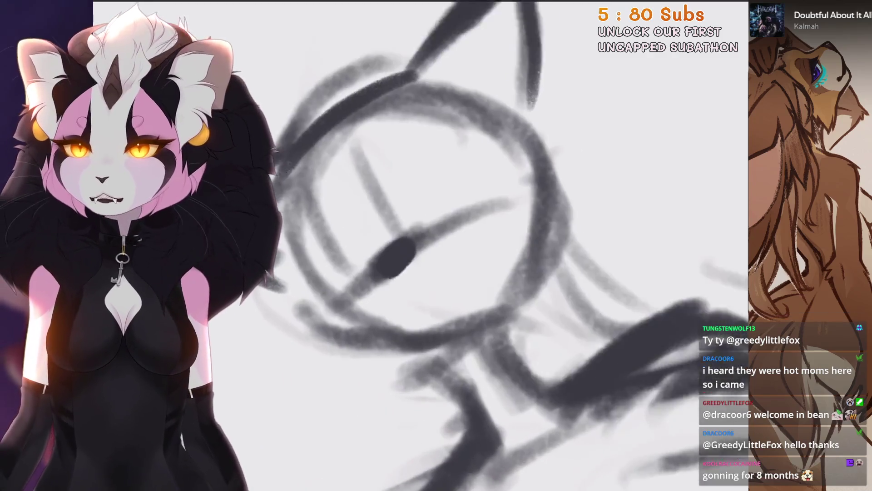
{"action": "scroll", "coordinate": [454, 245], "scroll_direction": "down", "scroll_amount": 2}
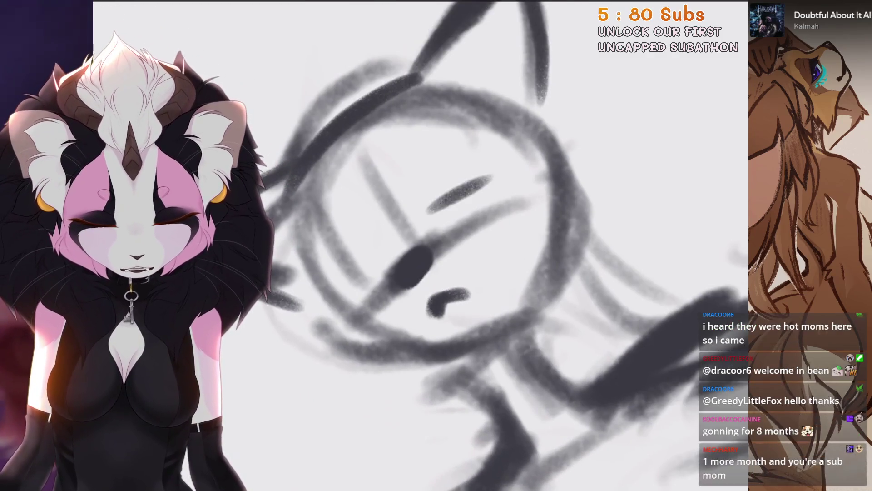
{"action": "key", "text": "ctrl+z"}
{"action": "left_click_drag", "start_coordinate": [338, 280], "coordinate": [481, 171]}
{"action": "key", "text": "ctrl+z"}
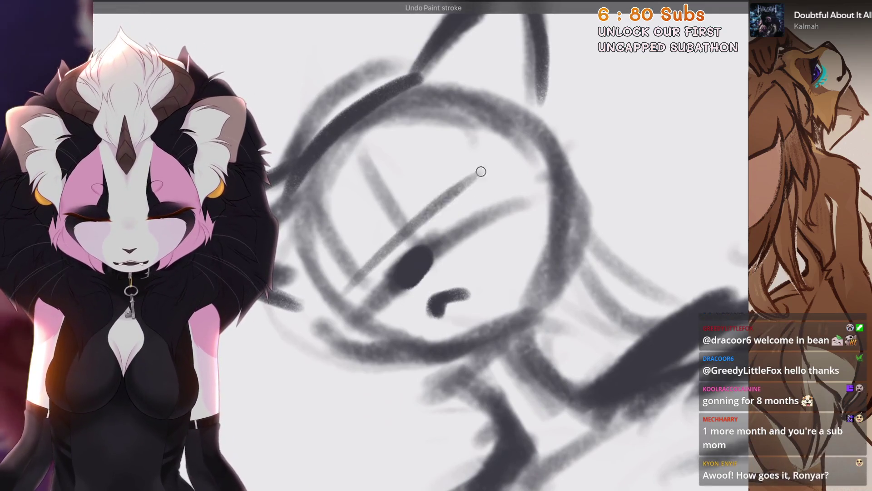
{"action": "key", "text": "ctrl+z"}
Step: Redraw the eye as a hooked diagonal line with a short stroke to its left
{"action": "left_click_drag", "start_coordinate": [345, 286], "coordinate": [504, 154]}
{"action": "key", "text": "ctrl+z"}
{"action": "left_click_drag", "start_coordinate": [360, 270], "coordinate": [487, 200]}
{"action": "mouse_move", "coordinate": [503, 156]}
{"action": "left_mouse_down"}
{"action": "mouse_move", "coordinate": [436, 215]}
{"action": "mouse_move", "coordinate": [504, 156]}
{"action": "left_mouse_up"}
{"action": "key", "text": "ctrl+z"}
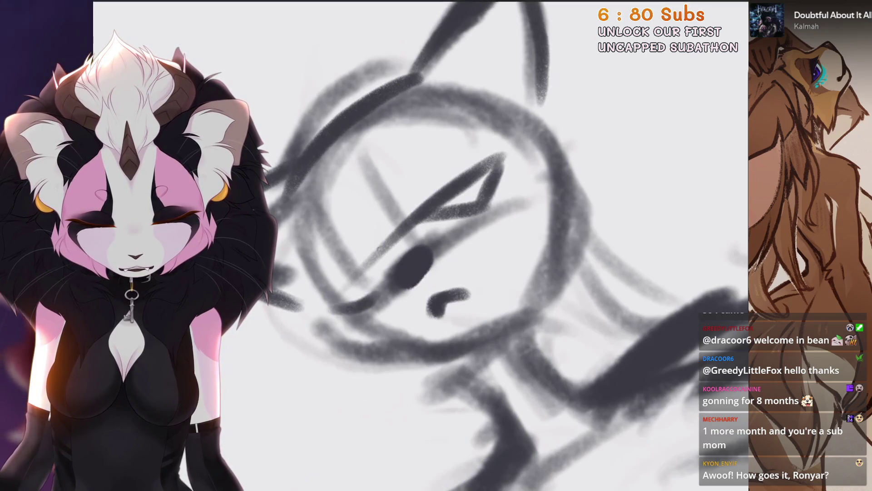
{"action": "left_click_drag", "start_coordinate": [384, 245], "coordinate": [369, 305]}
Step: Resize and reposition the eye area using a freehand selection and transform
{"action": "scroll", "coordinate": [454, 245], "scroll_direction": "down", "scroll_amount": 2}
{"action": "key", "text": "s"}
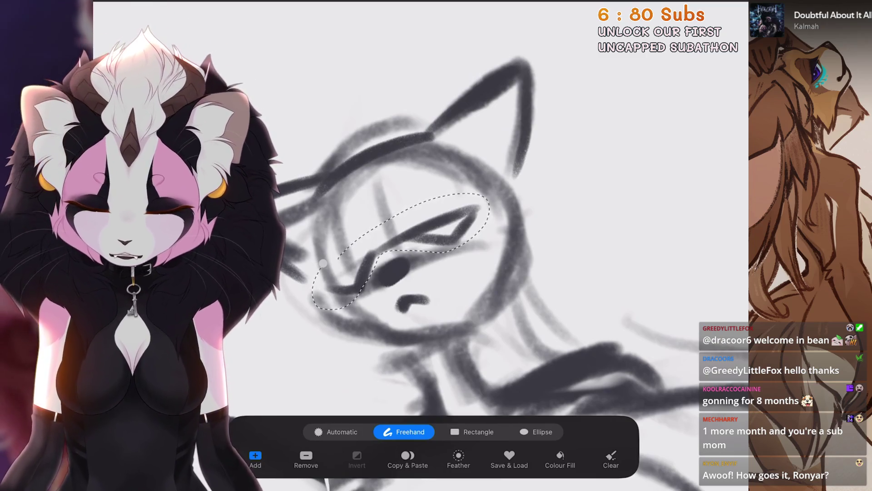
{"action": "key", "text": "v"}
{"action": "left_click_drag", "start_coordinate": [300, 291], "coordinate": [318, 327]}
Step: Try short new strokes beside the eye, undoing each attempt
{"action": "scroll", "coordinate": [409, 246], "scroll_direction": "up", "scroll_amount": 1}
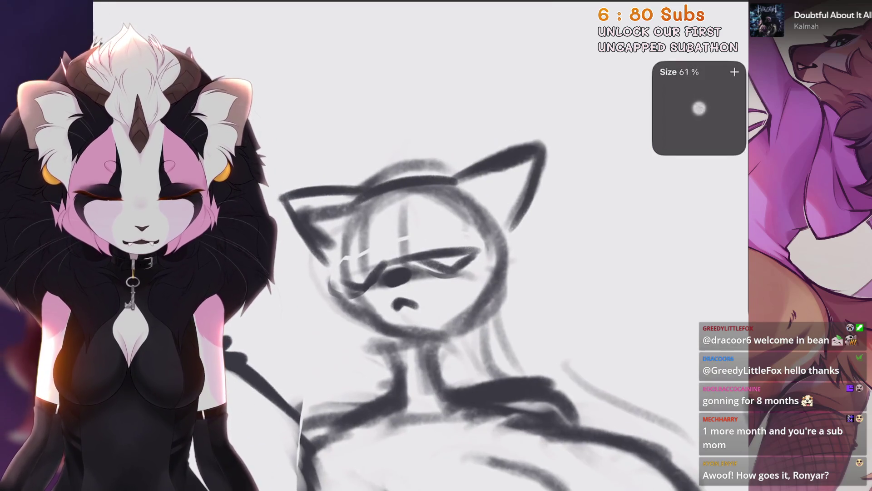
{"action": "scroll", "coordinate": [336, 231], "scroll_direction": "up", "scroll_amount": 2}
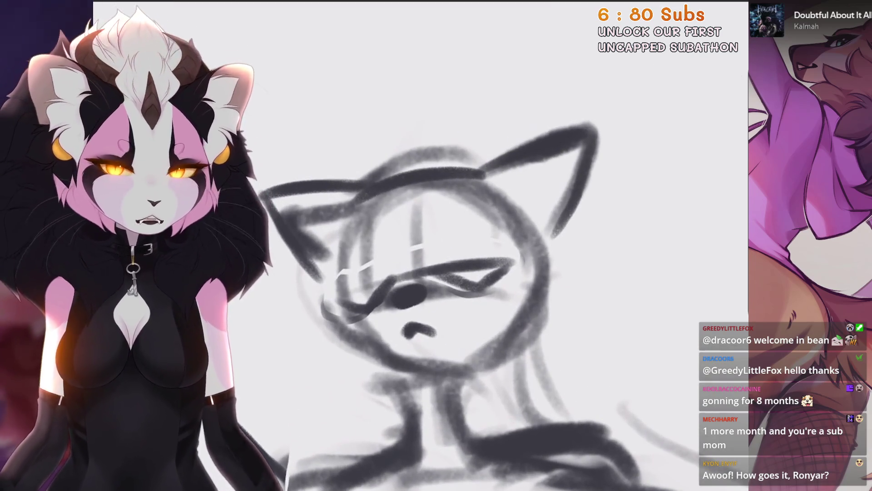
{"action": "scroll", "coordinate": [400, 227], "scroll_direction": "up", "scroll_amount": 2}
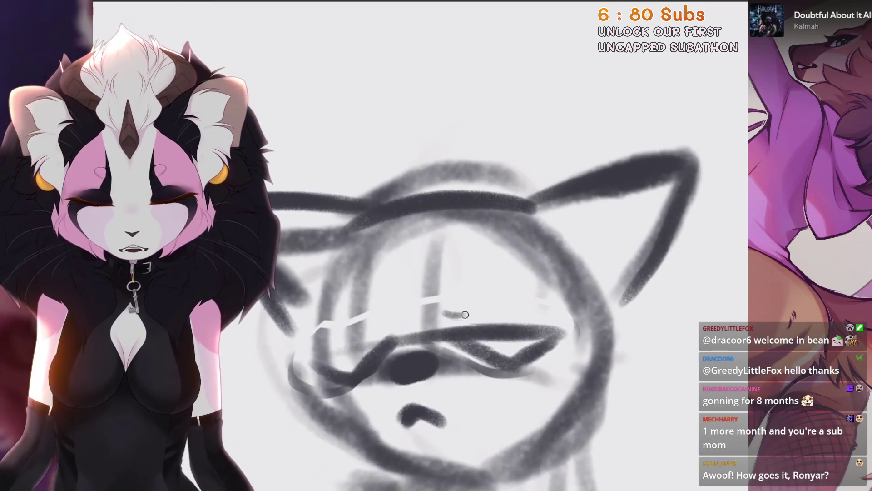
{"action": "key", "text": "ctrl+z"}
{"action": "mouse_move", "coordinate": [453, 311]}
{"action": "left_mouse_down"}
{"action": "mouse_move", "coordinate": [482, 298]}
{"action": "mouse_move", "coordinate": [464, 289]}
{"action": "left_mouse_up"}
{"action": "key", "text": "ctrl+z"}
{"action": "left_click_drag", "start_coordinate": [354, 304], "coordinate": [380, 295]}
{"action": "key", "text": "ctrl+z"}
Step: Lasso the unwanted eye stroke and delete it
{"action": "scroll", "coordinate": [454, 273], "scroll_direction": "down", "scroll_amount": 2}
{"action": "scroll", "coordinate": [455, 273], "scroll_direction": "down", "scroll_amount": 2}
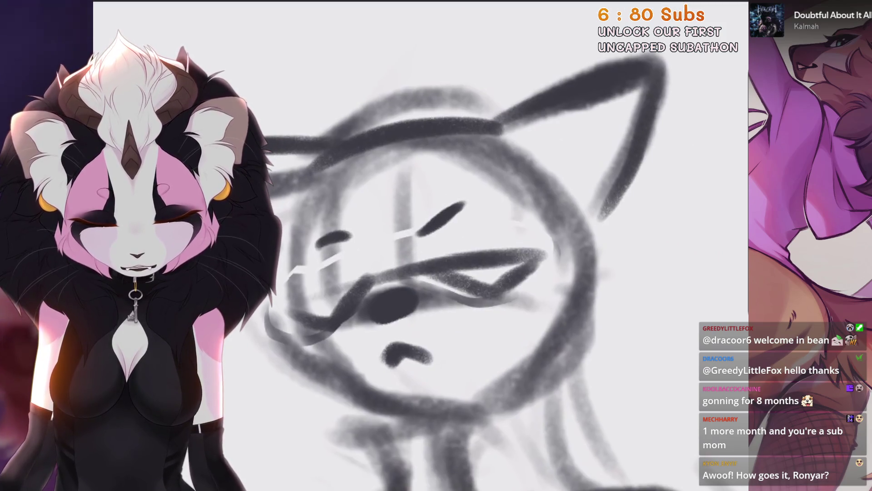
{"action": "key", "text": "s"}
{"action": "left_click_drag", "start_coordinate": [462, 194], "coordinate": [472, 198]}
{"action": "key", "text": "v"}
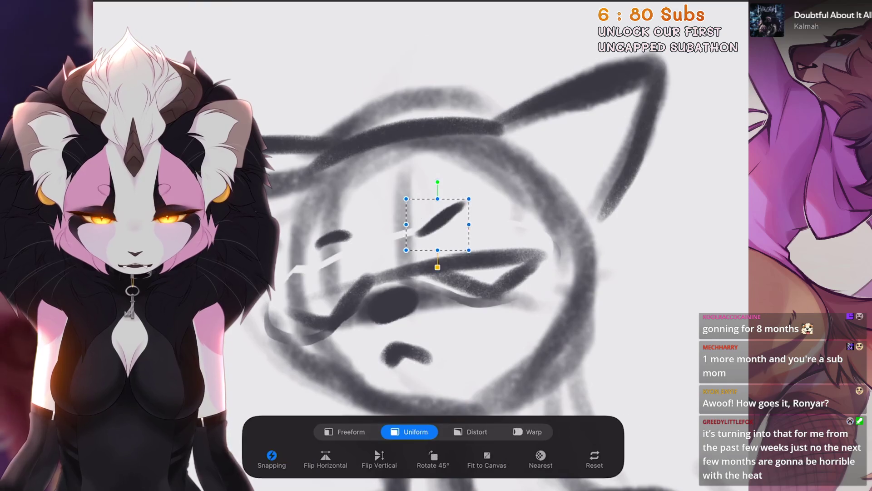
{"action": "key", "text": "BackSpace"}
Step: Redraw the eye stroke above the eye after several retries
{"action": "scroll", "coordinate": [454, 272], "scroll_direction": "up", "scroll_amount": 2}
{"action": "left_click_drag", "start_coordinate": [522, 155], "coordinate": [441, 241]}
{"action": "key", "text": "ctrl+z"}
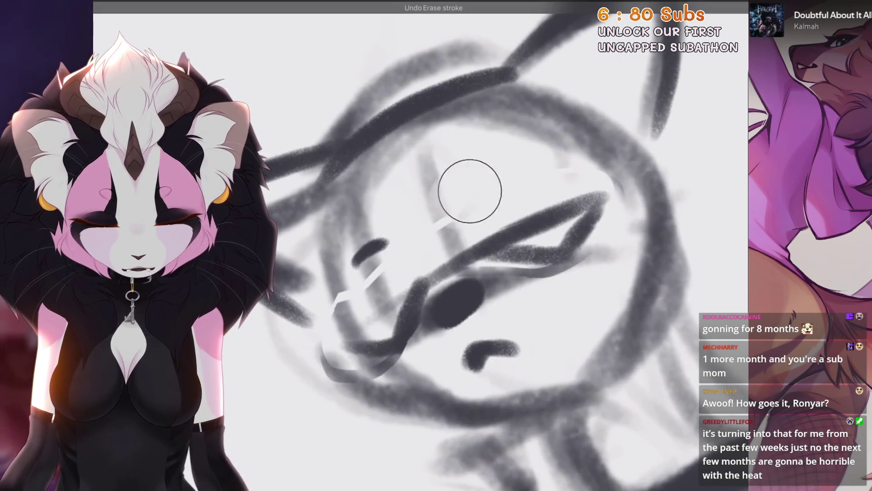
{"action": "left_click_drag", "start_coordinate": [461, 191], "coordinate": [517, 172]}
{"action": "key", "text": "ctrl+z"}
{"action": "left_click_drag", "start_coordinate": [468, 213], "coordinate": [523, 170]}
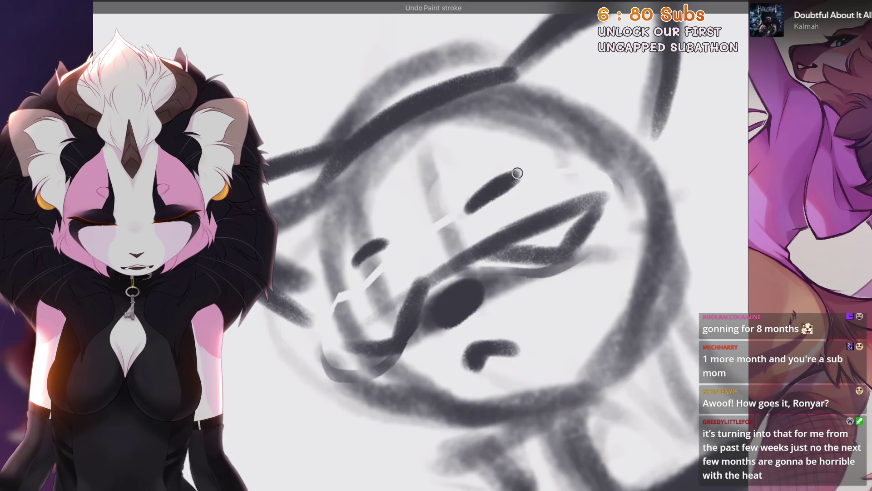
{"action": "key", "text": "ctrl+z"}
{"action": "left_click_drag", "start_coordinate": [468, 213], "coordinate": [523, 172]}
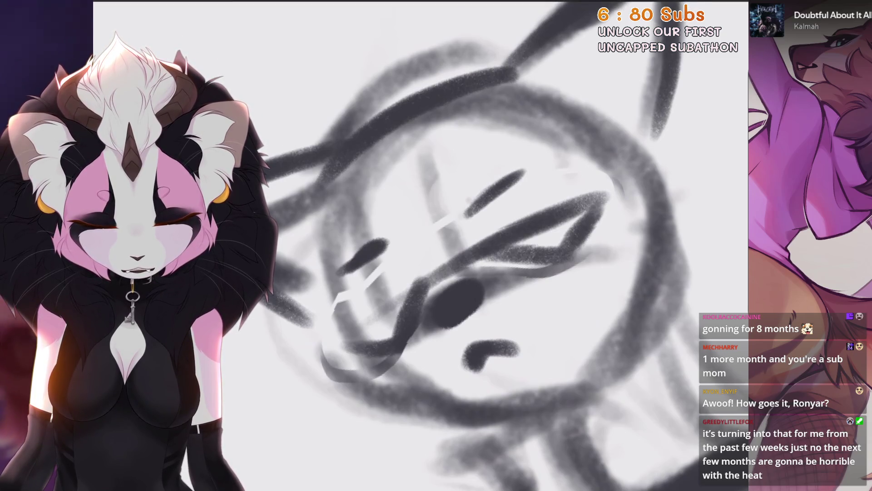
Step: Lasso the whole cat head and move it up and to the left
{"action": "scroll", "coordinate": [454, 246], "scroll_direction": "down", "scroll_amount": 1}
{"action": "scroll", "coordinate": [454, 245], "scroll_direction": "down", "scroll_amount": 1}
{"action": "scroll", "coordinate": [454, 245], "scroll_direction": "down", "scroll_amount": 1}
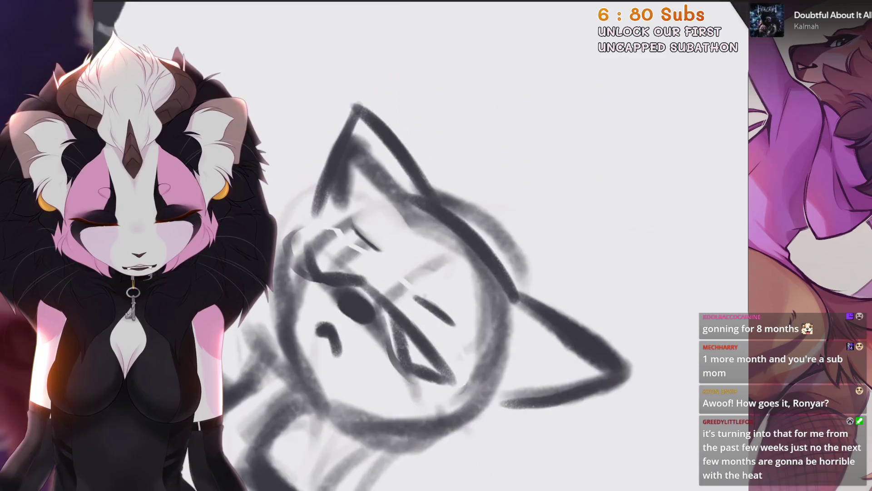
{"action": "scroll", "coordinate": [454, 245], "scroll_direction": "up", "scroll_amount": 2}
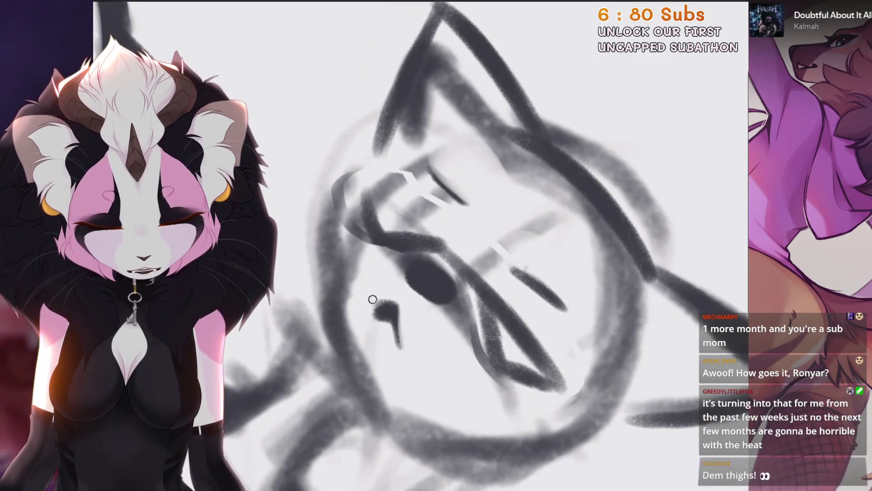
{"action": "scroll", "coordinate": [396, 296], "scroll_direction": "down", "scroll_amount": 2}
{"action": "scroll", "coordinate": [454, 245], "scroll_direction": "down", "scroll_amount": 2}
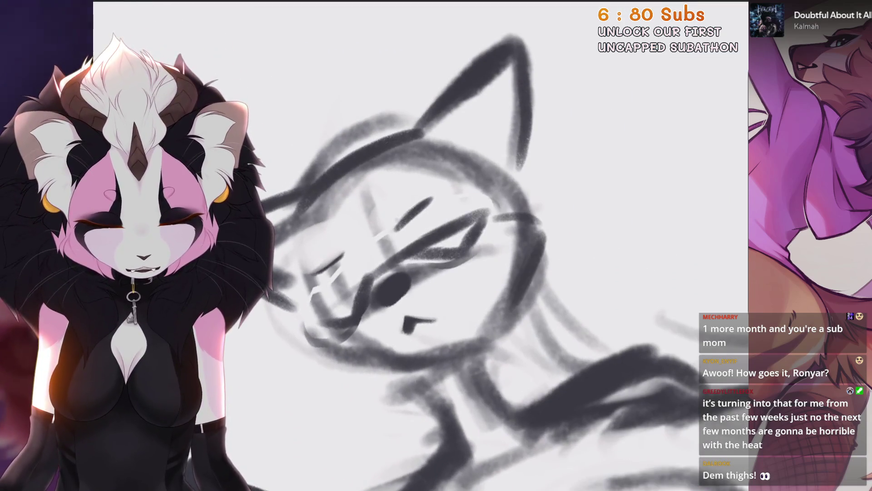
{"action": "scroll", "coordinate": [454, 245], "scroll_direction": "down", "scroll_amount": 2}
{"action": "scroll", "coordinate": [454, 245], "scroll_direction": "up", "scroll_amount": 2}
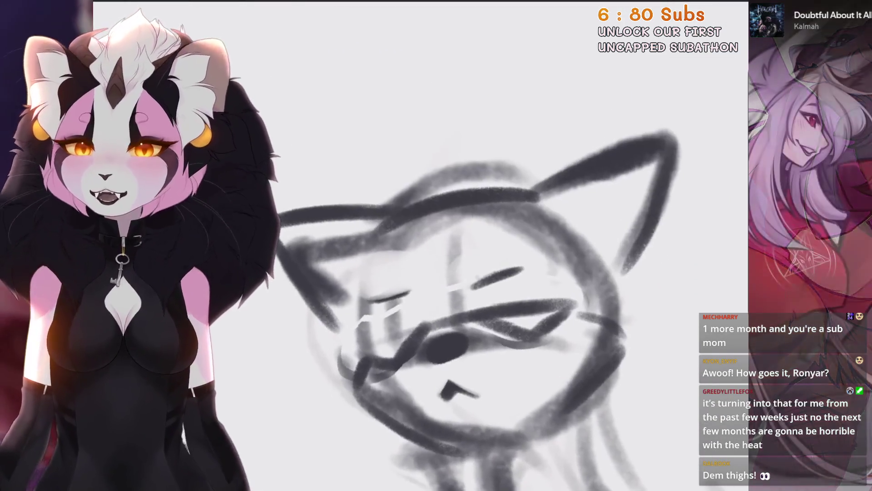
{"action": "key", "text": "s"}
{"action": "mouse_move", "coordinate": [336, 149]}
{"action": "left_mouse_down"}
{"action": "mouse_move", "coordinate": [315, 150]}
{"action": "mouse_move", "coordinate": [313, 286]}
{"action": "mouse_move", "coordinate": [359, 291]}
{"action": "left_mouse_up"}
{"action": "mouse_move", "coordinate": [454, 250]}
{"action": "left_mouse_down"}
{"action": "mouse_move", "coordinate": [399, 227]}
{"action": "mouse_move", "coordinate": [425, 220]}
{"action": "left_mouse_up"}
Step: Undo the last change and draw a new ear stroke on the cat head
{"action": "scroll", "coordinate": [454, 246], "scroll_direction": "up", "scroll_amount": 3}
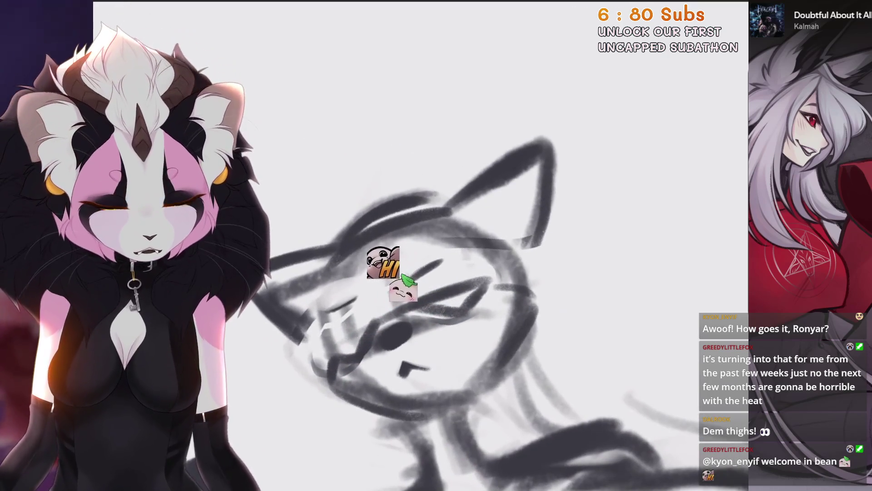
{"action": "key", "text": "ctrl+z"}
{"action": "mouse_move", "coordinate": [423, 210]}
{"action": "left_mouse_down"}
{"action": "mouse_move", "coordinate": [542, 143]}
{"action": "mouse_move", "coordinate": [536, 250]}
{"action": "left_mouse_up"}
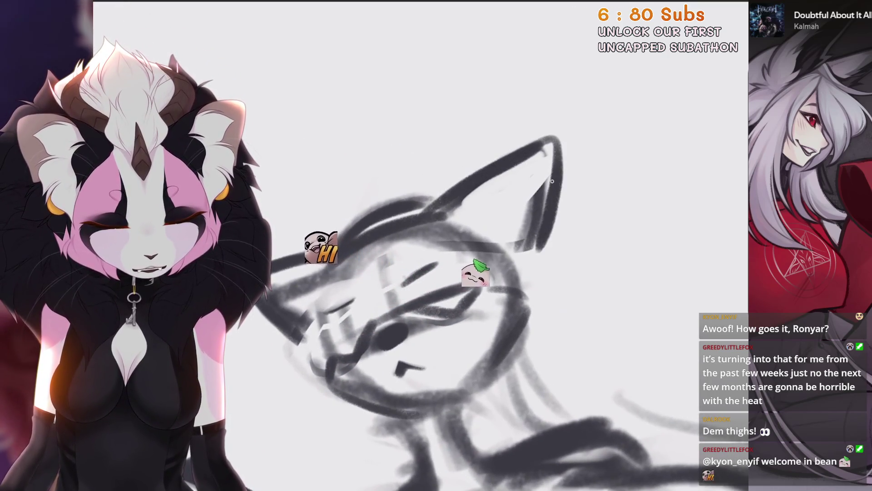
Step: Outline the ears and lighten inside the left ear, undoing a stray erase
{"action": "mouse_move", "coordinate": [314, 254]}
{"action": "left_mouse_down"}
{"action": "mouse_move", "coordinate": [386, 189]}
{"action": "mouse_move", "coordinate": [407, 256]}
{"action": "left_mouse_up"}
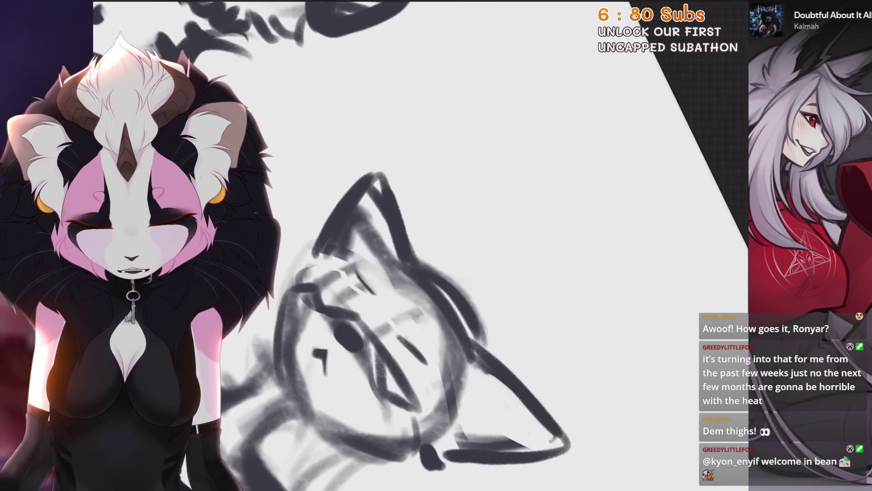
{"action": "mouse_move", "coordinate": [427, 161]}
{"action": "left_mouse_down"}
{"action": "mouse_move", "coordinate": [400, 245]}
{"action": "mouse_move", "coordinate": [408, 221]}
{"action": "mouse_move", "coordinate": [400, 233]}
{"action": "mouse_move", "coordinate": [442, 200]}
{"action": "mouse_move", "coordinate": [473, 255]}
{"action": "left_mouse_up"}
{"action": "mouse_move", "coordinate": [379, 234]}
{"action": "left_mouse_down"}
{"action": "mouse_move", "coordinate": [491, 168]}
{"action": "mouse_move", "coordinate": [427, 214]}
{"action": "mouse_move", "coordinate": [436, 255]}
{"action": "mouse_move", "coordinate": [385, 236]}
{"action": "mouse_move", "coordinate": [409, 191]}
{"action": "left_mouse_up"}
{"action": "key", "text": "ctrl+z"}
Step: Tilt the view and add dark strokes on the cat head and below the face
{"action": "scroll", "coordinate": [409, 246], "scroll_direction": "down", "scroll_amount": 1}
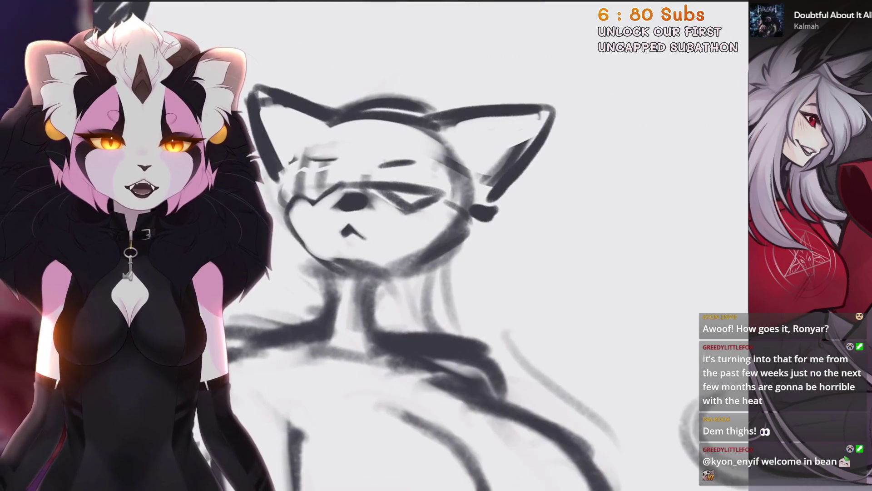
{"action": "mouse_move", "coordinate": [431, 218]}
{"action": "left_mouse_down"}
{"action": "mouse_move", "coordinate": [455, 200]}
{"action": "mouse_move", "coordinate": [386, 259]}
{"action": "left_mouse_up"}
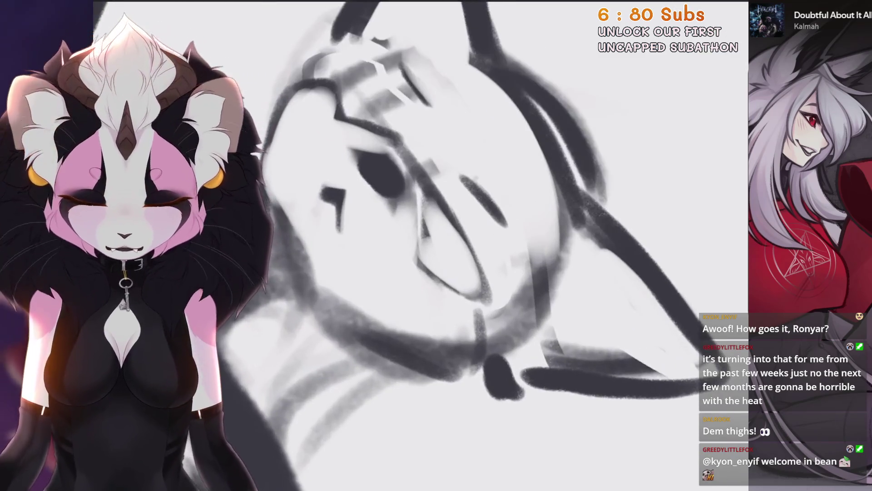
{"action": "left_click_drag", "start_coordinate": [432, 175], "coordinate": [411, 271]}
{"action": "left_click_drag", "start_coordinate": [474, 255], "coordinate": [410, 297]}
{"action": "scroll", "coordinate": [408, 245], "scroll_direction": "down", "scroll_amount": 2}
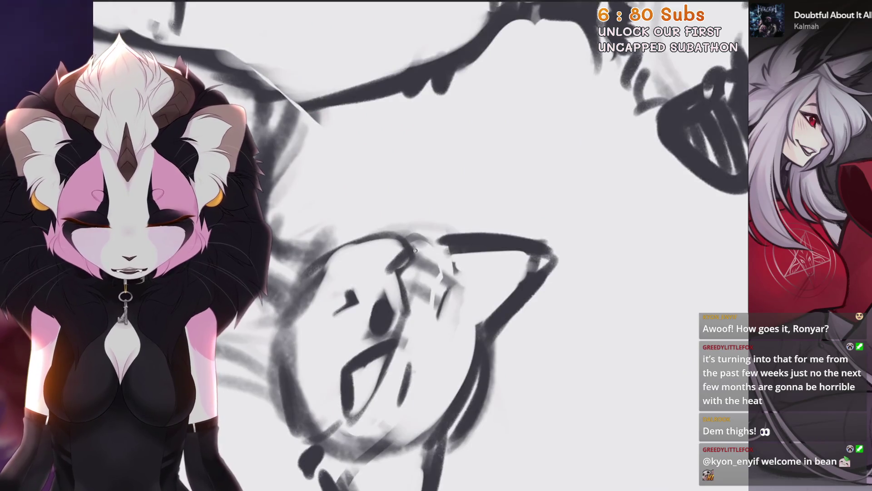
{"action": "left_click_drag", "start_coordinate": [414, 250], "coordinate": [410, 289]}
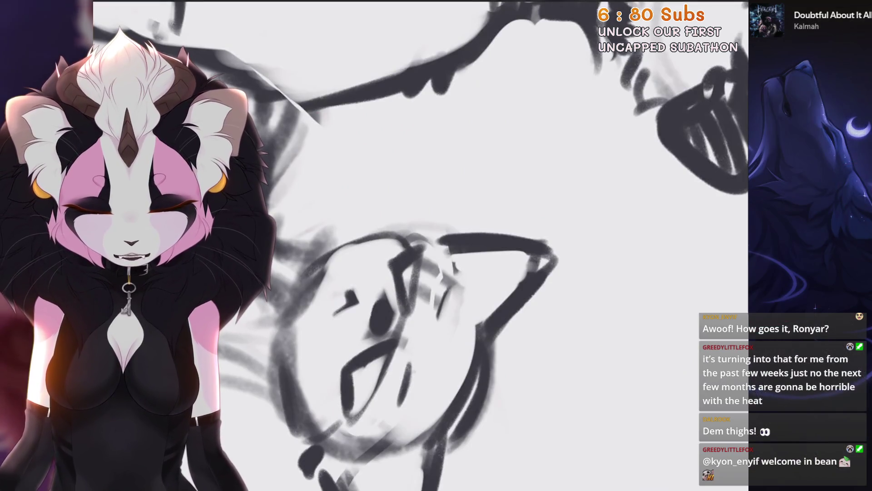
Step: Erase the stray dark line across the cat mom's face
{"action": "scroll", "coordinate": [419, 277], "scroll_direction": "up", "scroll_amount": 3}
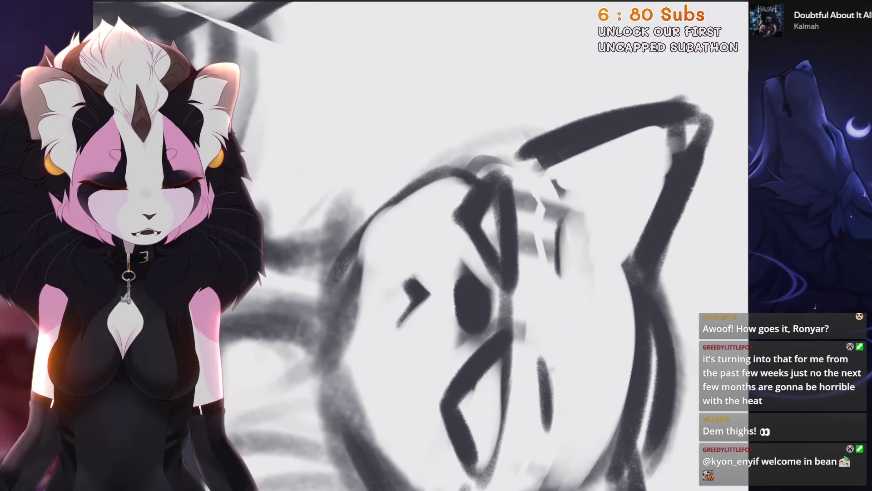
{"action": "left_click_drag", "start_coordinate": [481, 220], "coordinate": [500, 268]}
{"action": "scroll", "coordinate": [481, 221], "scroll_direction": "up", "scroll_amount": 2}
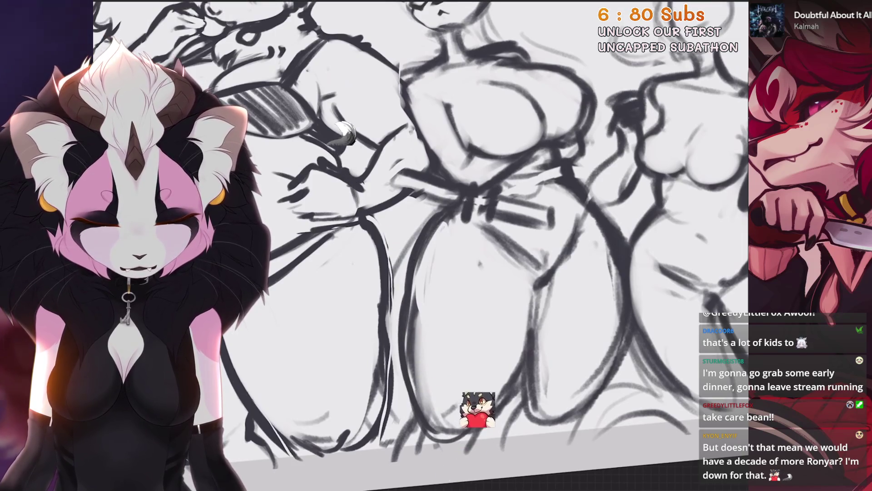
Step: Undo the last stroke and discard a short trial line on the lower body
{"action": "key", "text": "ctrl+z"}
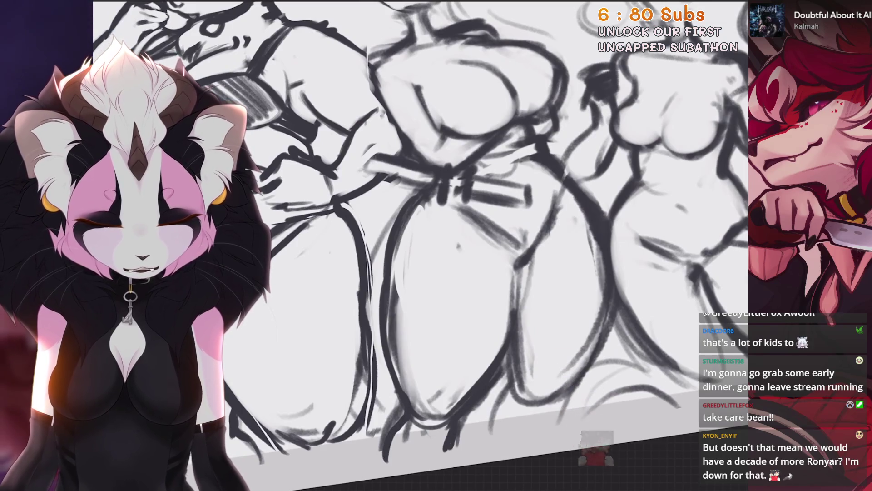
{"action": "scroll", "coordinate": [420, 245], "scroll_direction": "down", "scroll_amount": 3}
{"action": "scroll", "coordinate": [420, 204], "scroll_direction": "up", "scroll_amount": 5}
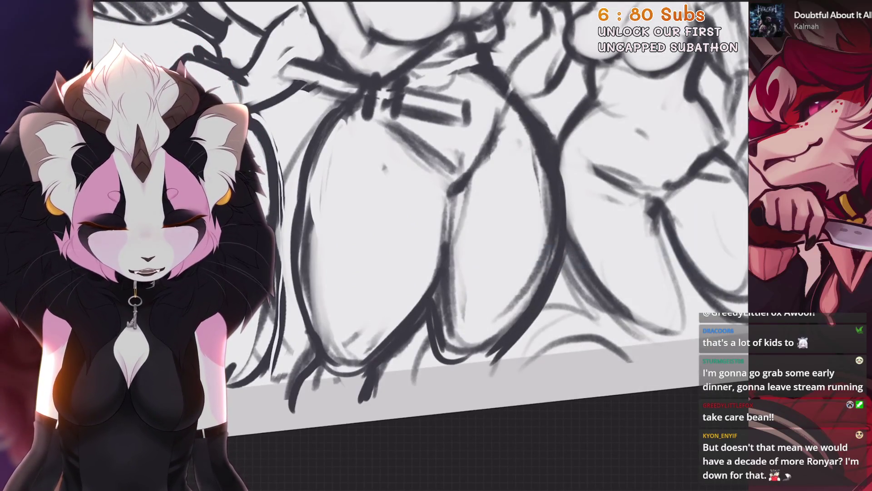
{"action": "left_click_drag", "start_coordinate": [437, 336], "coordinate": [509, 377]}
{"action": "key", "text": "ctrl+z"}
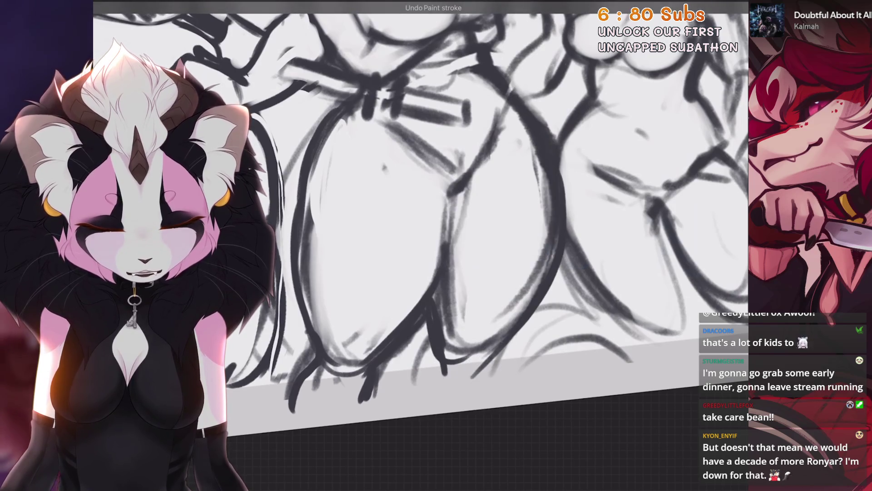
{"action": "scroll", "coordinate": [420, 245], "scroll_direction": "down", "scroll_amount": 5}
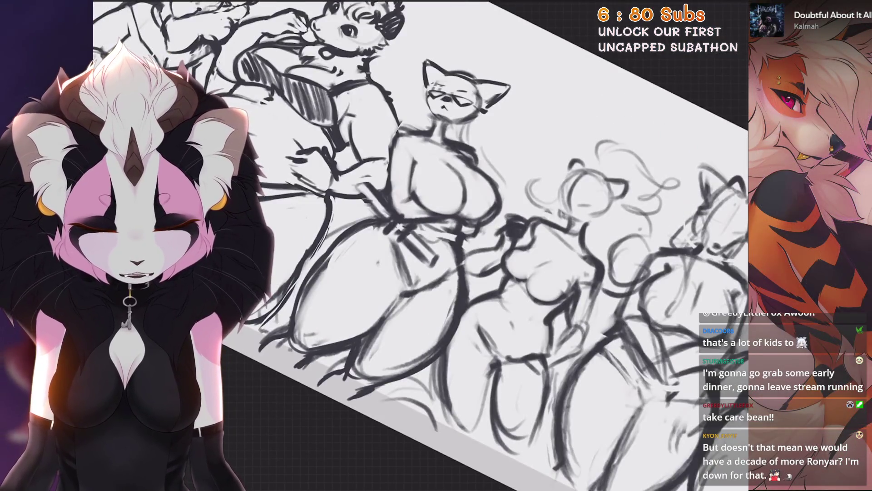
{"action": "scroll", "coordinate": [420, 245], "scroll_direction": "up", "scroll_amount": 3}
{"action": "scroll", "coordinate": [421, 246], "scroll_direction": "up", "scroll_amount": 8}
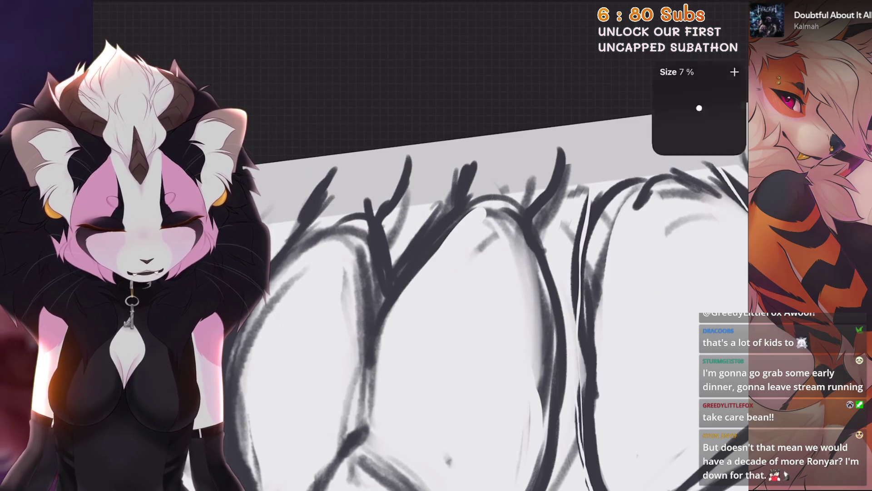
Step: Draw a light line down the lower body and tilt the view to check it
{"action": "mouse_move", "coordinate": [443, 213]}
{"action": "left_mouse_down"}
{"action": "mouse_move", "coordinate": [401, 275]}
{"action": "mouse_move", "coordinate": [359, 390]}
{"action": "left_mouse_up"}
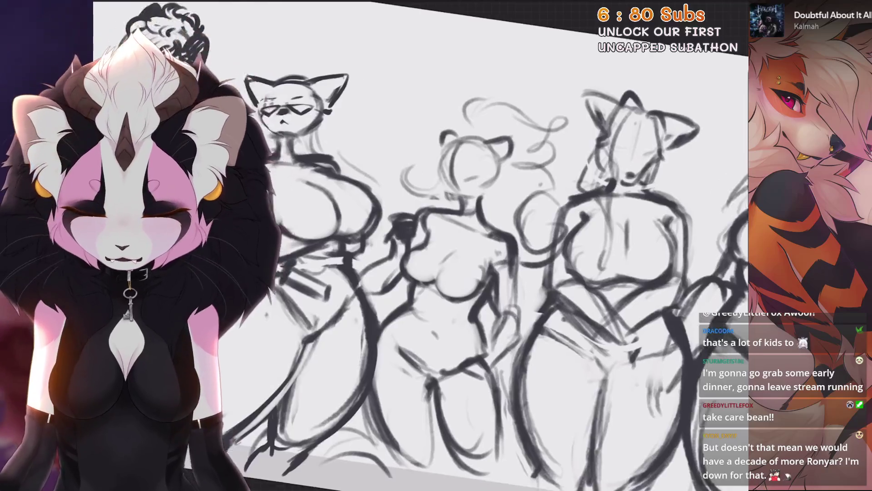
{"action": "scroll", "coordinate": [397, 293], "scroll_direction": "up", "scroll_amount": 2}
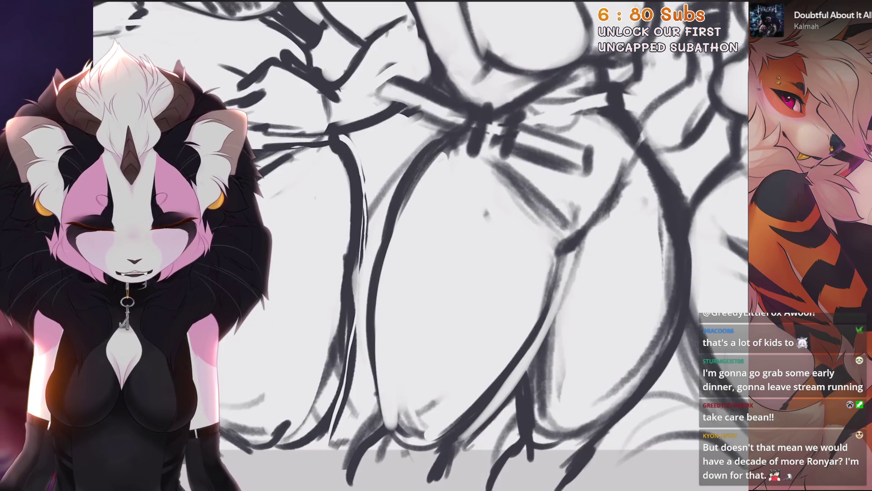
{"action": "left_click_drag", "start_coordinate": [420, 426], "coordinate": [400, 409]}
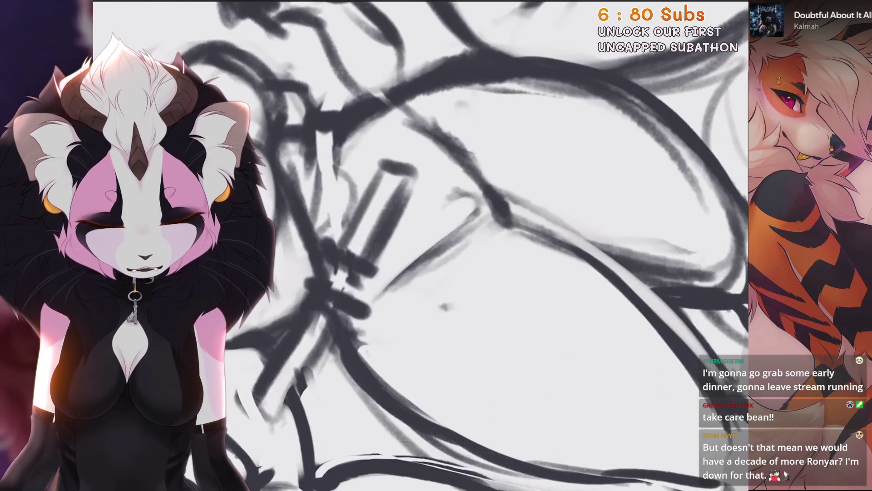
{"action": "scroll", "coordinate": [480, 273], "scroll_direction": "down", "scroll_amount": 3}
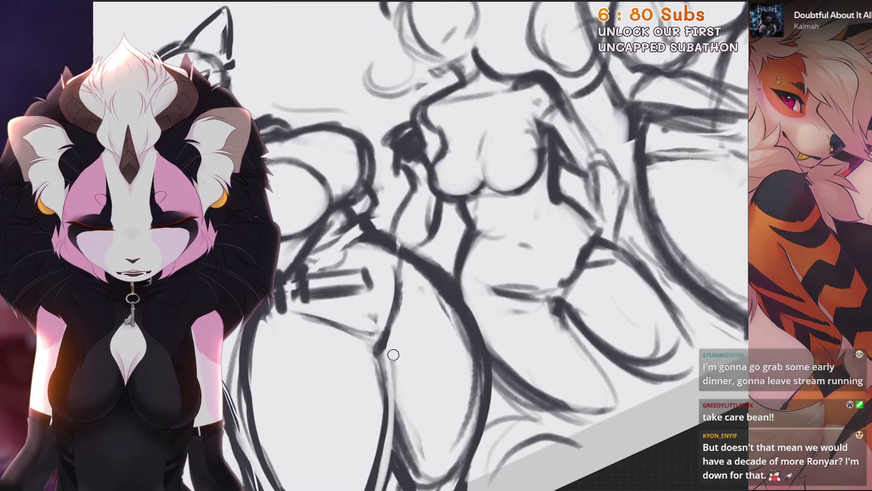
{"action": "scroll", "coordinate": [391, 354], "scroll_direction": "down", "scroll_amount": 3}
{"action": "scroll", "coordinate": [379, 356], "scroll_direction": "up", "scroll_amount": 3}
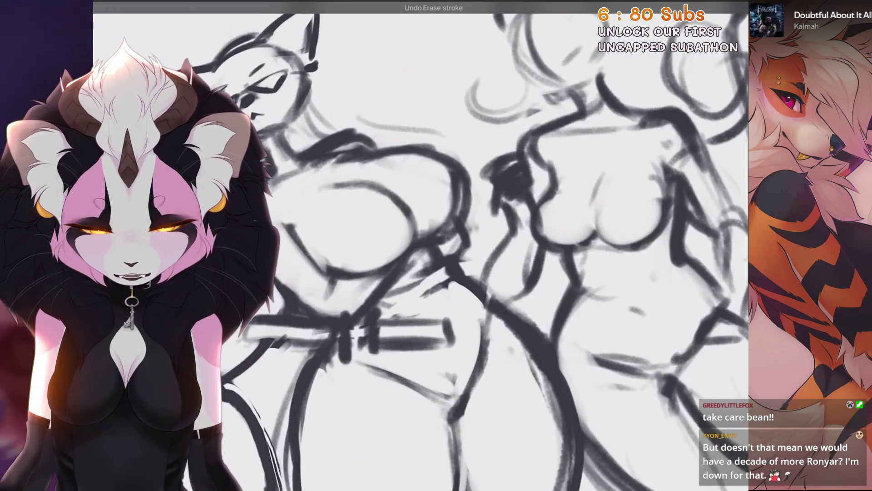
{"action": "scroll", "coordinate": [370, 302], "scroll_direction": "up", "scroll_amount": 1}
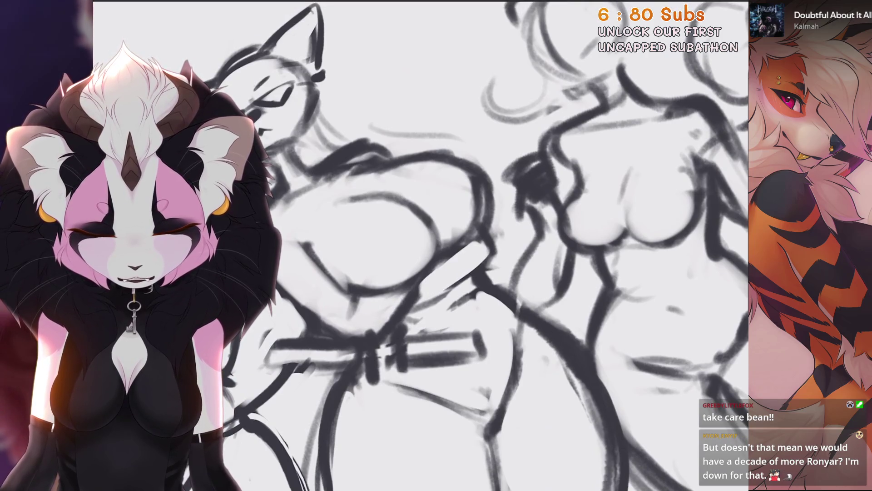
{"action": "scroll", "coordinate": [421, 245], "scroll_direction": "down", "scroll_amount": 2}
{"action": "scroll", "coordinate": [420, 246], "scroll_direction": "down", "scroll_amount": 3}
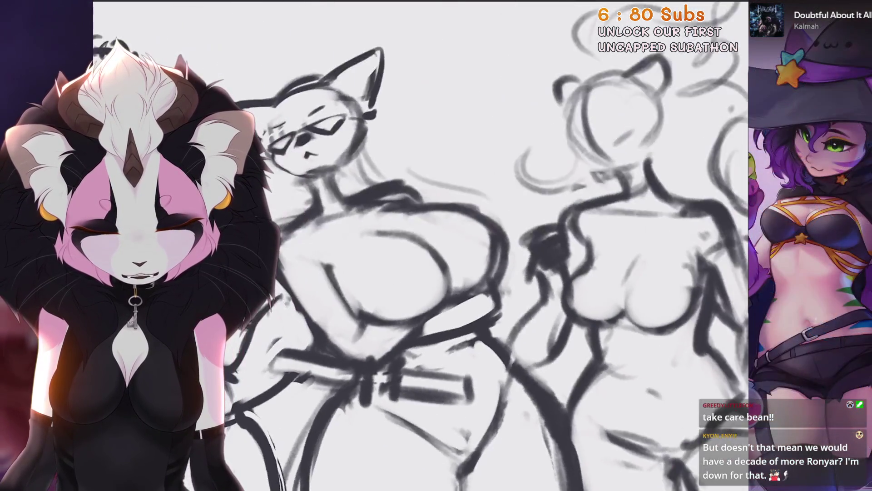
Step: Remove the heavy torso arc and redraw it as a thinner curve after retries
{"action": "scroll", "coordinate": [421, 245], "scroll_direction": "up", "scroll_amount": 3}
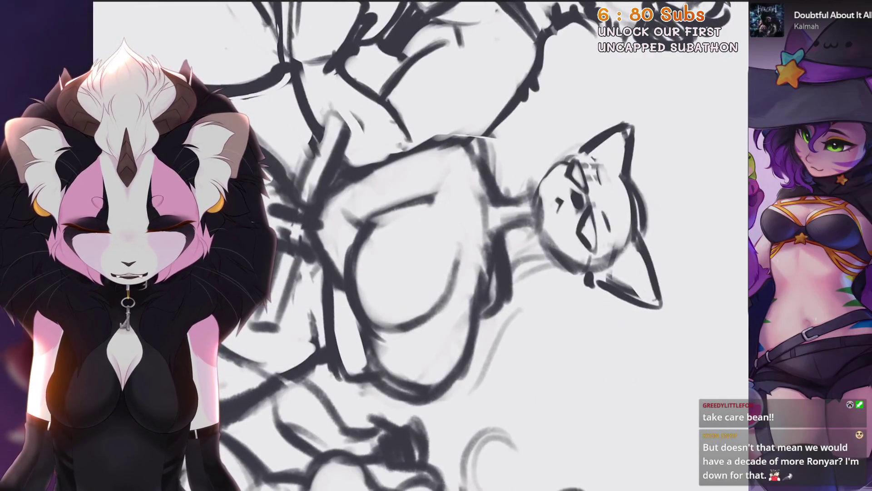
{"action": "scroll", "coordinate": [421, 245], "scroll_direction": "down", "scroll_amount": 3}
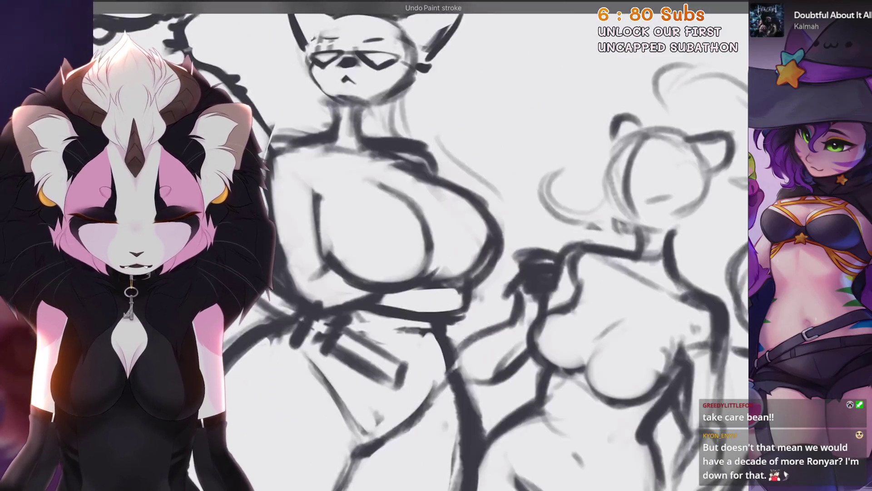
{"action": "scroll", "coordinate": [421, 245], "scroll_direction": "up", "scroll_amount": 4}
{"action": "key", "text": "ctrl+z"}
{"action": "mouse_move", "coordinate": [553, 175]}
{"action": "left_mouse_down"}
{"action": "mouse_move", "coordinate": [454, 200]}
{"action": "mouse_move", "coordinate": [402, 309]}
{"action": "left_mouse_up"}
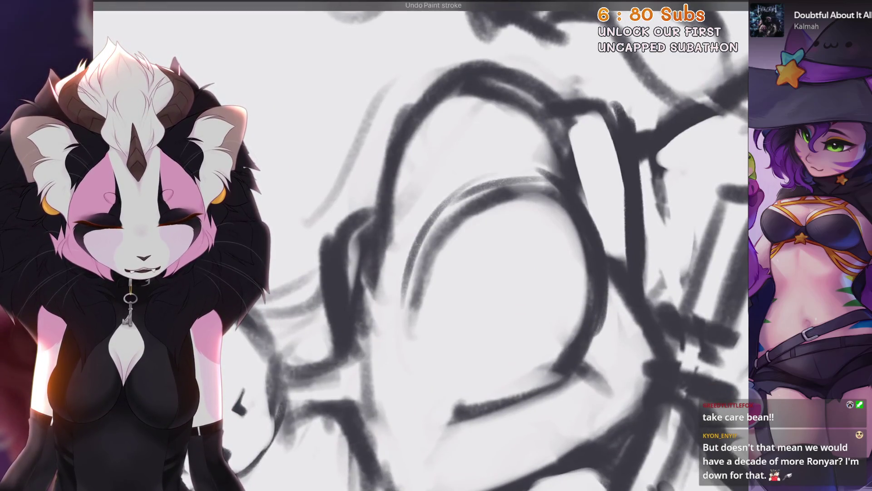
{"action": "scroll", "coordinate": [421, 246], "scroll_direction": "up", "scroll_amount": 1}
{"action": "key", "text": "ctrl+z"}
{"action": "scroll", "coordinate": [519, 183], "scroll_direction": "down", "scroll_amount": 1}
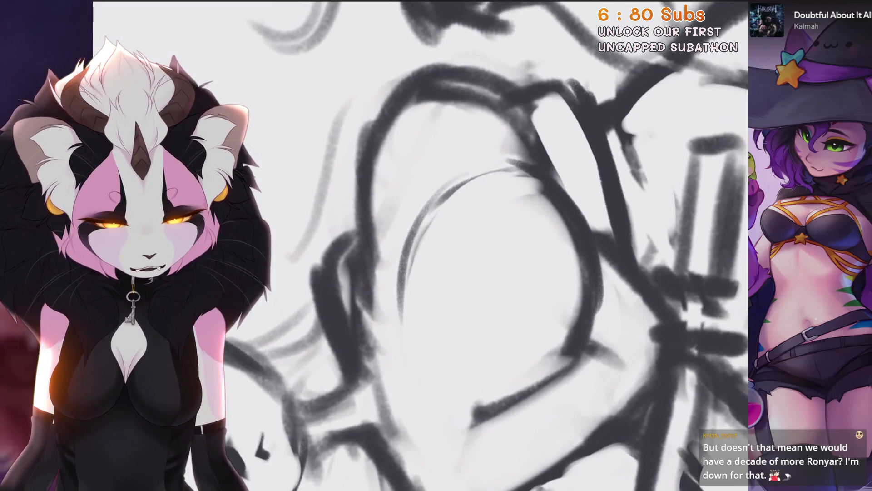
{"action": "key", "text": "ctrl+z"}
{"action": "left_click_drag", "start_coordinate": [431, 209], "coordinate": [405, 318]}
Step: Rotate and zoom the view, then straighten it with the cat head centred
{"action": "scroll", "coordinate": [420, 246], "scroll_direction": "down", "scroll_amount": 2}
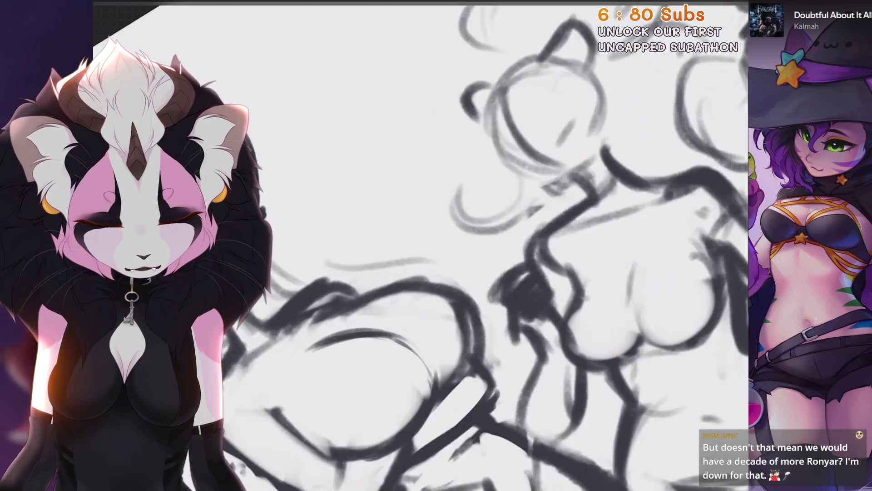
{"action": "scroll", "coordinate": [421, 246], "scroll_direction": "up", "scroll_amount": 2}
{"action": "left_click_drag", "start_coordinate": [425, 250], "coordinate": [426, 251]}
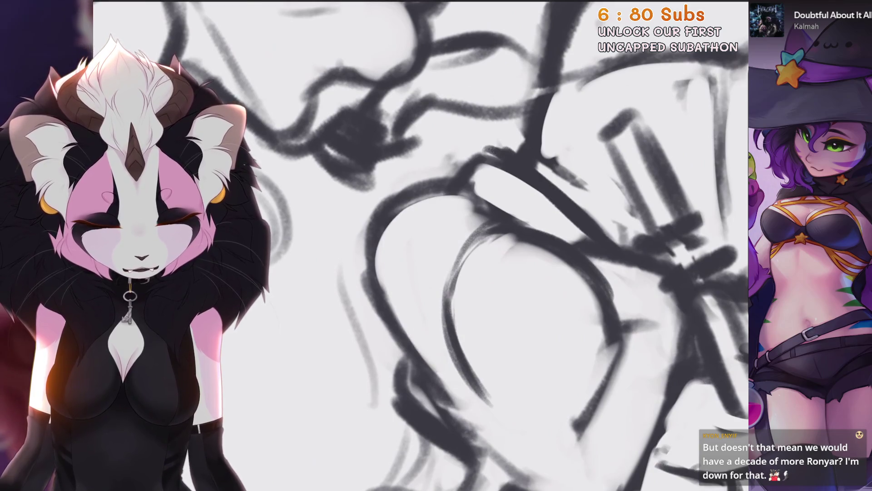
{"action": "scroll", "coordinate": [420, 245], "scroll_direction": "down", "scroll_amount": 2}
{"action": "scroll", "coordinate": [420, 246], "scroll_direction": "up", "scroll_amount": 2}
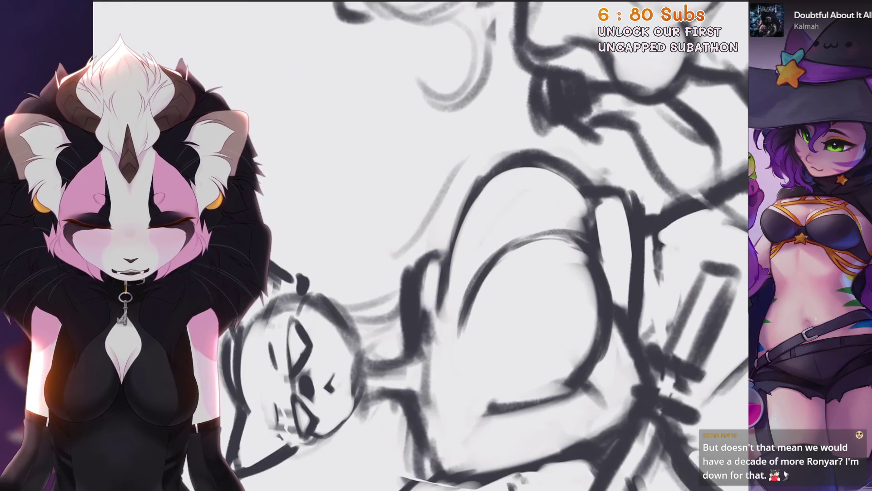
{"action": "left_click_drag", "start_coordinate": [421, 246], "coordinate": [420, 245]}
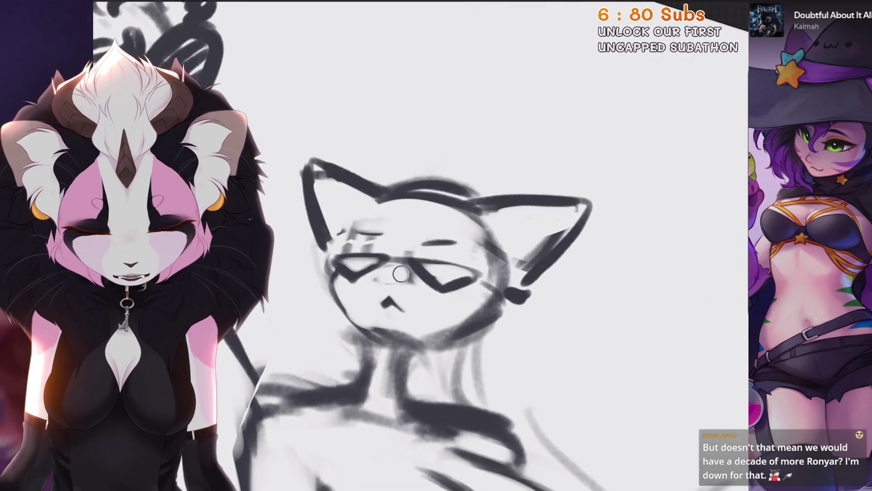
Step: Undo the recent head strokes to restore the darker, larger nose, then darken the muzzle's left side
{"action": "scroll", "coordinate": [364, 263], "scroll_direction": "up", "scroll_amount": 2}
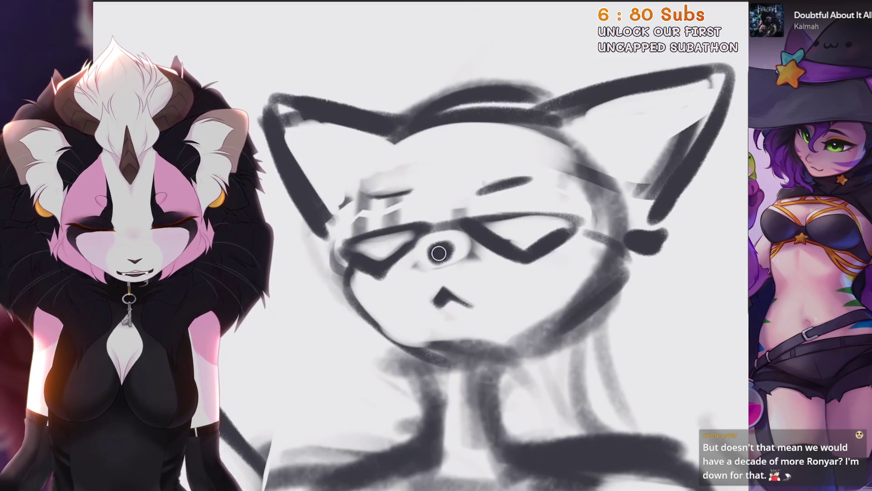
{"action": "key", "text": "ctrl+z"}
{"action": "key", "text": "ctrl+z"}
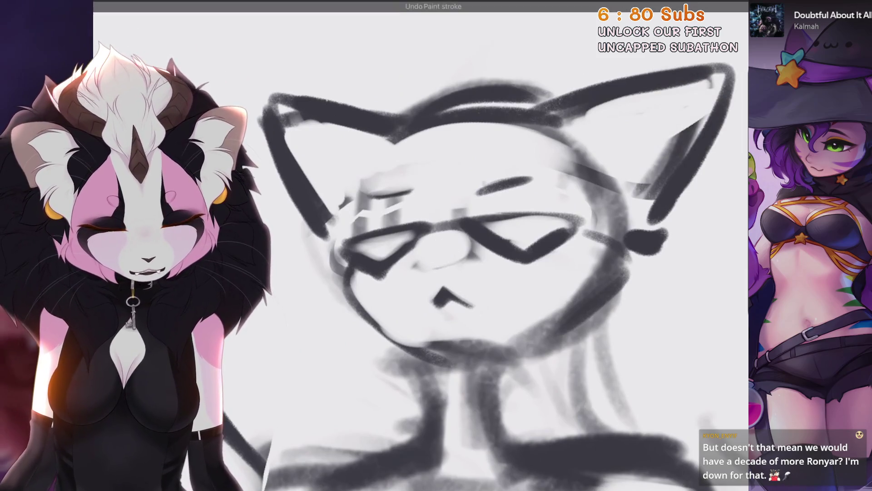
{"action": "key", "text": "ctrl+z"}
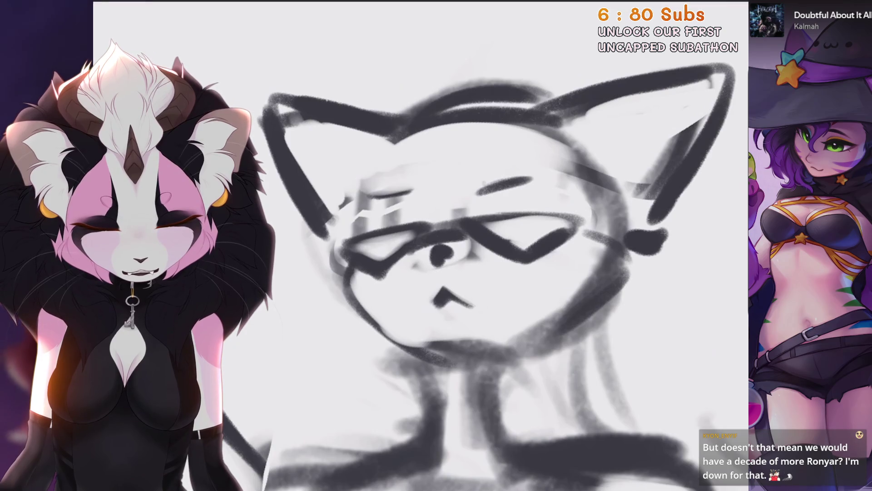
{"action": "key", "text": "ctrl+z"}
{"action": "left_click_drag", "start_coordinate": [409, 243], "coordinate": [398, 308]}
Step: Lasso the nose and muzzle area freehand and reshape it
{"action": "scroll", "coordinate": [420, 245], "scroll_direction": "down", "scroll_amount": 5}
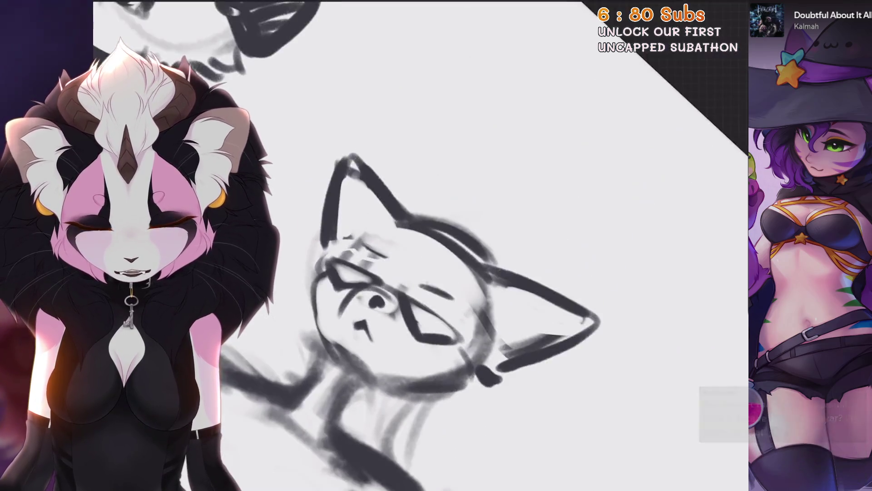
{"action": "scroll", "coordinate": [420, 246], "scroll_direction": "up", "scroll_amount": 4}
{"action": "key", "text": "s"}
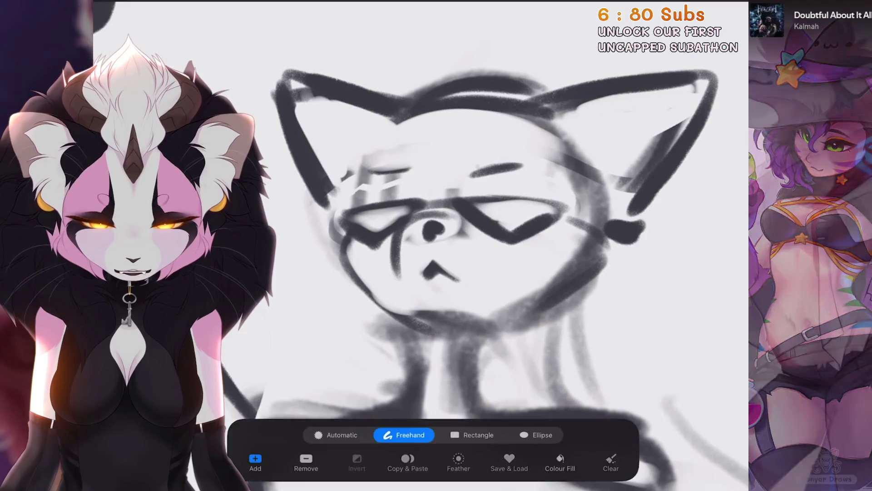
{"action": "left_click_drag", "start_coordinate": [435, 294], "coordinate": [477, 223]}
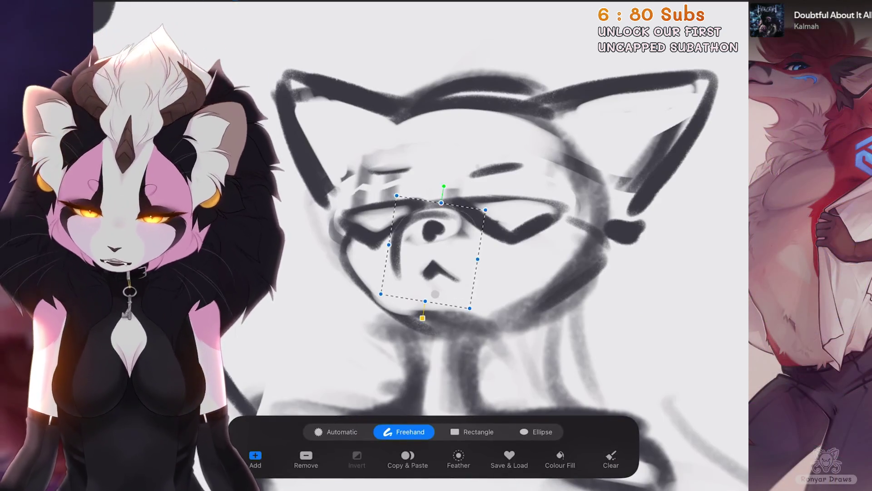
{"action": "left_click_drag", "start_coordinate": [435, 295], "coordinate": [437, 289]}
Step: Undo the two most recent strokes near the cat's neck
{"action": "scroll", "coordinate": [437, 272], "scroll_direction": "up", "scroll_amount": 3}
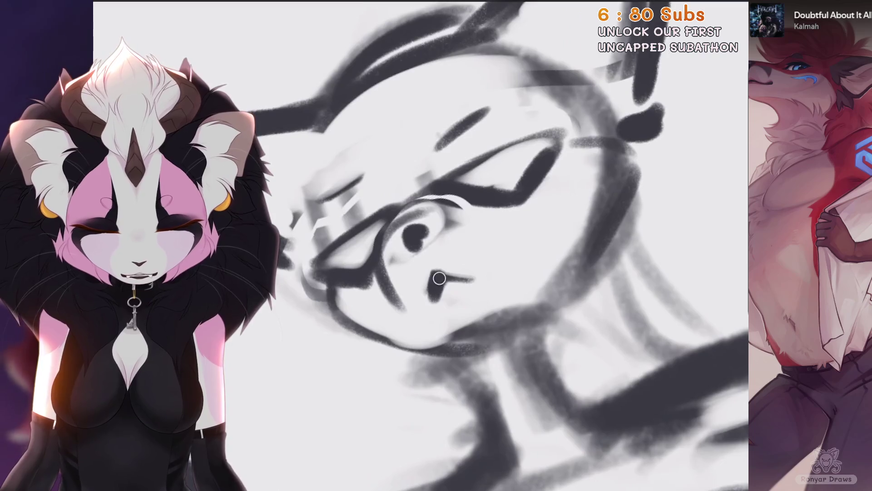
{"action": "scroll", "coordinate": [420, 245], "scroll_direction": "down", "scroll_amount": 5}
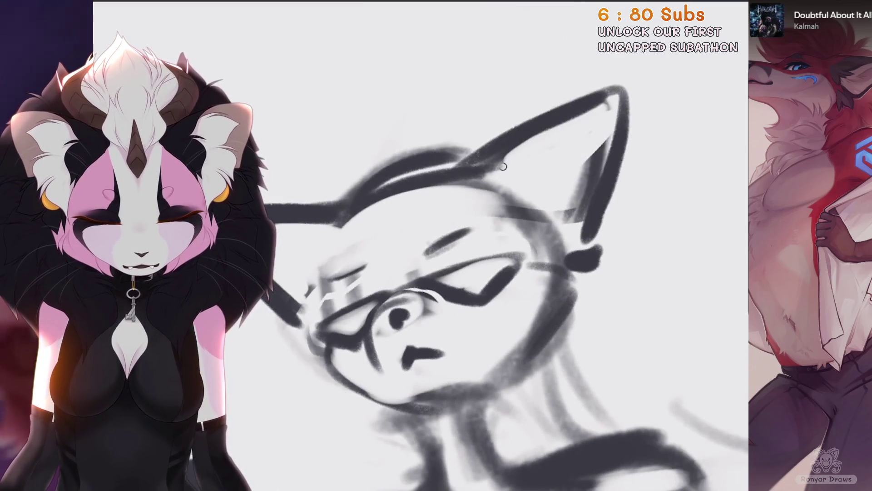
{"action": "scroll", "coordinate": [420, 245], "scroll_direction": "up", "scroll_amount": 4}
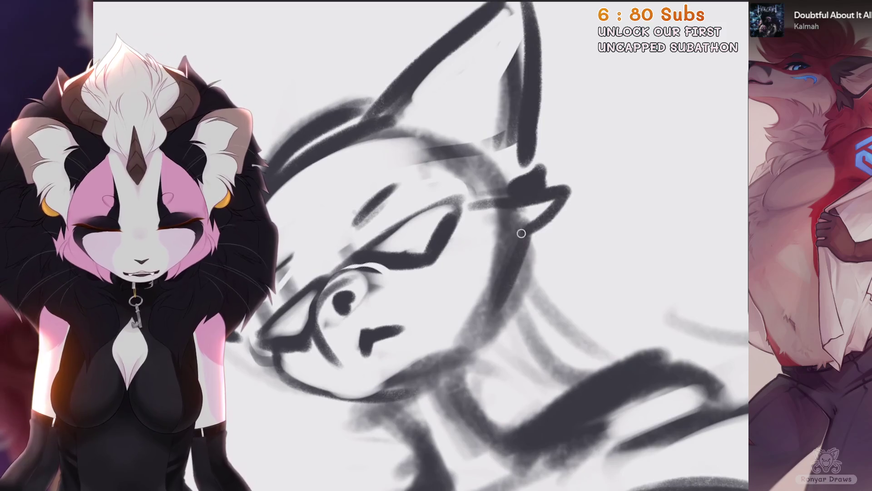
{"action": "scroll", "coordinate": [420, 245], "scroll_direction": "down", "scroll_amount": 3}
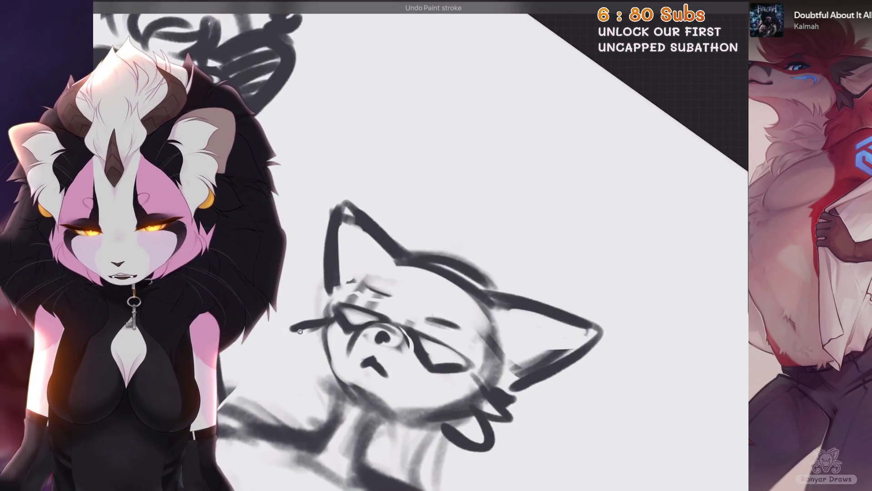
{"action": "scroll", "coordinate": [420, 246], "scroll_direction": "down", "scroll_amount": 3}
{"action": "scroll", "coordinate": [420, 245], "scroll_direction": "up", "scroll_amount": 4}
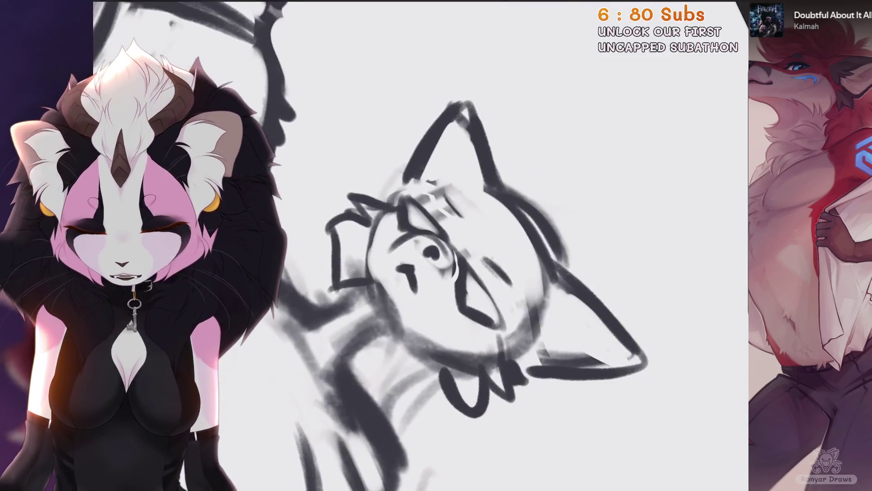
{"action": "key", "text": "ctrl+z"}
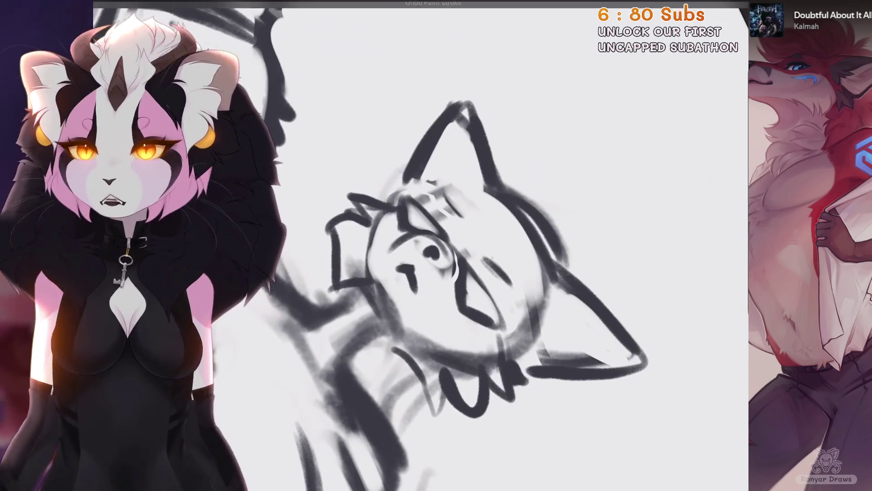
{"action": "scroll", "coordinate": [420, 246], "scroll_direction": "up", "scroll_amount": 2}
{"action": "key", "text": "ctrl+z"}
{"action": "scroll", "coordinate": [421, 245], "scroll_direction": "down", "scroll_amount": 1}
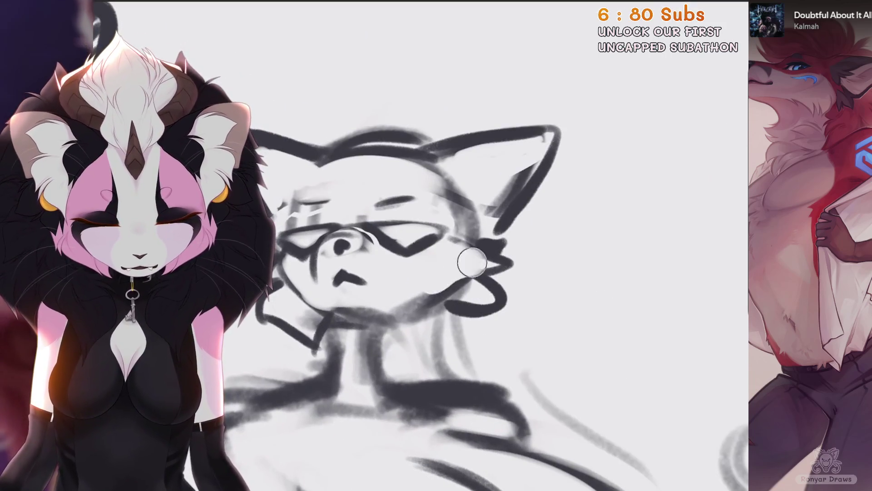
Step: Paint white over the cat's cheek and the top of the ear tuft, discarding a stray stroke
{"action": "left_click_drag", "start_coordinate": [430, 254], "coordinate": [468, 304]}
{"action": "scroll", "coordinate": [420, 245], "scroll_direction": "up", "scroll_amount": 3}
{"action": "left_click_drag", "start_coordinate": [436, 178], "coordinate": [477, 191]}
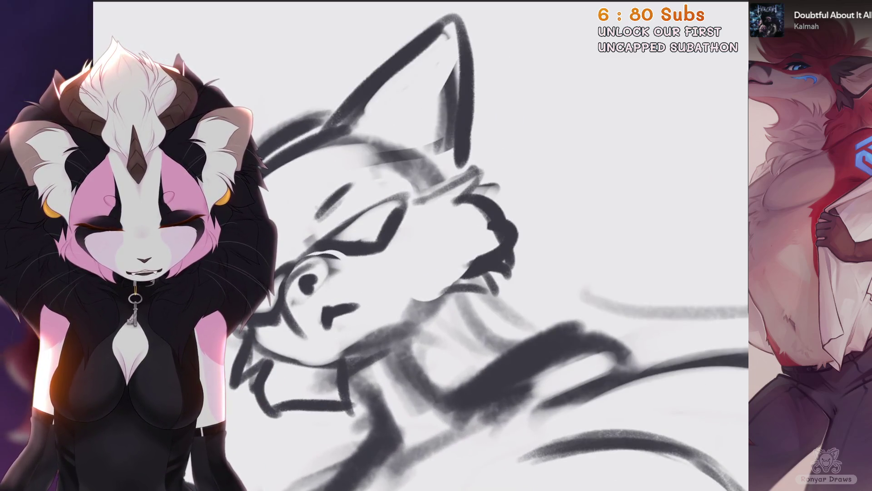
{"action": "scroll", "coordinate": [420, 245], "scroll_direction": "down", "scroll_amount": 2}
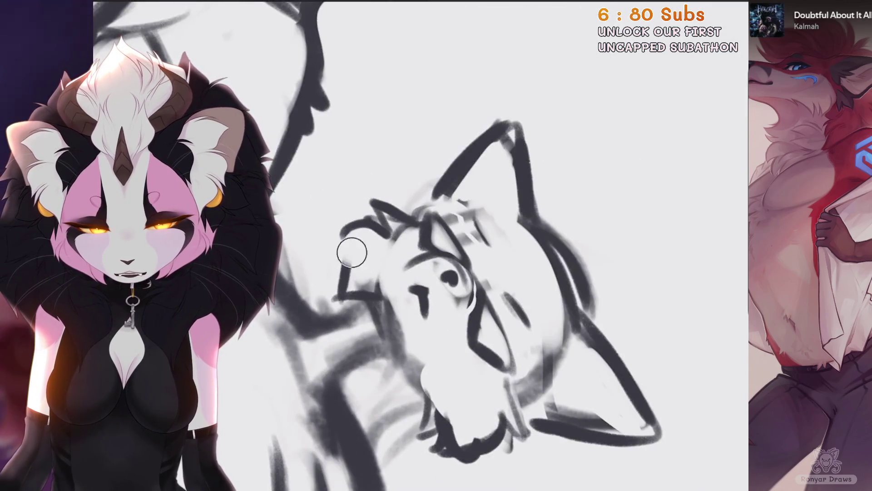
{"action": "scroll", "coordinate": [352, 252], "scroll_direction": "up", "scroll_amount": 2}
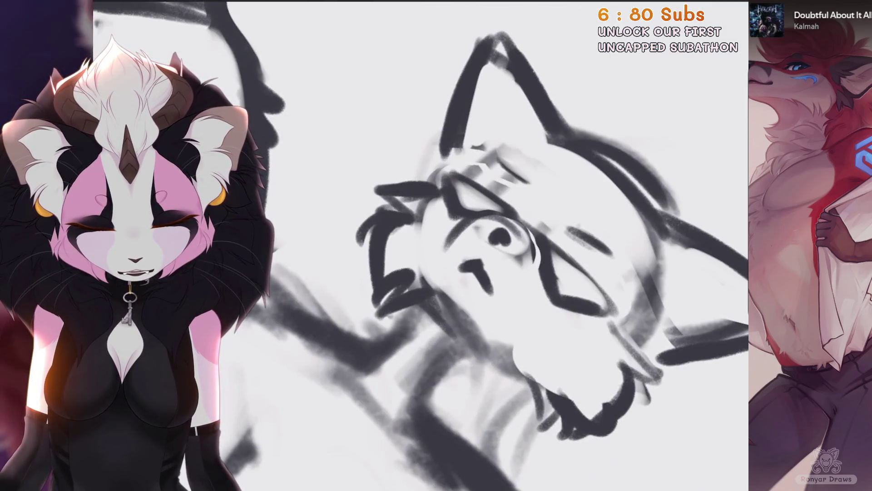
{"action": "scroll", "coordinate": [420, 245], "scroll_direction": "down", "scroll_amount": 2}
{"action": "left_click_drag", "start_coordinate": [384, 372], "coordinate": [396, 427]}
{"action": "scroll", "coordinate": [420, 245], "scroll_direction": "up", "scroll_amount": 2}
{"action": "key", "text": "ctrl+z"}
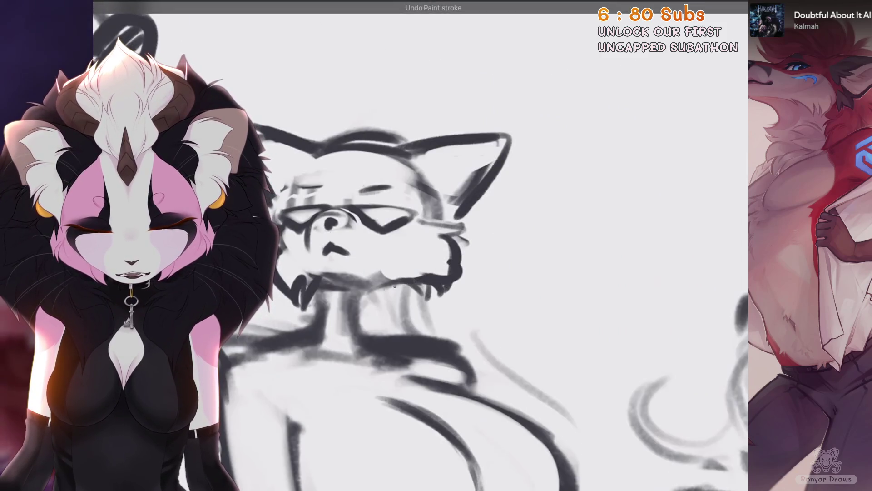
Step: Begin a freehand selection outline across the cat mom's neck
{"action": "scroll", "coordinate": [409, 245], "scroll_direction": "up", "scroll_amount": 1}
{"action": "key", "text": "s"}
{"action": "left_click_drag", "start_coordinate": [328, 308], "coordinate": [445, 304]}
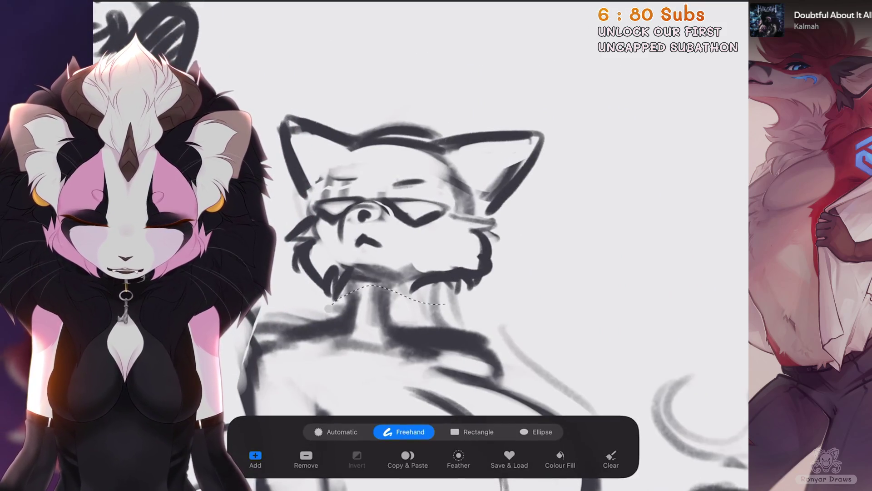
Step: Close the lasso around the cat's head and resize it with Uniform Transform
{"action": "left_click", "coordinate": [328, 308]}
{"action": "scroll", "coordinate": [409, 246], "scroll_direction": "down", "scroll_amount": 1}
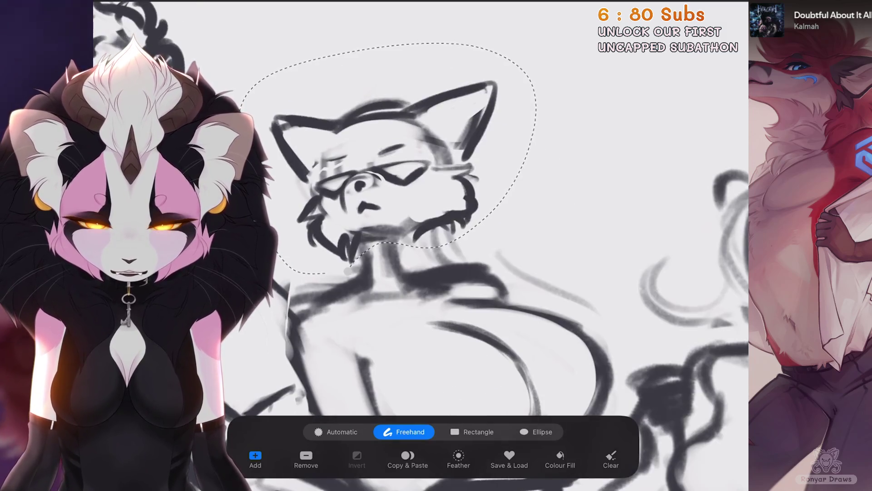
{"action": "key", "text": "v"}
{"action": "key", "text": "v"}
{"action": "scroll", "coordinate": [420, 245], "scroll_direction": "down", "scroll_amount": 3}
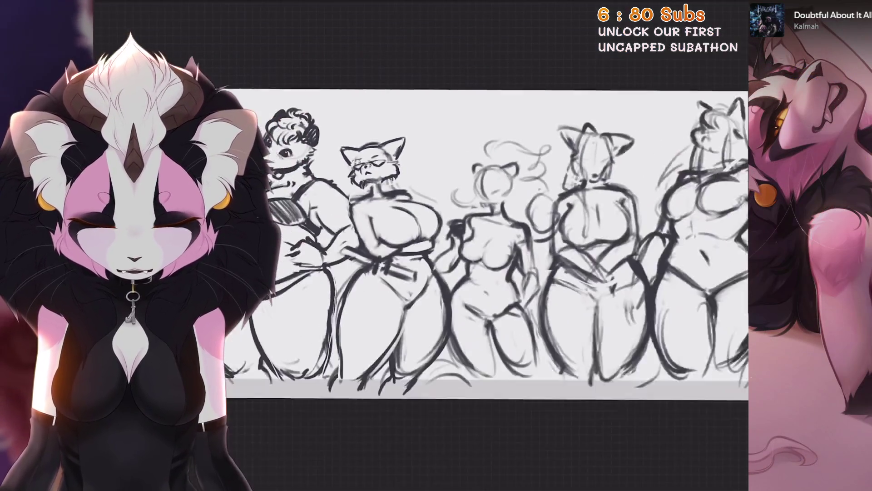
{"action": "scroll", "coordinate": [420, 245], "scroll_direction": "up", "scroll_amount": 3}
{"action": "scroll", "coordinate": [374, 110], "scroll_direction": "up", "scroll_amount": 2}
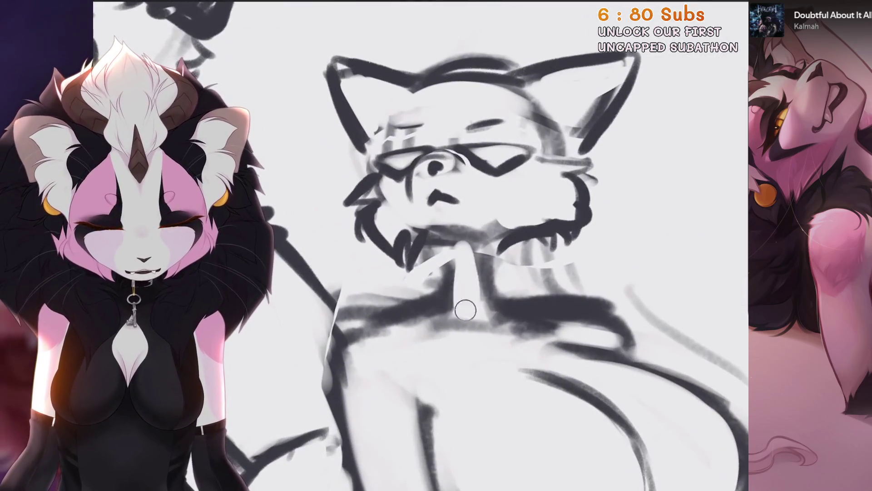
{"action": "scroll", "coordinate": [484, 275], "scroll_direction": "down", "scroll_amount": 3}
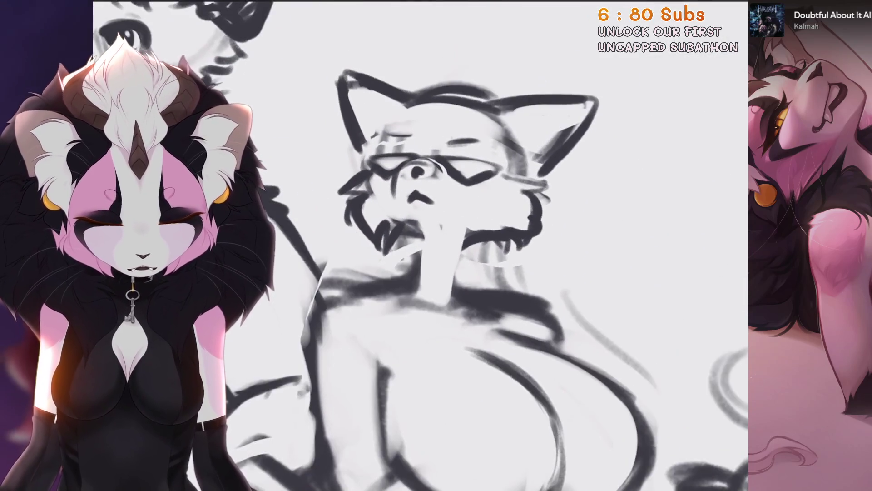
{"action": "scroll", "coordinate": [484, 274], "scroll_direction": "up", "scroll_amount": 3}
{"action": "scroll", "coordinate": [492, 261], "scroll_direction": "down", "scroll_amount": 4}
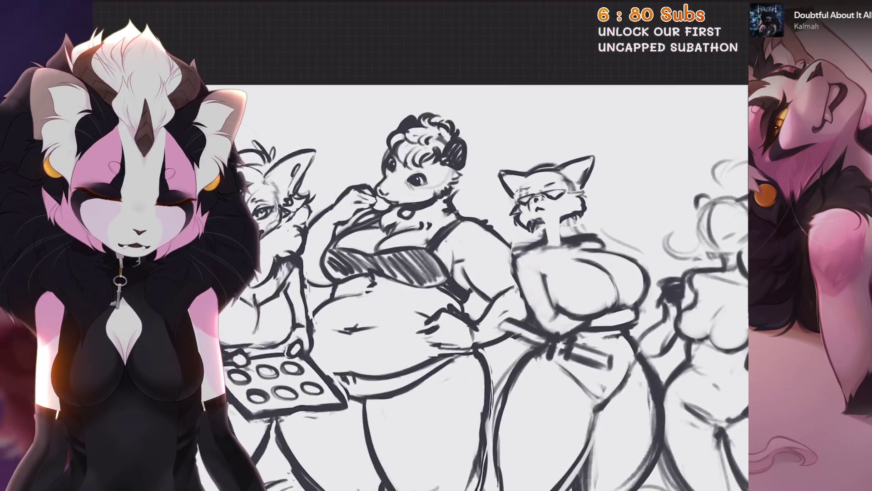
{"action": "scroll", "coordinate": [552, 192], "scroll_direction": "up", "scroll_amount": 5}
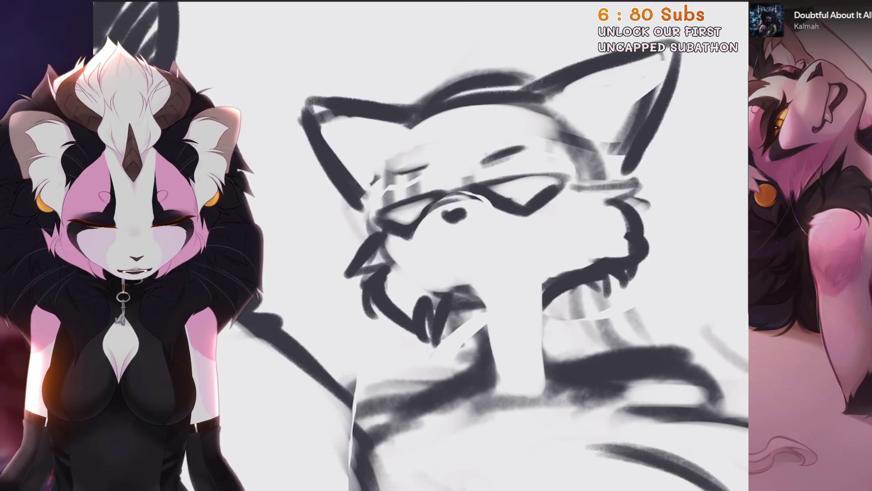
Step: Undo the last three strokes on the cat mom's head
{"action": "scroll", "coordinate": [484, 245], "scroll_direction": "down", "scroll_amount": 1}
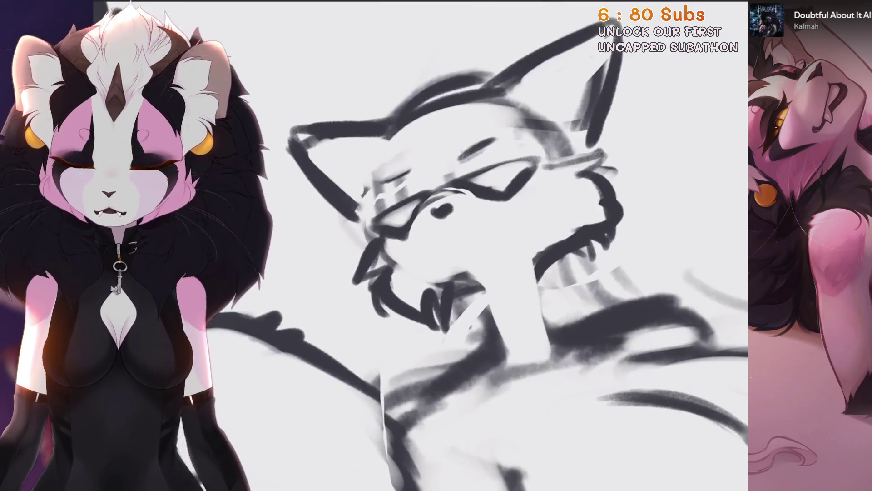
{"action": "key", "text": "ctrl+z"}
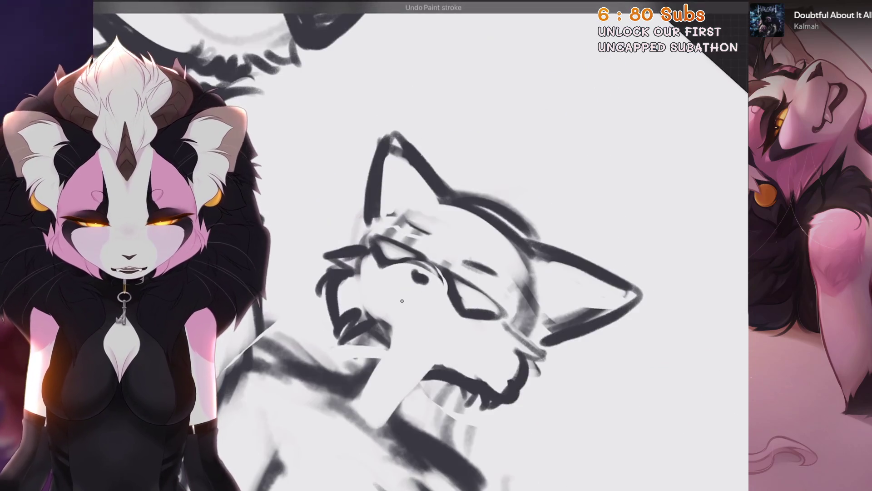
{"action": "scroll", "coordinate": [484, 273], "scroll_direction": "up", "scroll_amount": 1}
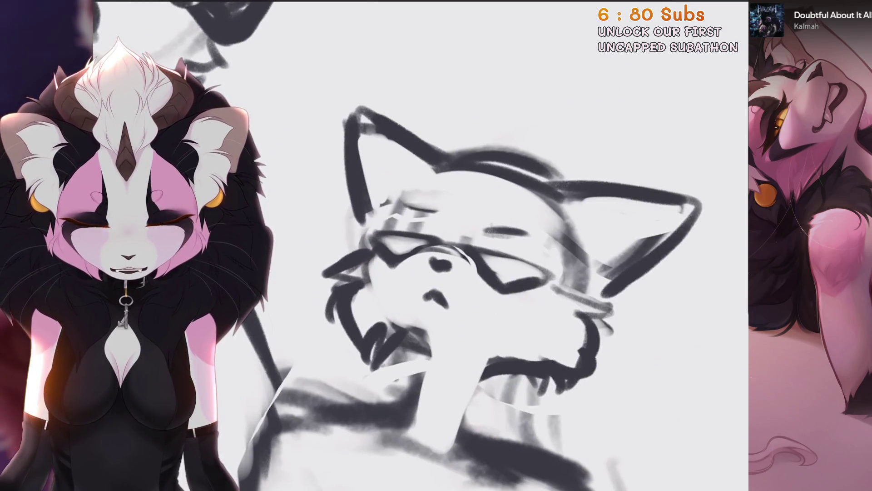
{"action": "scroll", "coordinate": [454, 245], "scroll_direction": "down", "scroll_amount": 2}
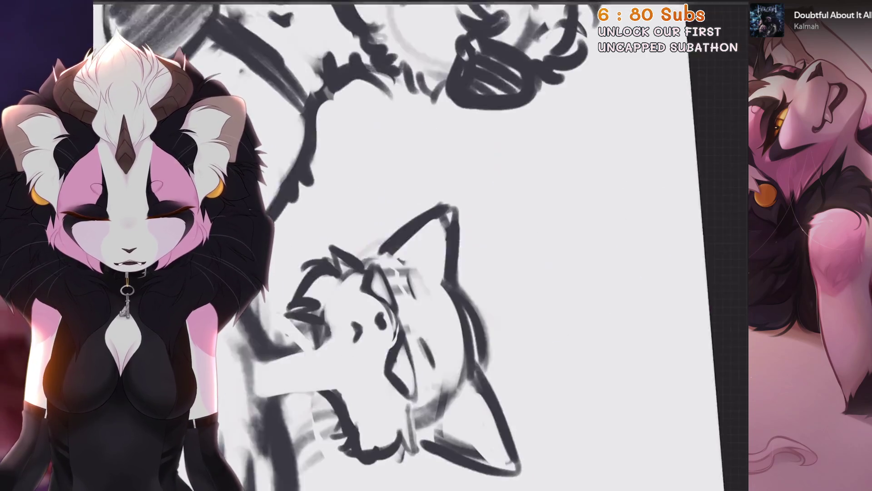
{"action": "scroll", "coordinate": [340, 341], "scroll_direction": "up", "scroll_amount": 2}
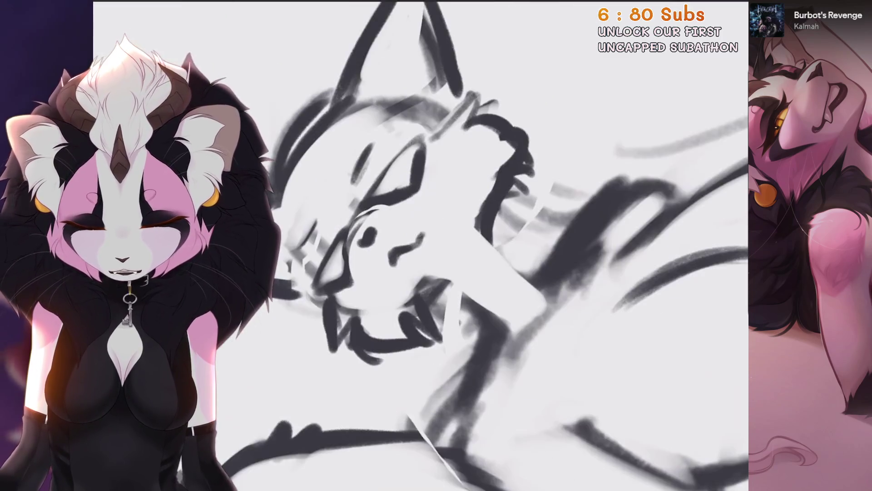
{"action": "key", "text": "ctrl+z"}
{"action": "scroll", "coordinate": [408, 247], "scroll_direction": "up", "scroll_amount": 2}
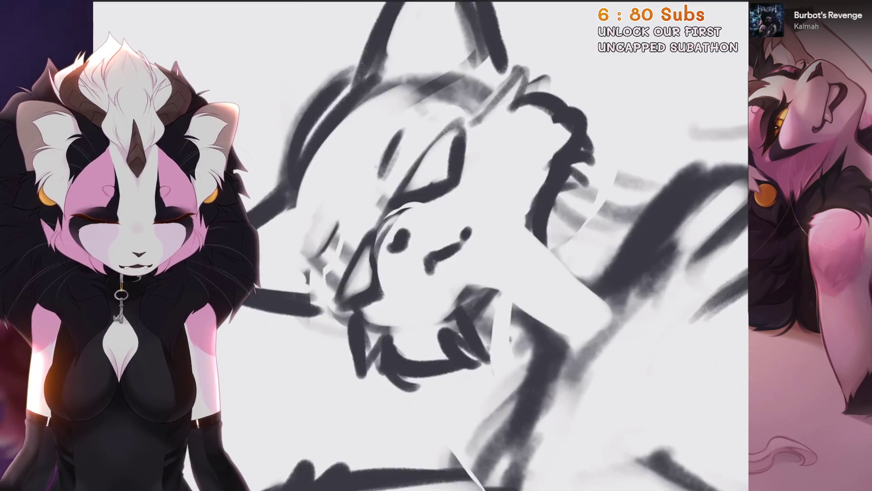
{"action": "scroll", "coordinate": [445, 252], "scroll_direction": "down", "scroll_amount": 2}
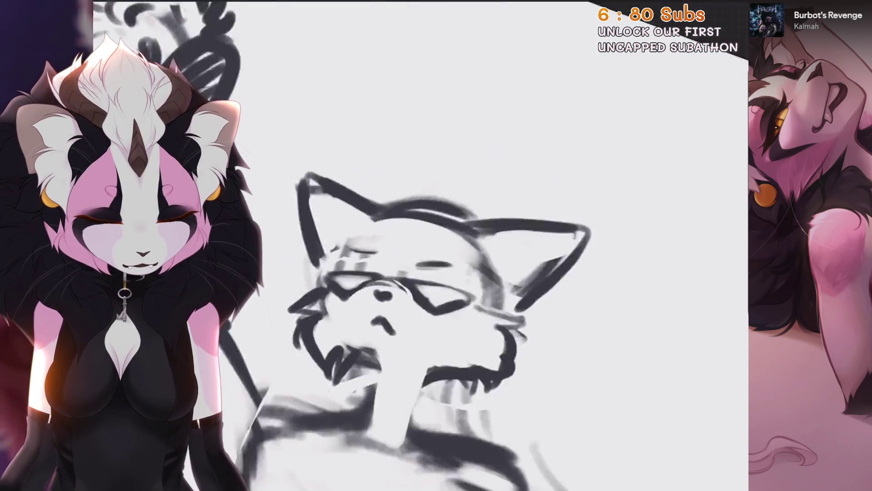
{"action": "scroll", "coordinate": [445, 252], "scroll_direction": "up", "scroll_amount": 3}
{"action": "scroll", "coordinate": [421, 245], "scroll_direction": "down", "scroll_amount": 2}
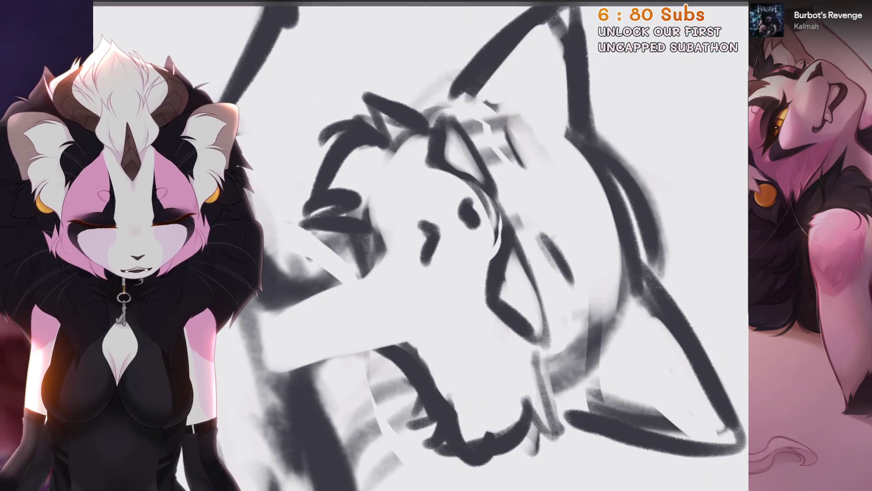
{"action": "key", "text": "ctrl+z"}
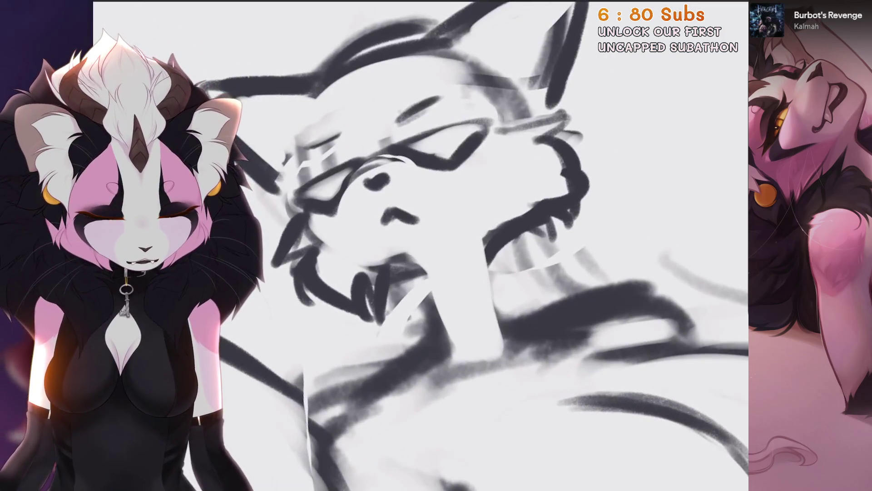
Step: Flip the canvas horizontally to check the cat mom's proportions
{"action": "scroll", "coordinate": [417, 257], "scroll_direction": "down", "scroll_amount": 2}
{"action": "scroll", "coordinate": [409, 254], "scroll_direction": "down", "scroll_amount": 2}
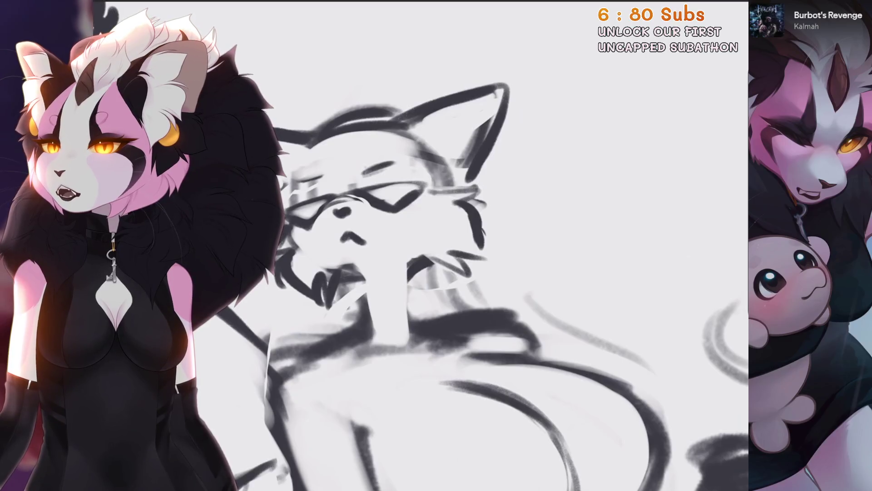
{"action": "scroll", "coordinate": [421, 245], "scroll_direction": "up", "scroll_amount": 3}
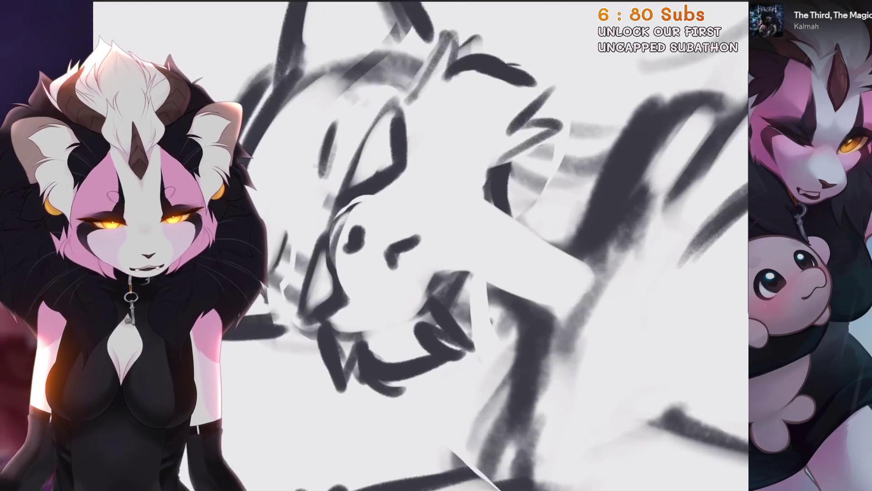
{"action": "scroll", "coordinate": [471, 188], "scroll_direction": "down", "scroll_amount": 2}
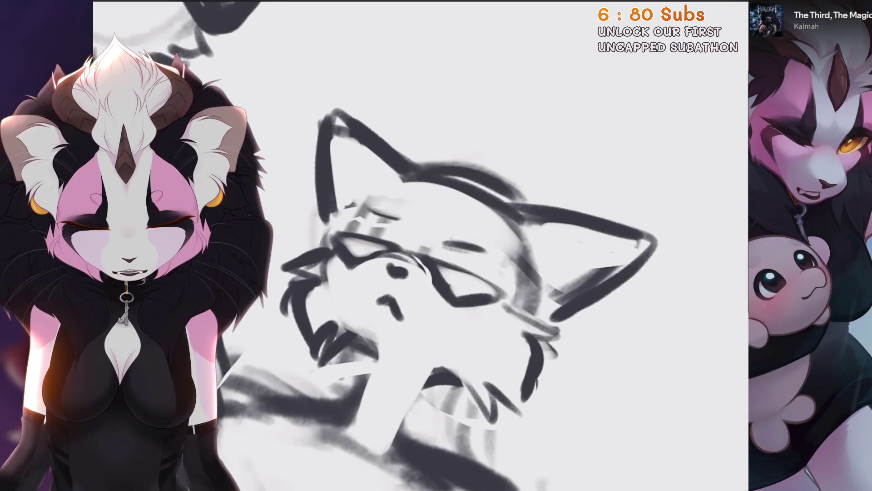
{"action": "scroll", "coordinate": [429, 255], "scroll_direction": "up", "scroll_amount": 2}
{"action": "scroll", "coordinate": [533, 253], "scroll_direction": "down", "scroll_amount": 2}
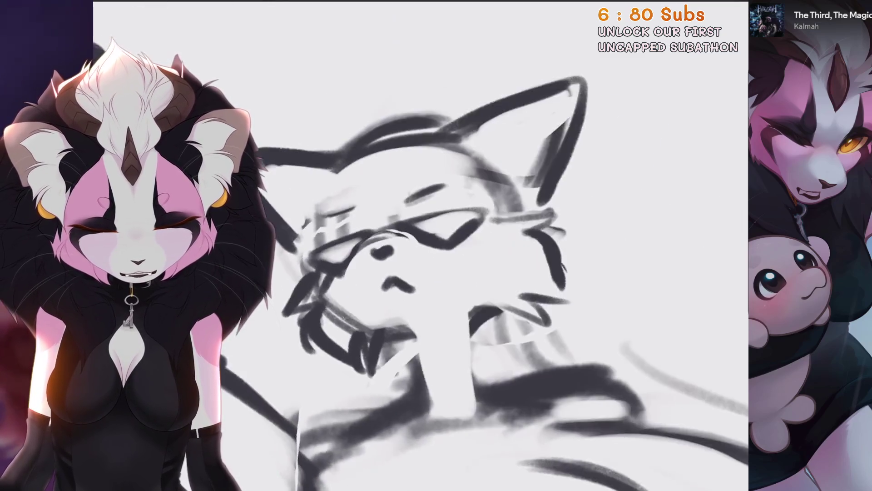
{"action": "scroll", "coordinate": [450, 246], "scroll_direction": "down", "scroll_amount": 4}
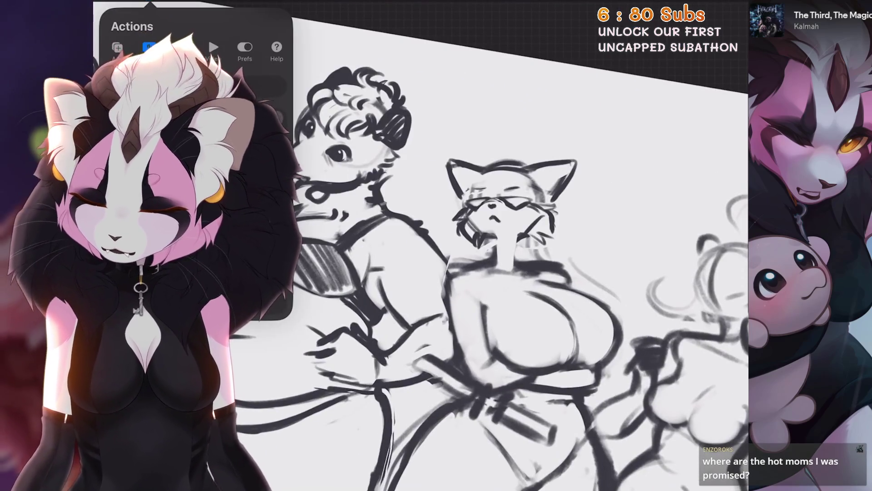
{"action": "left_click", "coordinate": [191, 254]}
Step: Erase the cat's glasses and eye strokes with the Eraser
{"action": "key", "text": "s"}
{"action": "scroll", "coordinate": [454, 227], "scroll_direction": "up", "scroll_amount": 4}
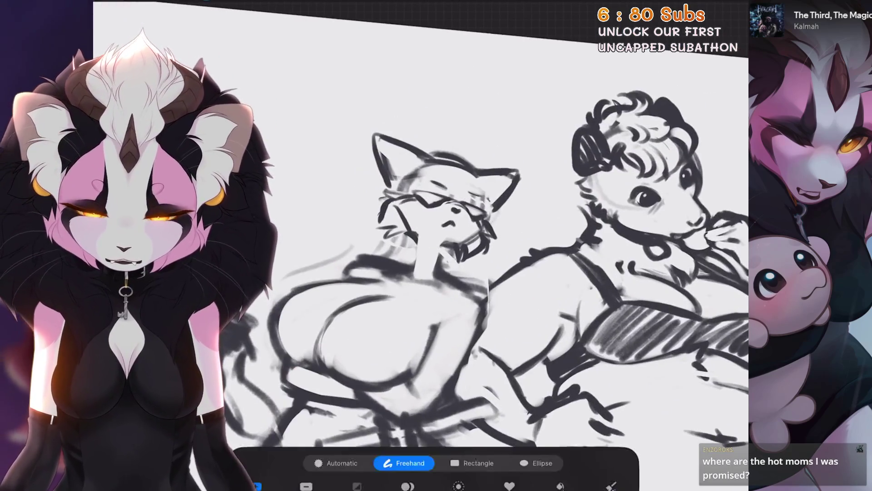
{"action": "key", "text": "e"}
{"action": "left_click_drag", "start_coordinate": [444, 259], "coordinate": [386, 250]}
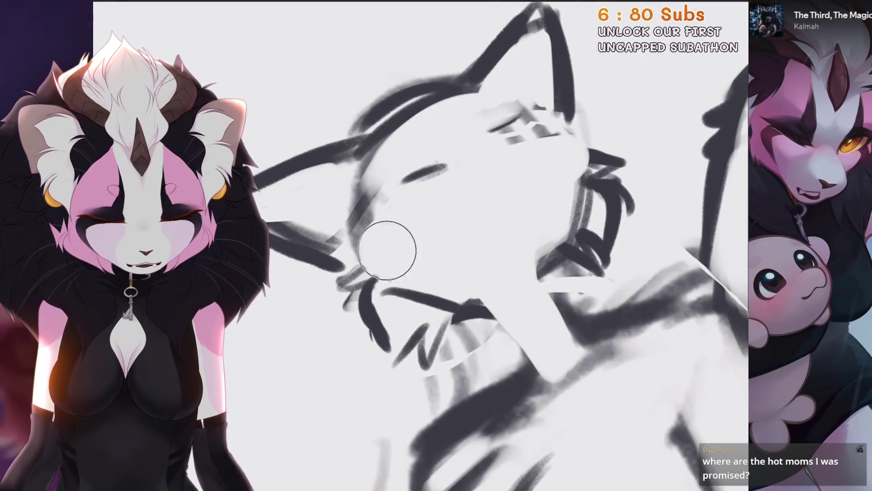
{"action": "scroll", "coordinate": [455, 227], "scroll_direction": "down", "scroll_amount": 2}
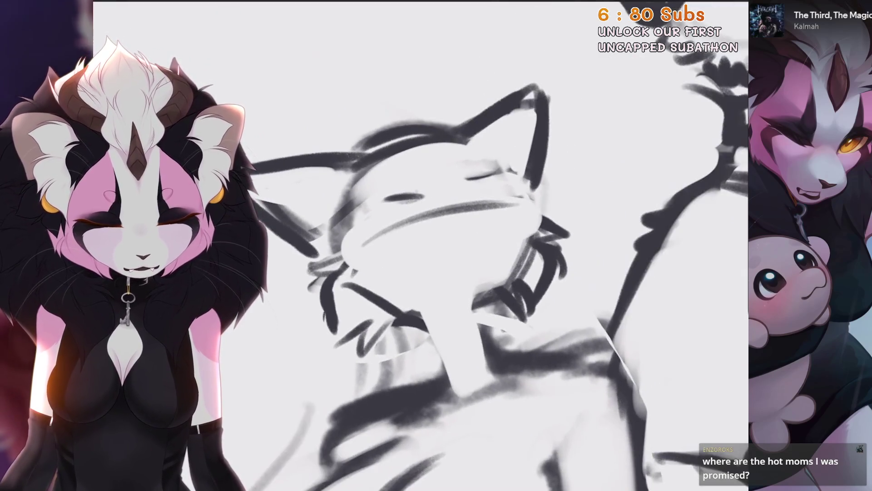
{"action": "scroll", "coordinate": [454, 228], "scroll_direction": "up", "scroll_amount": 1}
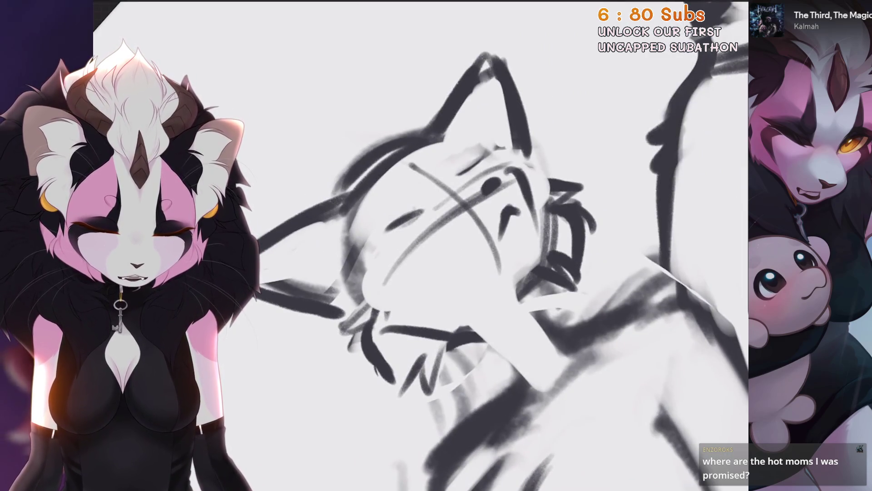
{"action": "key", "text": "ctrl+z"}
Step: Redraw a short closed-eye line across the cat's face, undoing rejected attempts
{"action": "scroll", "coordinate": [455, 227], "scroll_direction": "down", "scroll_amount": 1}
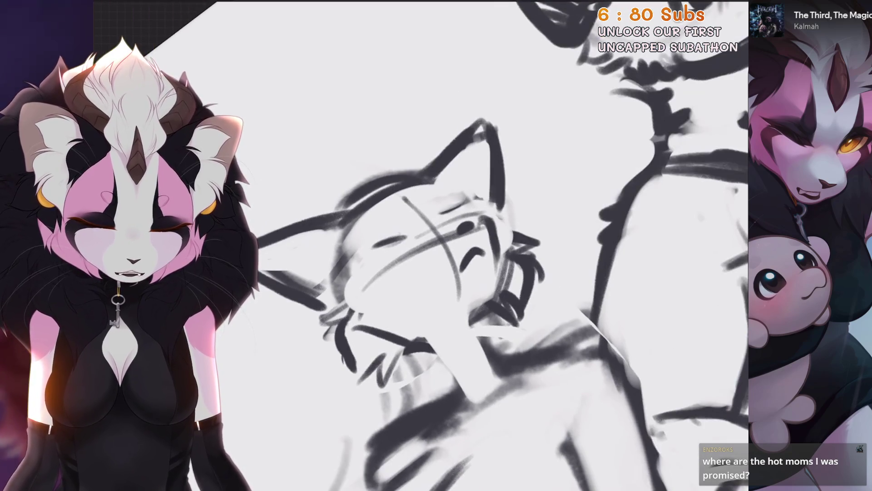
{"action": "scroll", "coordinate": [455, 227], "scroll_direction": "down", "scroll_amount": 1}
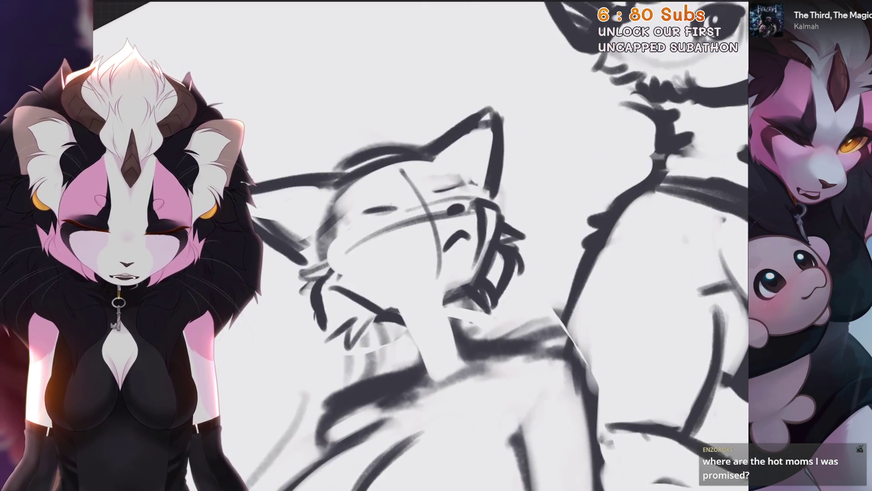
{"action": "scroll", "coordinate": [454, 227], "scroll_direction": "up", "scroll_amount": 1}
{"action": "left_click_drag", "start_coordinate": [399, 246], "coordinate": [477, 187]}
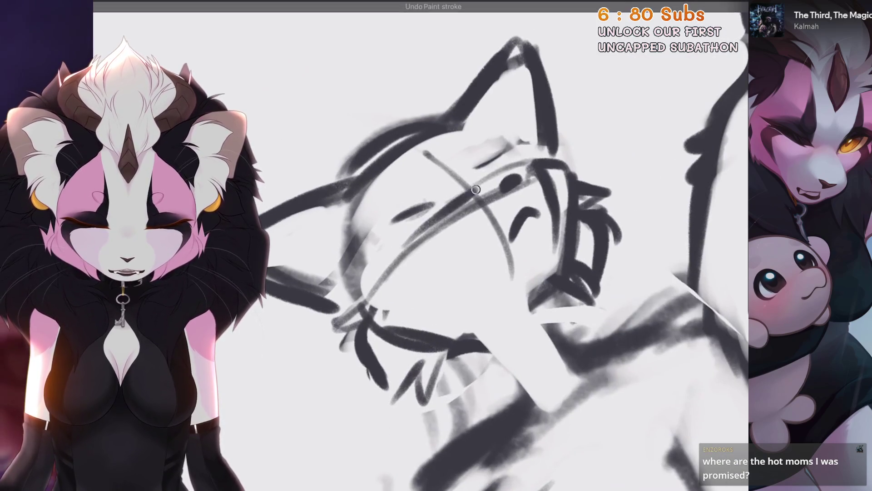
{"action": "key", "text": "ctrl+z"}
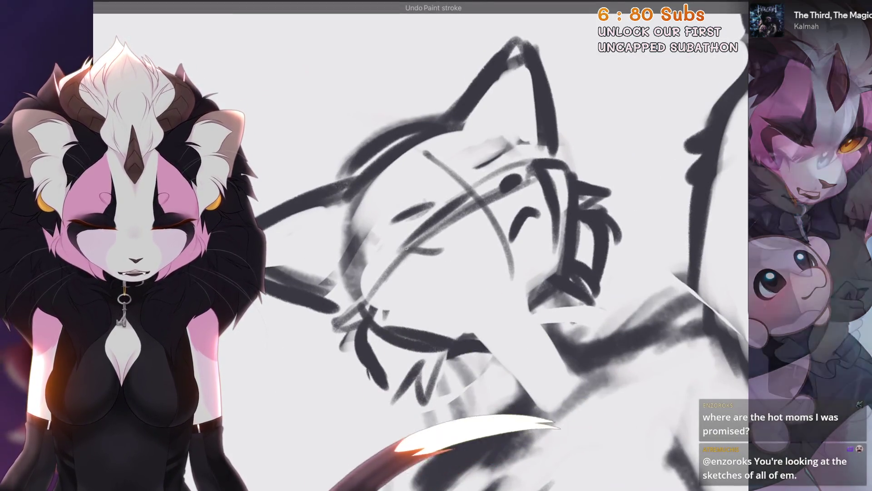
{"action": "key", "text": "ctrl+z"}
{"action": "left_click_drag", "start_coordinate": [391, 249], "coordinate": [449, 242]}
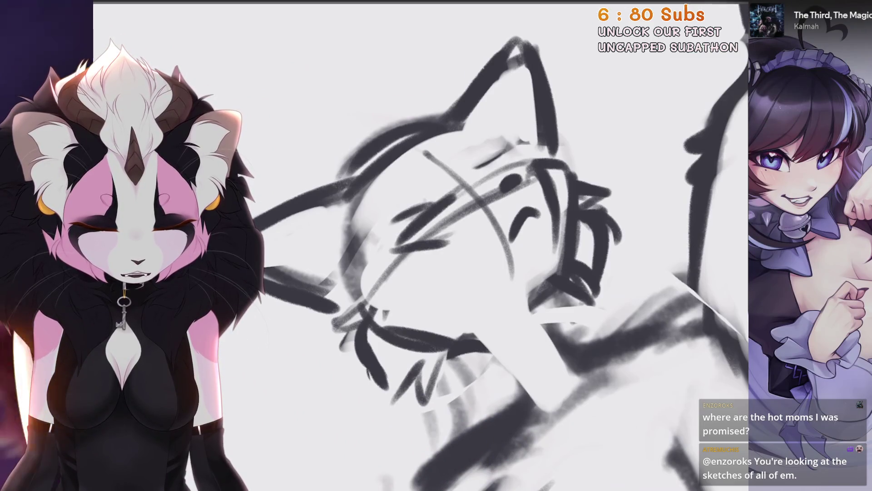
{"action": "scroll", "coordinate": [409, 245], "scroll_direction": "down", "scroll_amount": 5}
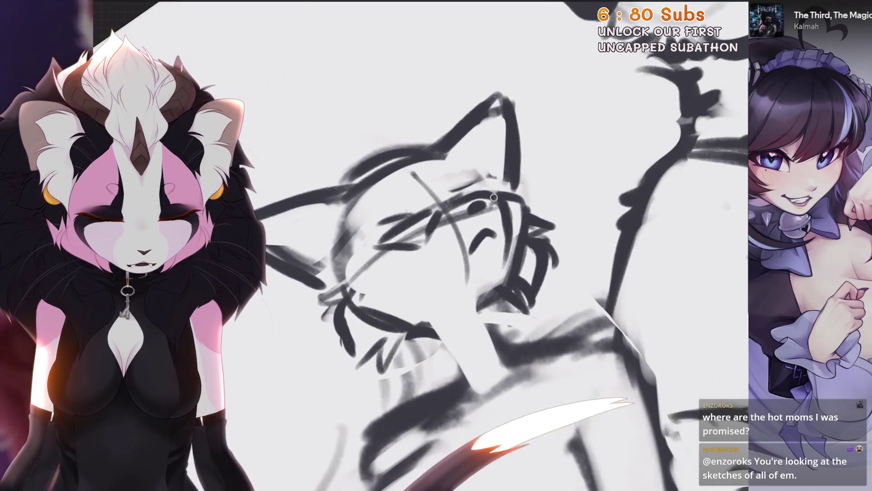
{"action": "scroll", "coordinate": [409, 245], "scroll_direction": "down", "scroll_amount": 5}
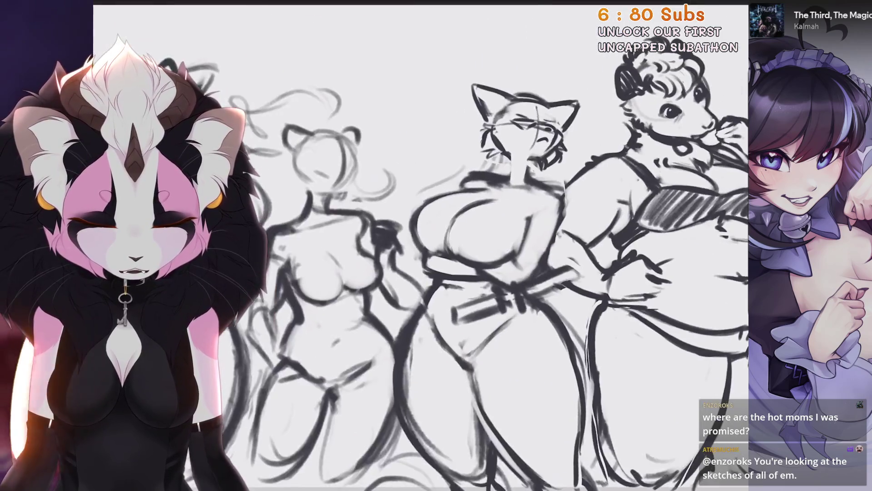
Step: Lasso the cat's head and nudge it slightly left with Transform
{"action": "scroll", "coordinate": [454, 245], "scroll_direction": "up", "scroll_amount": 5}
{"action": "scroll", "coordinate": [454, 246], "scroll_direction": "up", "scroll_amount": 3}
{"action": "key", "text": "s"}
{"action": "mouse_move", "coordinate": [522, 486]}
{"action": "left_mouse_down"}
{"action": "mouse_move", "coordinate": [477, 408]}
{"action": "mouse_move", "coordinate": [409, 423]}
{"action": "mouse_move", "coordinate": [627, 408]}
{"action": "left_mouse_up"}
{"action": "mouse_move", "coordinate": [409, 228]}
{"action": "left_mouse_down"}
{"action": "mouse_move", "coordinate": [346, 91]}
{"action": "mouse_move", "coordinate": [545, 218]}
{"action": "left_mouse_up"}
{"action": "key", "text": "v"}
{"action": "scroll", "coordinate": [454, 245], "scroll_direction": "down", "scroll_amount": 2}
{"action": "left_click_drag", "start_coordinate": [413, 163], "coordinate": [404, 162]}
{"action": "key", "text": "v"}
Step: Undo the last eraser stroke and try a new neck line, then undo it
{"action": "scroll", "coordinate": [454, 246], "scroll_direction": "up", "scroll_amount": 3}
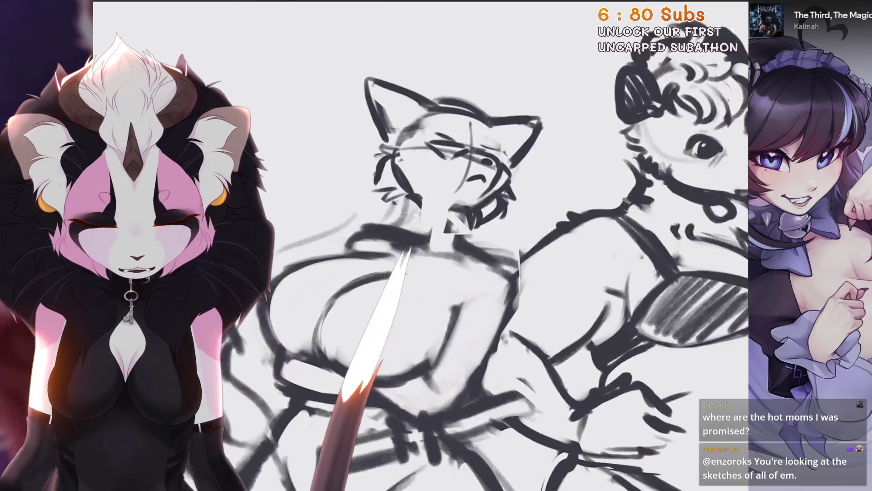
{"action": "scroll", "coordinate": [456, 225], "scroll_direction": "up", "scroll_amount": 1}
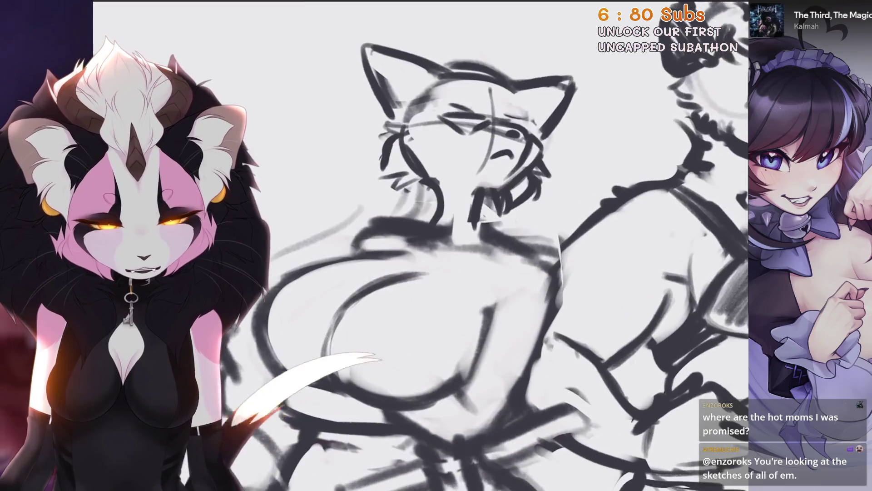
{"action": "scroll", "coordinate": [456, 220], "scroll_direction": "down", "scroll_amount": 2}
{"action": "scroll", "coordinate": [430, 285], "scroll_direction": "up", "scroll_amount": 2}
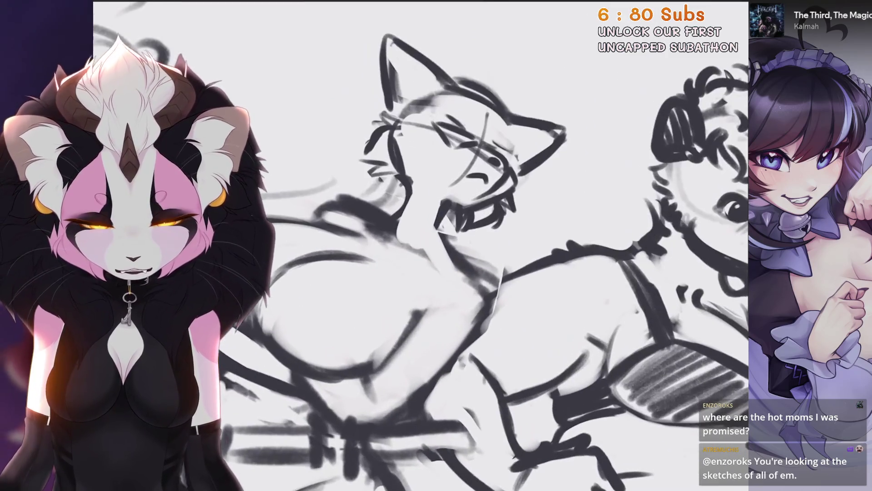
{"action": "scroll", "coordinate": [430, 285], "scroll_direction": "up", "scroll_amount": 2}
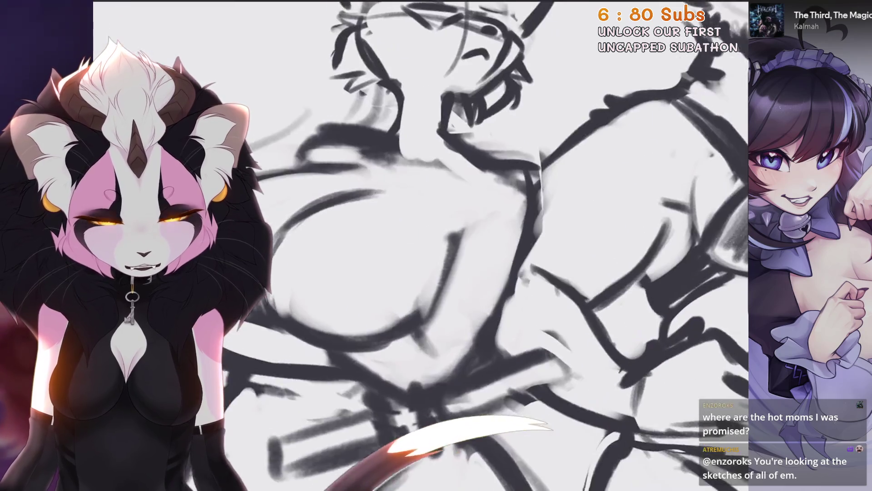
{"action": "scroll", "coordinate": [430, 285], "scroll_direction": "up", "scroll_amount": 1}
{"action": "scroll", "coordinate": [462, 180], "scroll_direction": "up", "scroll_amount": 1}
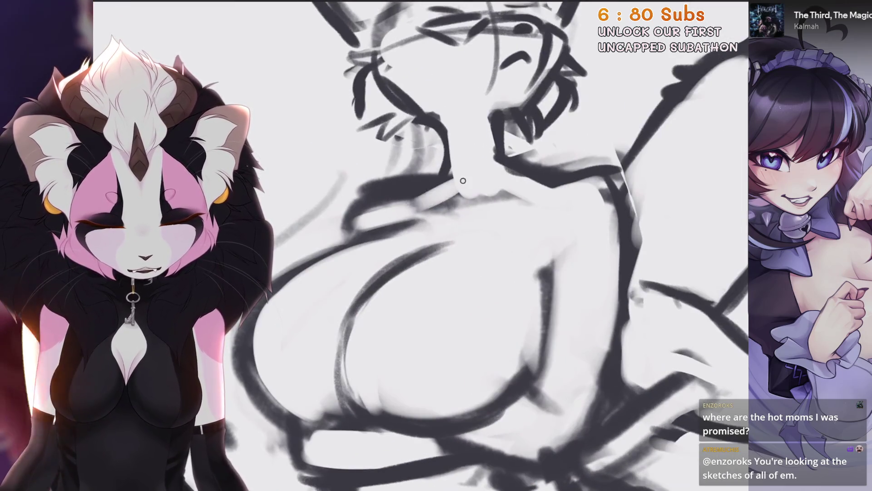
{"action": "scroll", "coordinate": [440, 171], "scroll_direction": "down", "scroll_amount": 1}
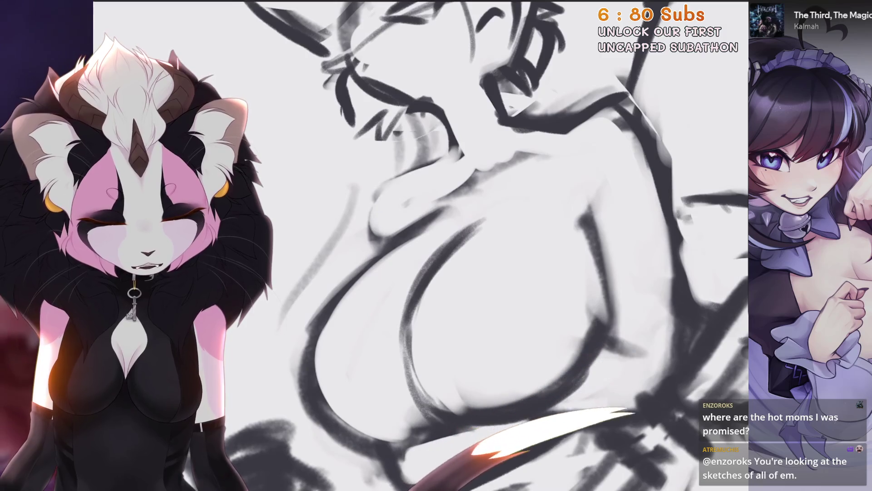
{"action": "key", "text": "ctrl+z"}
{"action": "left_click_drag", "start_coordinate": [447, 169], "coordinate": [384, 243]}
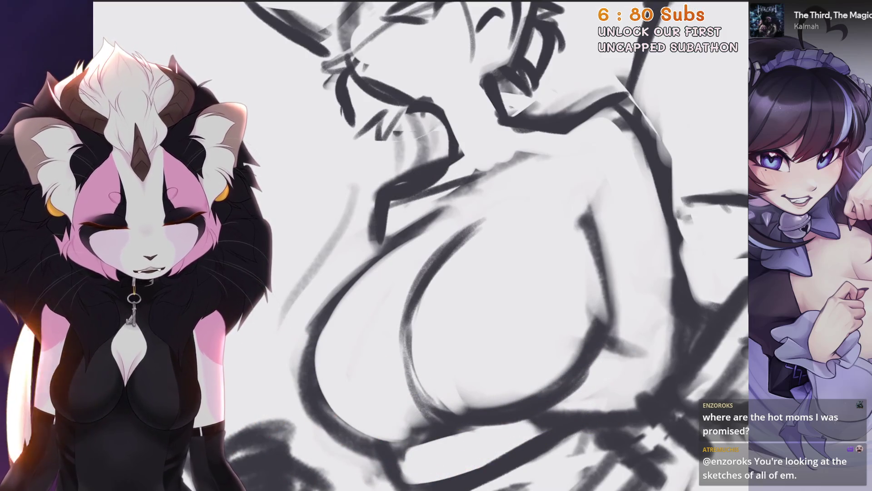
{"action": "key", "text": "ctrl+z"}
Step: Add a short line on the cat mom's torso
{"action": "scroll", "coordinate": [420, 245], "scroll_direction": "down", "scroll_amount": 2}
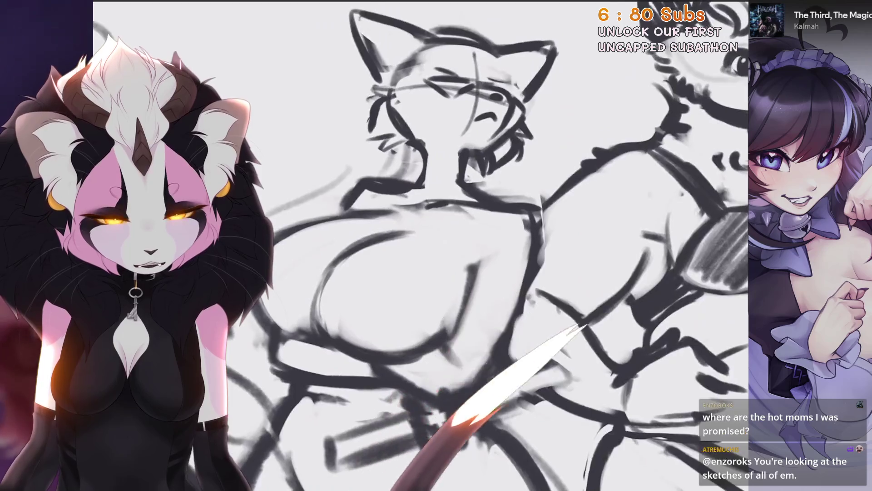
{"action": "scroll", "coordinate": [379, 363], "scroll_direction": "up", "scroll_amount": 1}
{"action": "scroll", "coordinate": [379, 363], "scroll_direction": "up", "scroll_amount": 1}
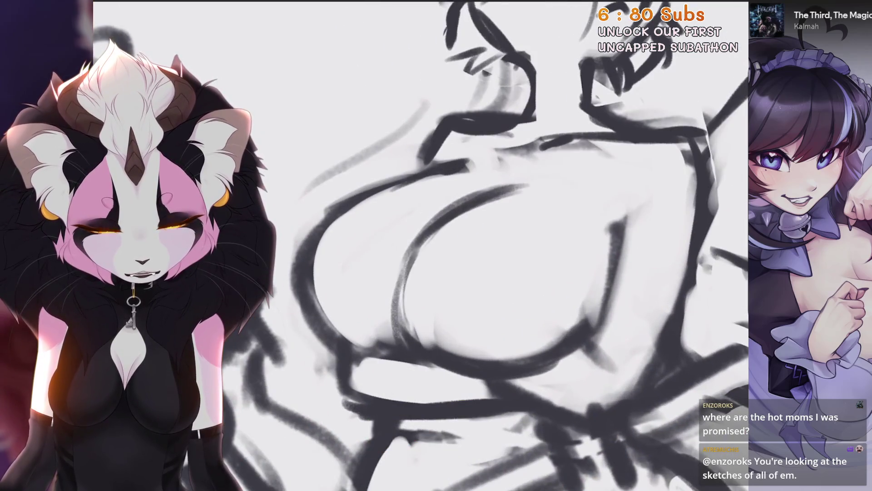
{"action": "scroll", "coordinate": [420, 245], "scroll_direction": "down", "scroll_amount": 2}
{"action": "left_click_drag", "start_coordinate": [518, 217], "coordinate": [492, 226]}
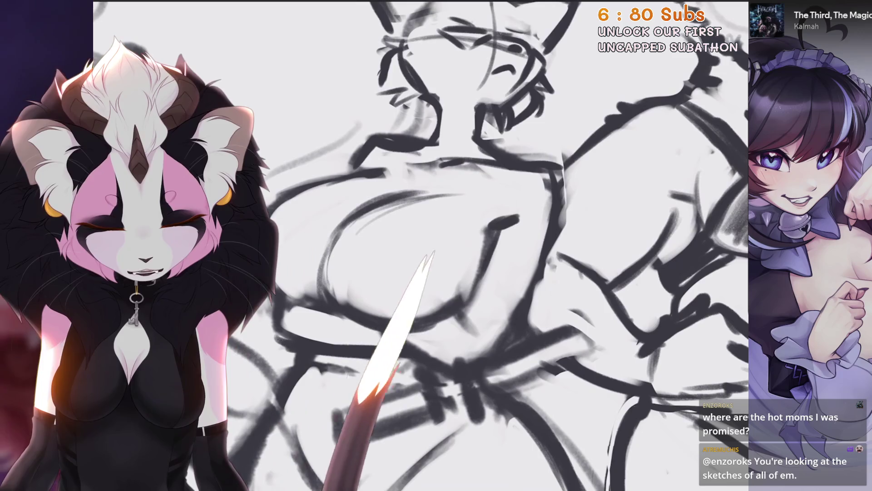
{"action": "scroll", "coordinate": [420, 245], "scroll_direction": "down", "scroll_amount": 2}
{"action": "scroll", "coordinate": [499, 227], "scroll_direction": "up", "scroll_amount": 2}
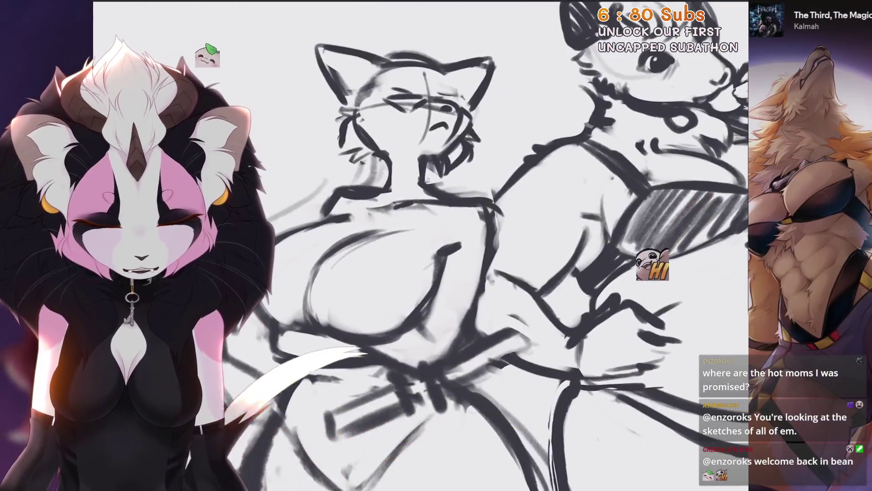
{"action": "scroll", "coordinate": [420, 245], "scroll_direction": "up", "scroll_amount": 1}
{"action": "scroll", "coordinate": [420, 245], "scroll_direction": "up", "scroll_amount": 1}
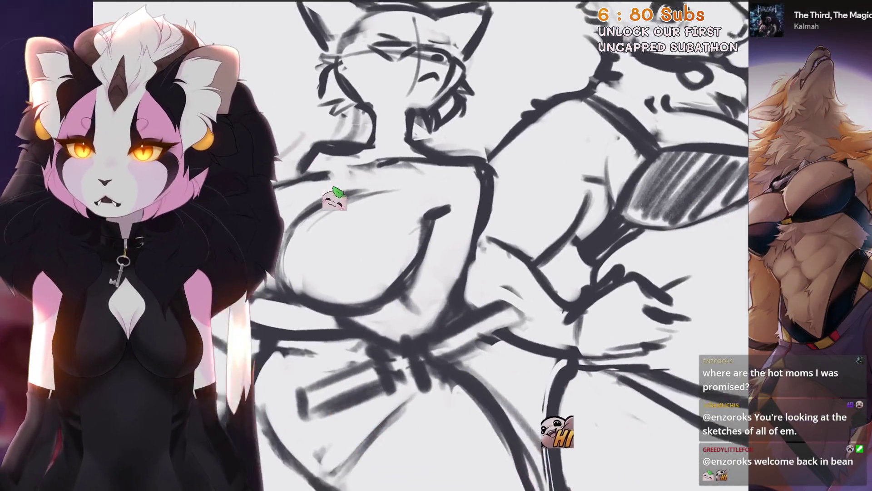
{"action": "scroll", "coordinate": [420, 245], "scroll_direction": "up", "scroll_amount": 1}
{"action": "scroll", "coordinate": [420, 245], "scroll_direction": "up", "scroll_amount": 1}
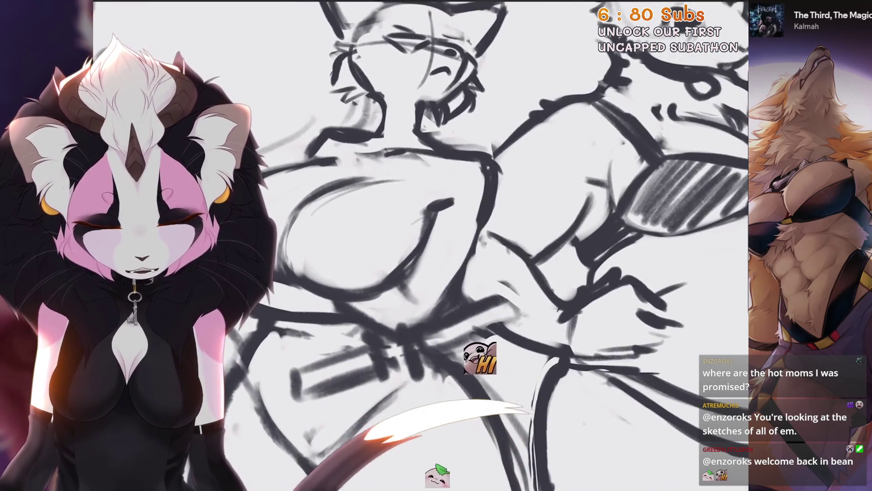
{"action": "scroll", "coordinate": [421, 246], "scroll_direction": "up", "scroll_amount": 2}
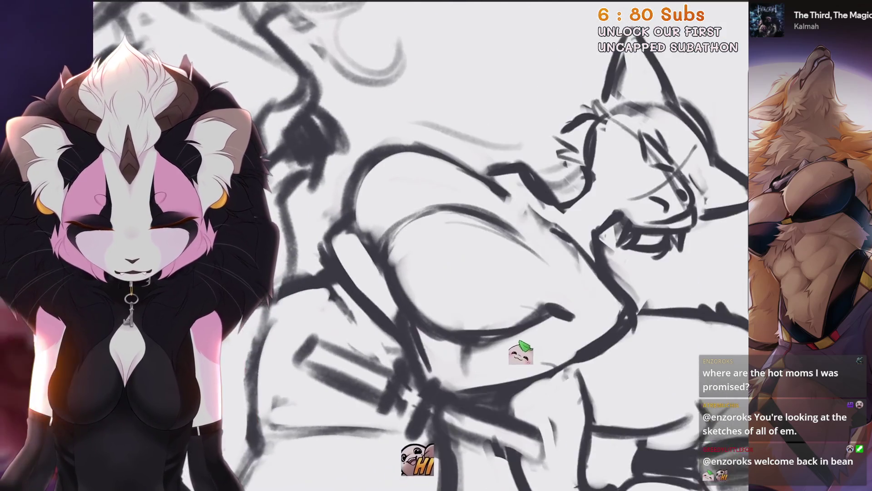
Step: Undo the last paint stroke and fit the whole character lineup on screen
{"action": "left_click_drag", "start_coordinate": [408, 394], "coordinate": [381, 373]}
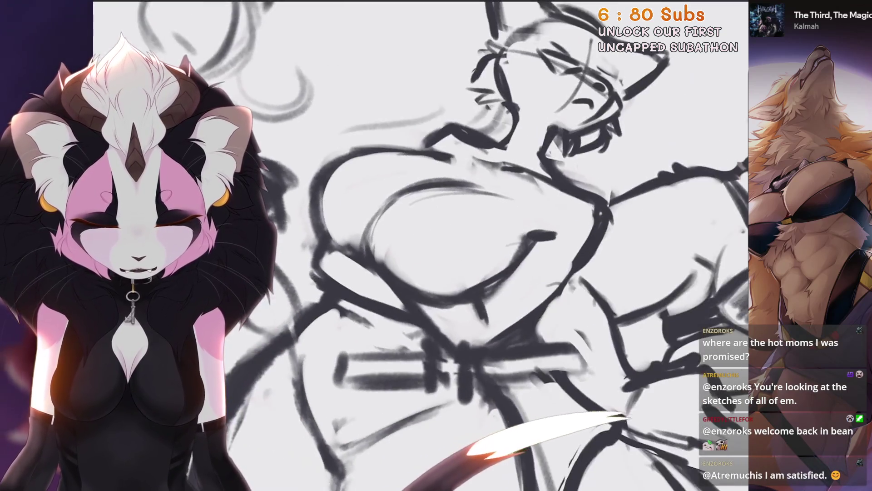
{"action": "key", "text": "ctrl+z"}
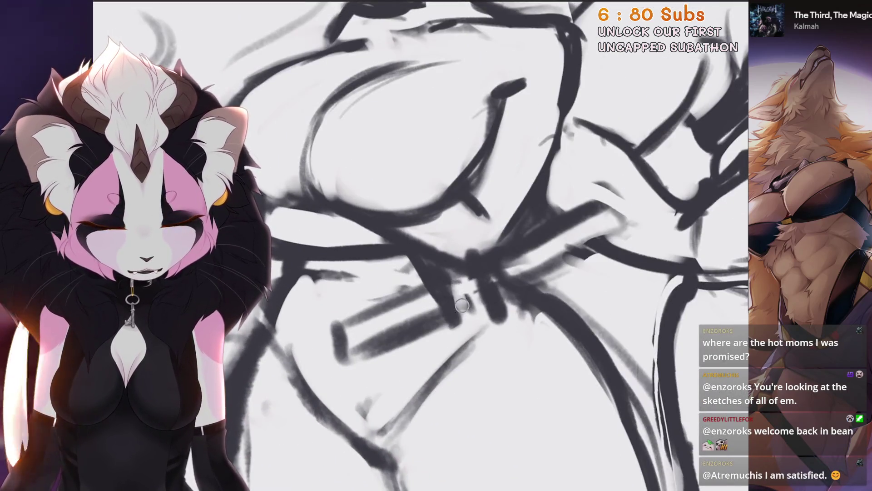
{"action": "left_click_drag", "start_coordinate": [477, 299], "coordinate": [451, 301]}
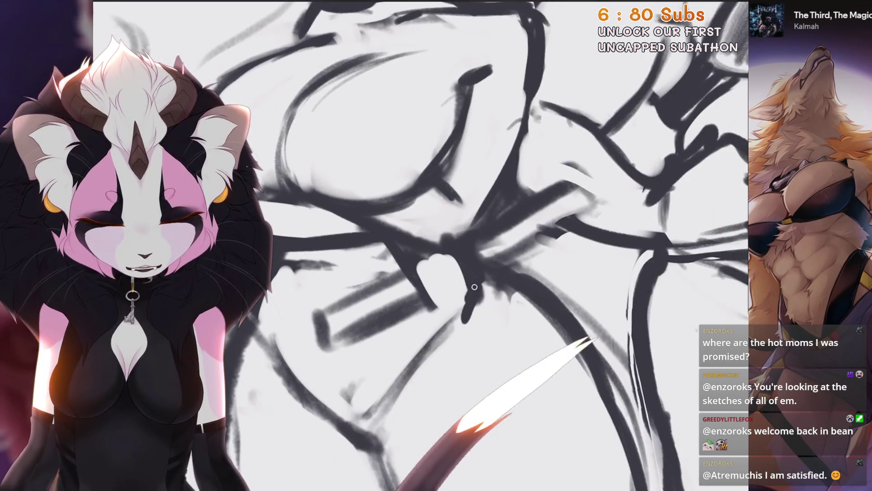
{"action": "key", "text": "ctrl+0"}
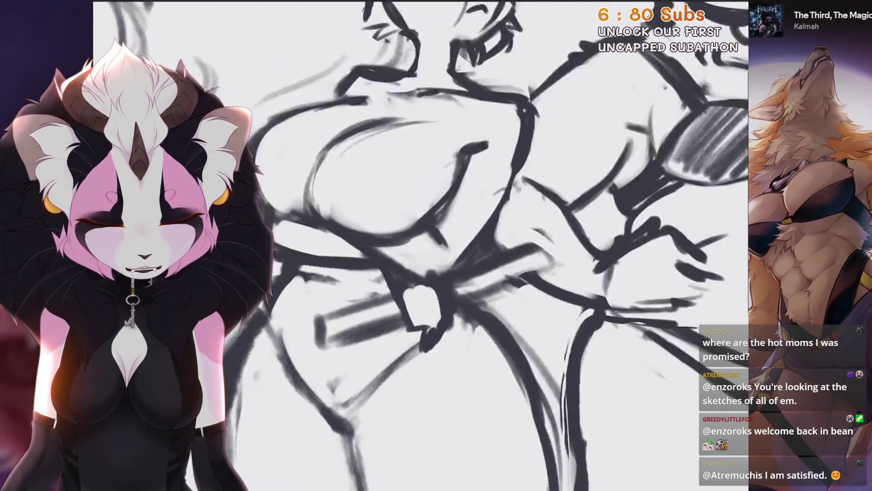
Step: Sketch new lines near the cat mom's waist sash, undoing an unwanted erase stroke
{"action": "scroll", "coordinate": [314, 384], "scroll_direction": "up", "scroll_amount": 3}
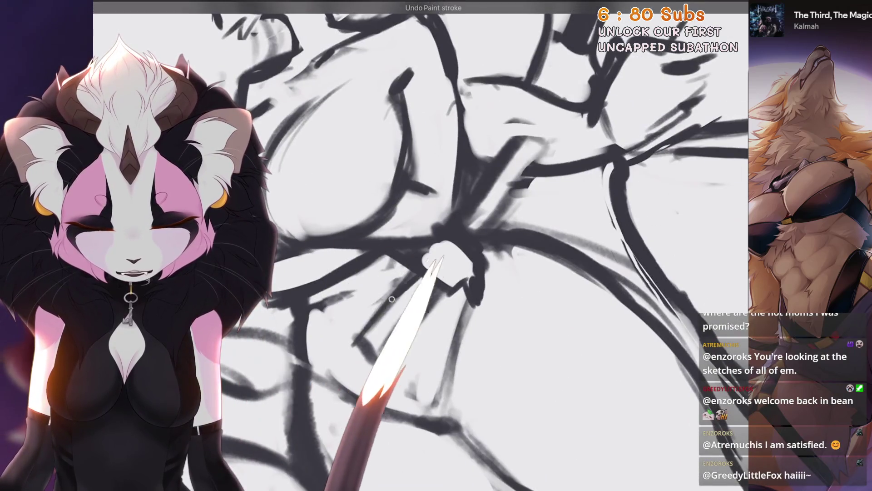
{"action": "scroll", "coordinate": [422, 254], "scroll_direction": "down", "scroll_amount": 2}
{"action": "scroll", "coordinate": [338, 338], "scroll_direction": "down", "scroll_amount": 1}
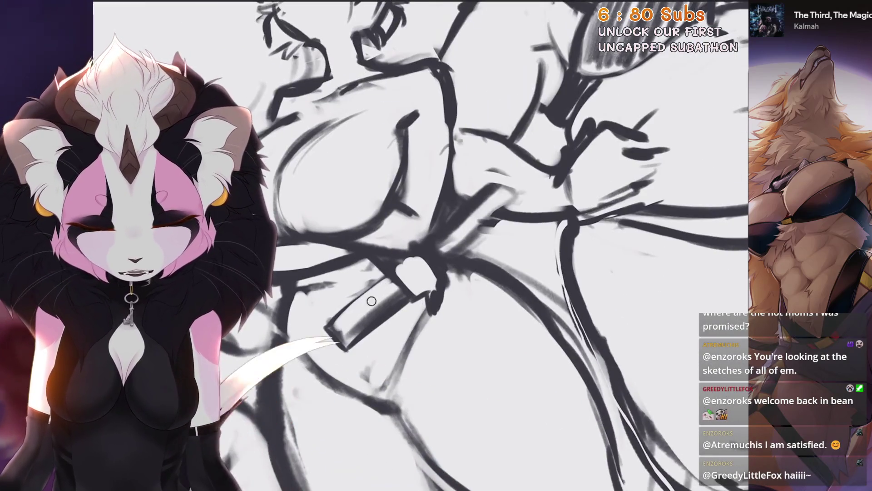
{"action": "scroll", "coordinate": [370, 356], "scroll_direction": "down", "scroll_amount": 1}
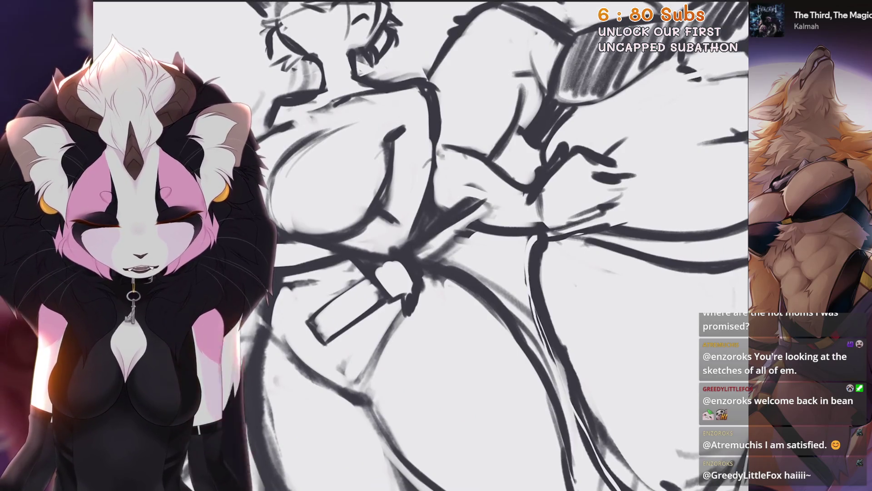
{"action": "mouse_move", "coordinate": [502, 212]}
{"action": "left_mouse_down"}
{"action": "mouse_move", "coordinate": [476, 220]}
{"action": "mouse_move", "coordinate": [425, 262]}
{"action": "left_mouse_up"}
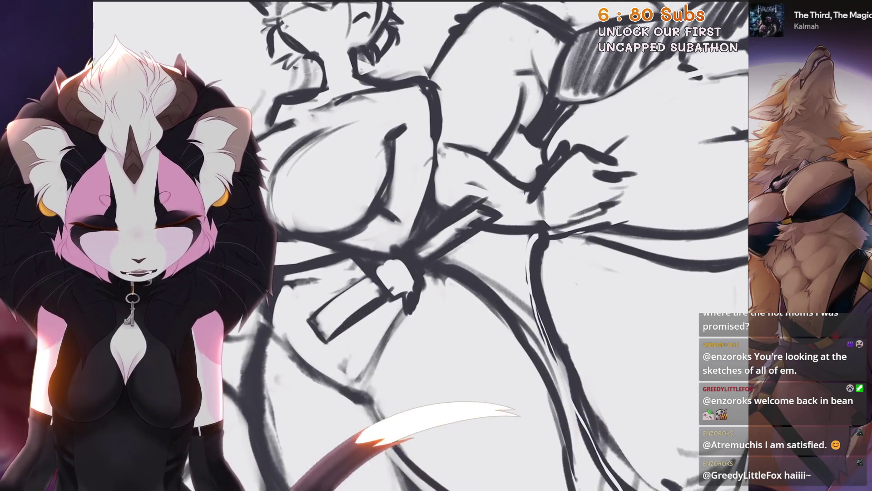
{"action": "scroll", "coordinate": [423, 245], "scroll_direction": "up", "scroll_amount": 2}
{"action": "scroll", "coordinate": [422, 245], "scroll_direction": "up", "scroll_amount": 2}
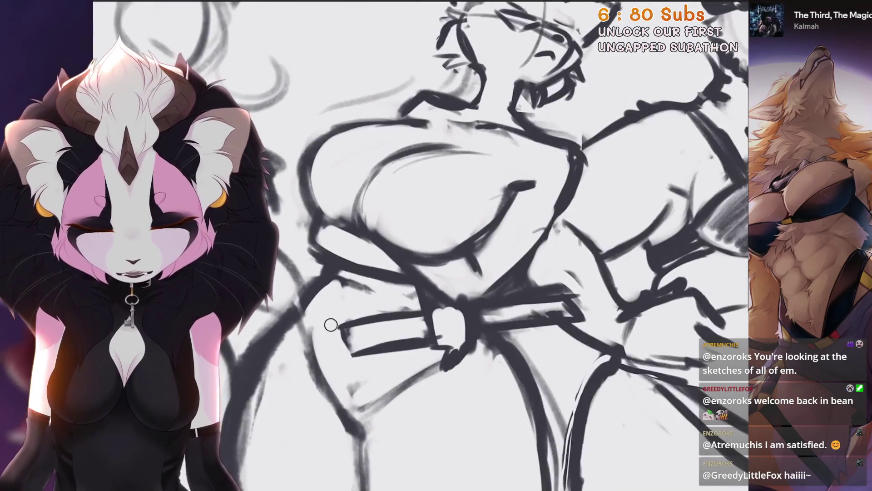
{"action": "scroll", "coordinate": [422, 245], "scroll_direction": "down", "scroll_amount": 2}
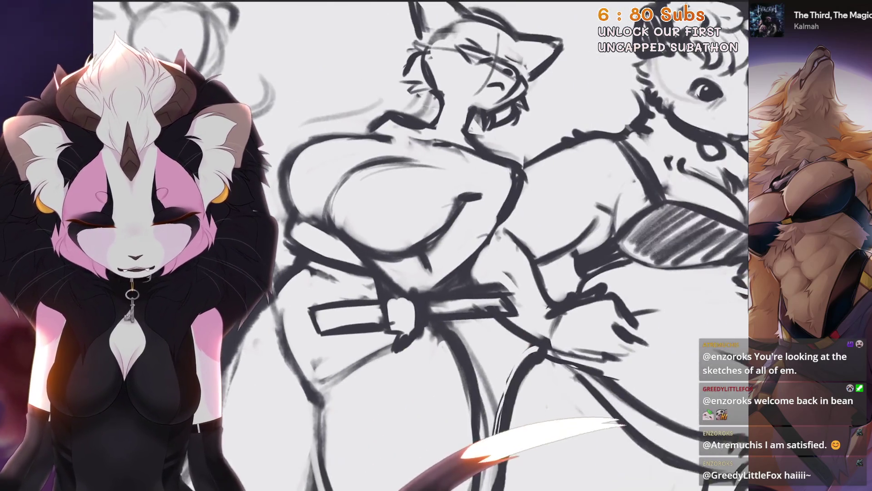
{"action": "scroll", "coordinate": [423, 245], "scroll_direction": "up", "scroll_amount": 3}
{"action": "scroll", "coordinate": [414, 255], "scroll_direction": "up", "scroll_amount": 3}
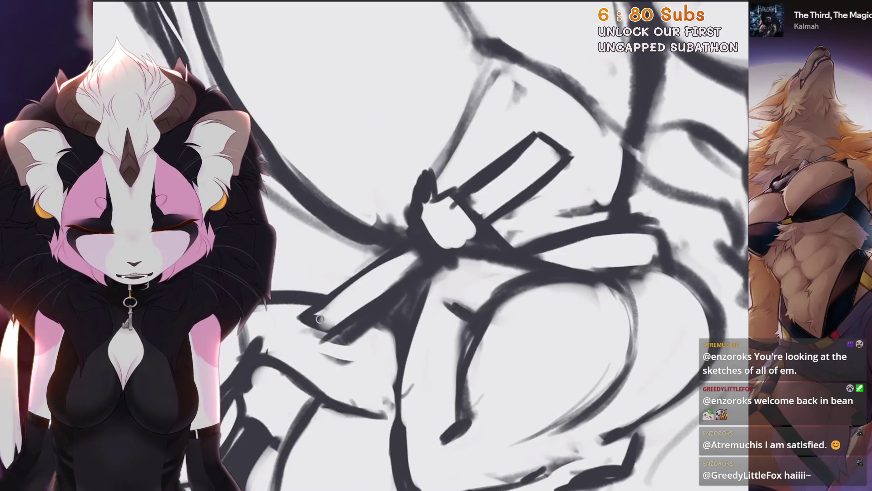
{"action": "scroll", "coordinate": [422, 245], "scroll_direction": "down", "scroll_amount": 2}
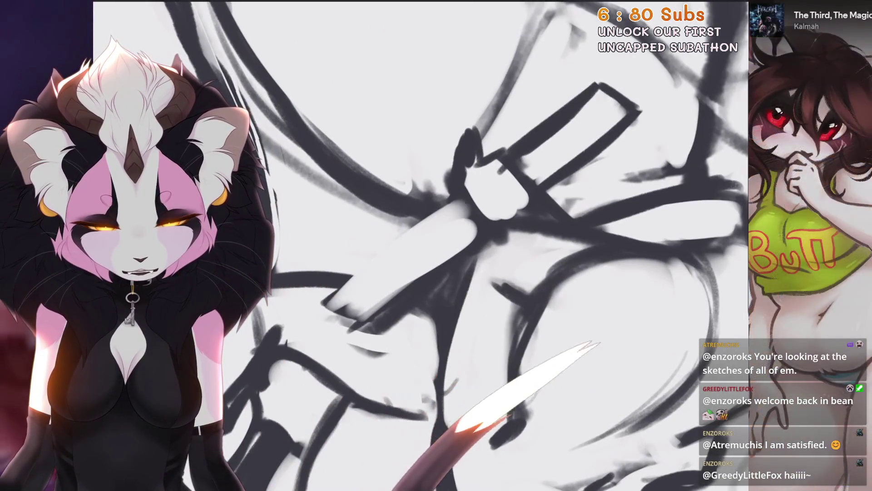
{"action": "key", "text": "ctrl+z"}
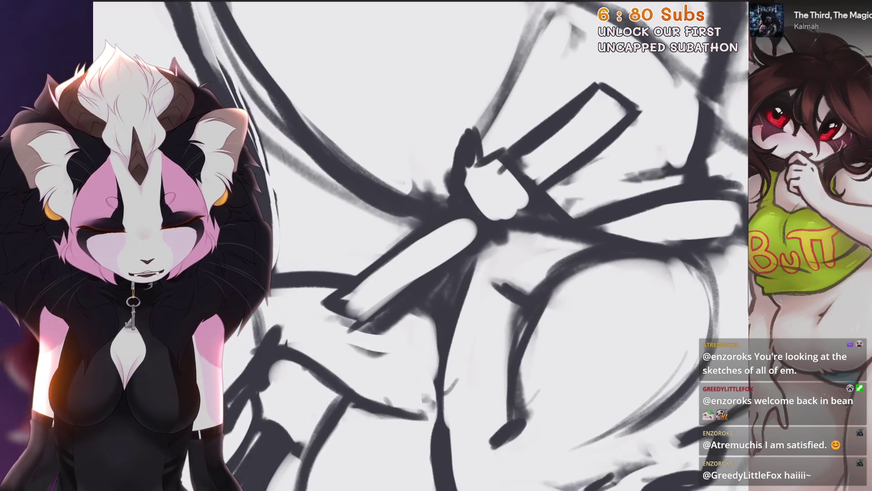
Step: Zoom around the cat mom's bust, arm and sash to review the reworked strokes
{"action": "scroll", "coordinate": [422, 310], "scroll_direction": "down", "scroll_amount": 3}
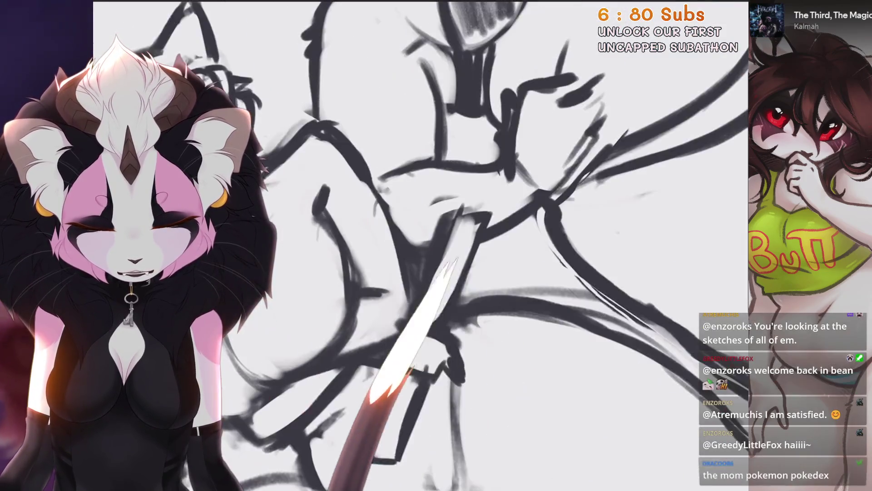
{"action": "scroll", "coordinate": [422, 310], "scroll_direction": "up", "scroll_amount": 2}
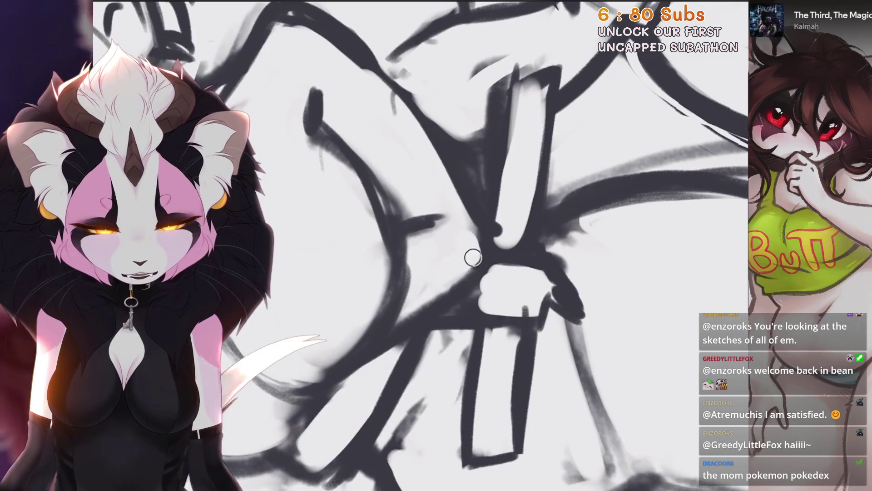
{"action": "scroll", "coordinate": [473, 257], "scroll_direction": "down", "scroll_amount": 2}
{"action": "scroll", "coordinate": [399, 356], "scroll_direction": "down", "scroll_amount": 2}
{"action": "scroll", "coordinate": [442, 318], "scroll_direction": "up", "scroll_amount": 2}
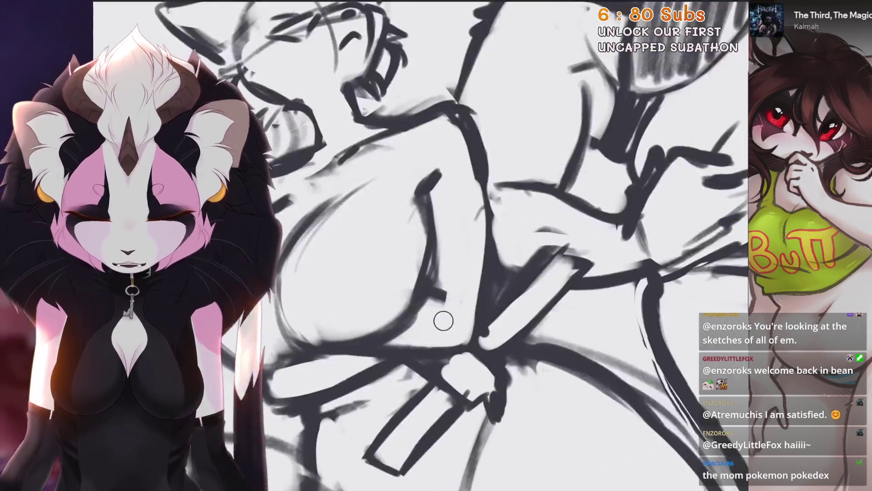
{"action": "scroll", "coordinate": [442, 318], "scroll_direction": "down", "scroll_amount": 1}
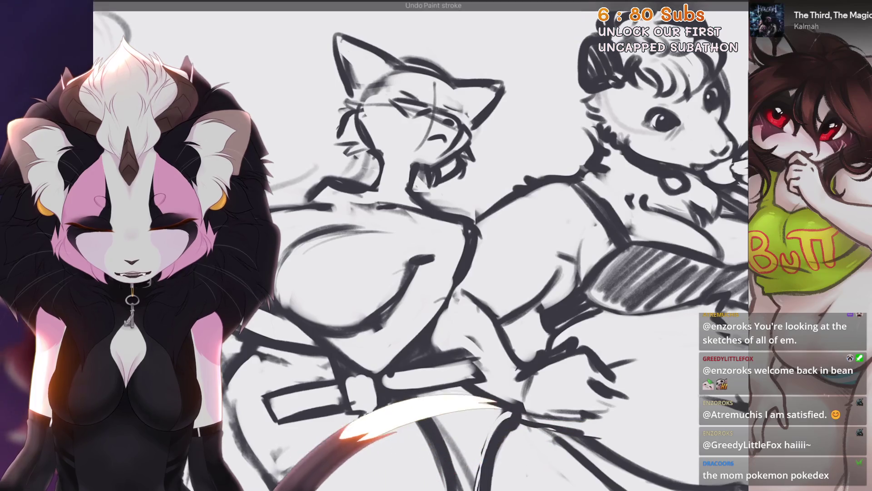
{"action": "scroll", "coordinate": [450, 300], "scroll_direction": "up", "scroll_amount": 2}
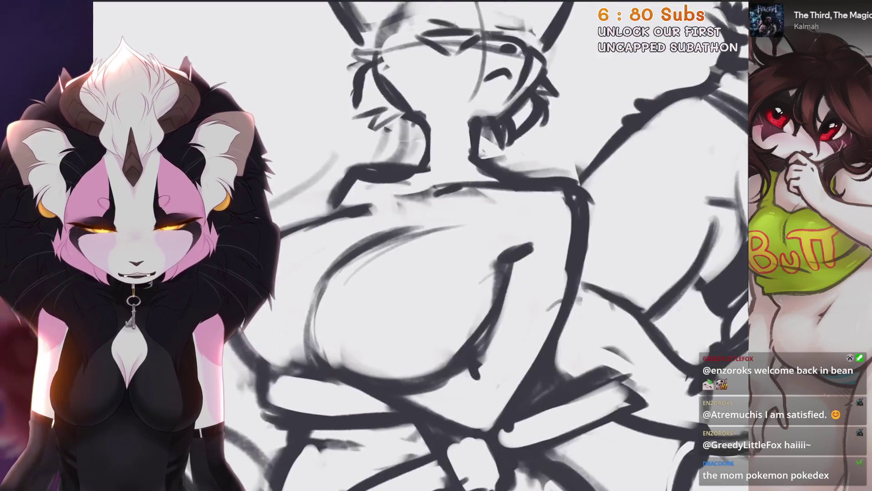
{"action": "scroll", "coordinate": [565, 233], "scroll_direction": "down", "scroll_amount": 2}
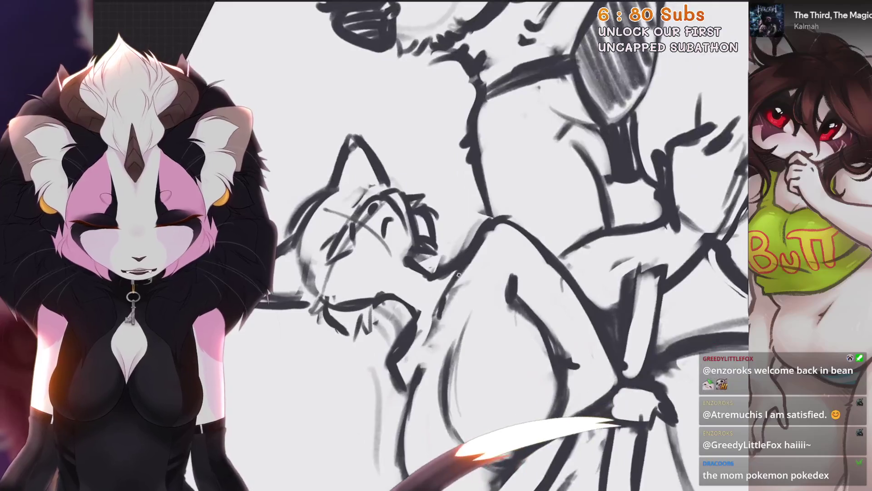
{"action": "scroll", "coordinate": [566, 234], "scroll_direction": "up", "scroll_amount": 1}
{"action": "scroll", "coordinate": [404, 338], "scroll_direction": "up", "scroll_amount": 1}
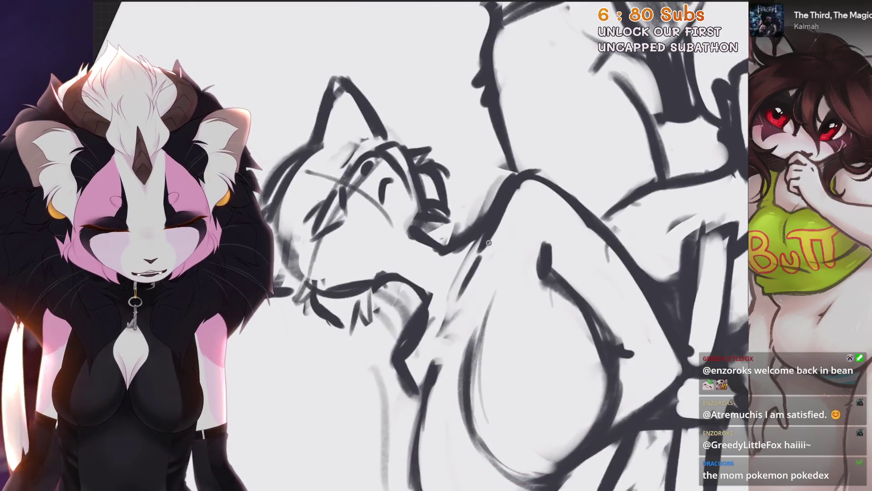
{"action": "scroll", "coordinate": [489, 243], "scroll_direction": "down", "scroll_amount": 2}
{"action": "scroll", "coordinate": [489, 242], "scroll_direction": "down", "scroll_amount": 2}
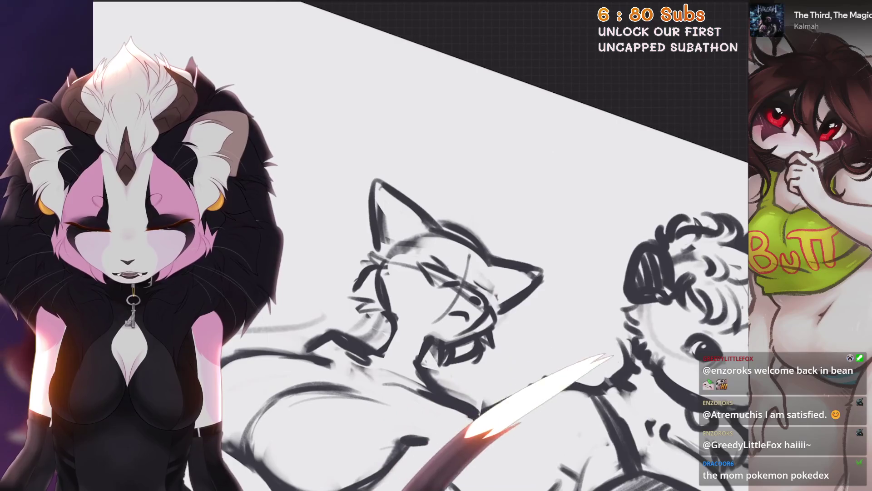
Step: Erase the cat mom's right ear, redraw its outer edge, and fit the full lineup in view
{"action": "scroll", "coordinate": [504, 238], "scroll_direction": "up", "scroll_amount": 3}
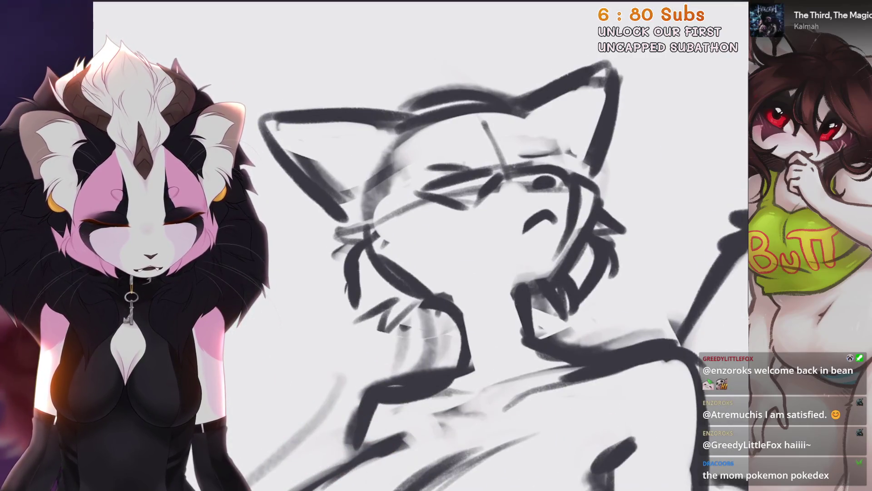
{"action": "scroll", "coordinate": [437, 237], "scroll_direction": "down", "scroll_amount": 3}
{"action": "scroll", "coordinate": [438, 237], "scroll_direction": "up", "scroll_amount": 2}
{"action": "scroll", "coordinate": [345, 286], "scroll_direction": "down", "scroll_amount": 2}
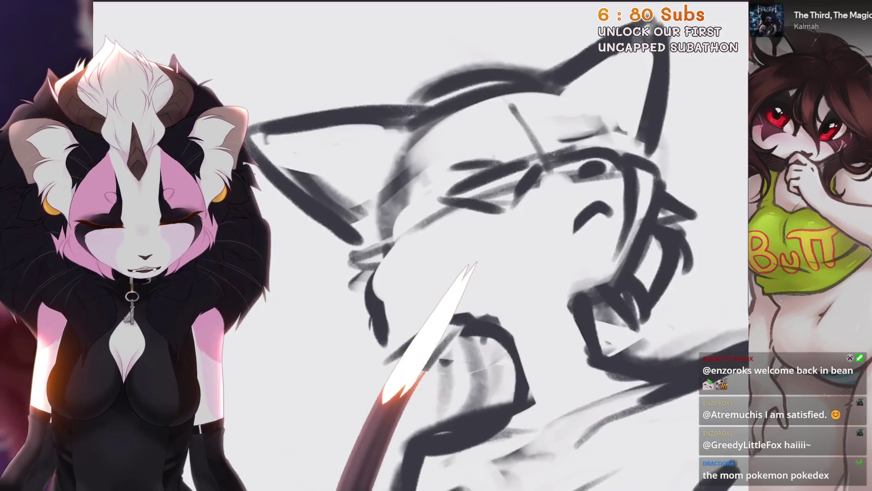
{"action": "scroll", "coordinate": [345, 286], "scroll_direction": "up", "scroll_amount": 3}
{"action": "scroll", "coordinate": [345, 285], "scroll_direction": "down", "scroll_amount": 2}
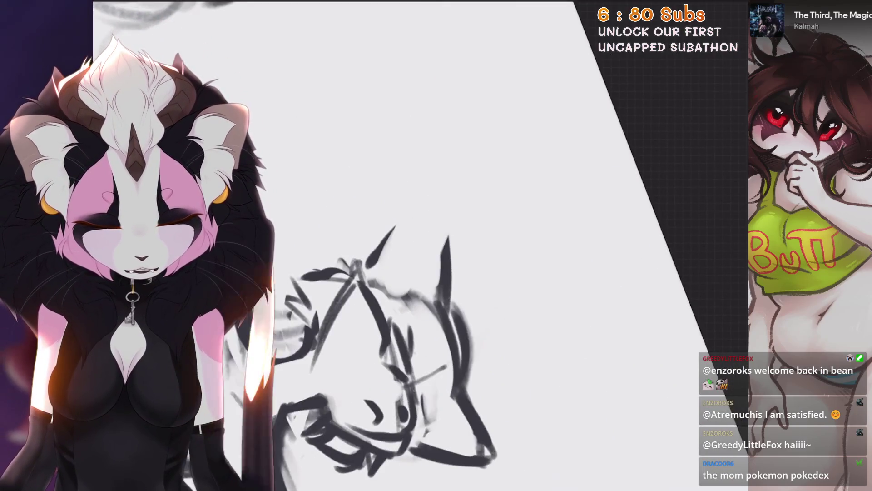
{"action": "key", "text": "ctrl+0"}
{"action": "scroll", "coordinate": [436, 245], "scroll_direction": "up", "scroll_amount": 3}
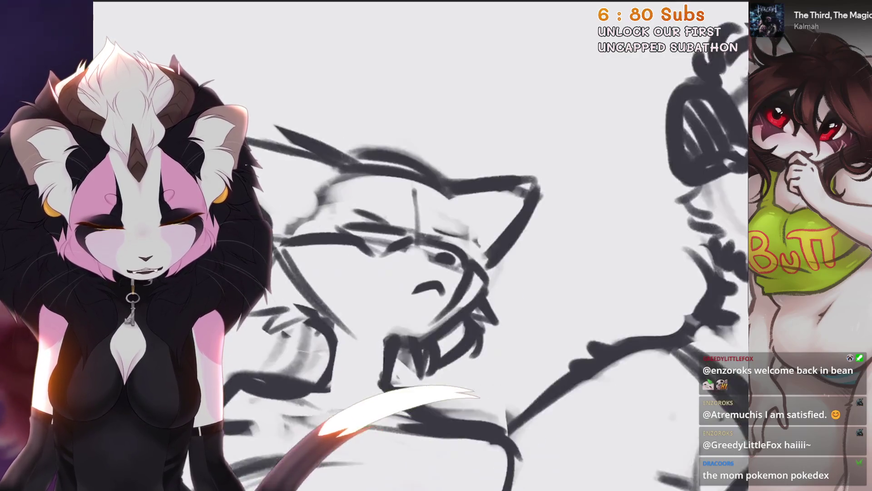
{"action": "mouse_move", "coordinate": [467, 177]}
{"action": "left_mouse_down"}
{"action": "mouse_move", "coordinate": [498, 168]}
{"action": "mouse_move", "coordinate": [522, 214]}
{"action": "left_mouse_up"}
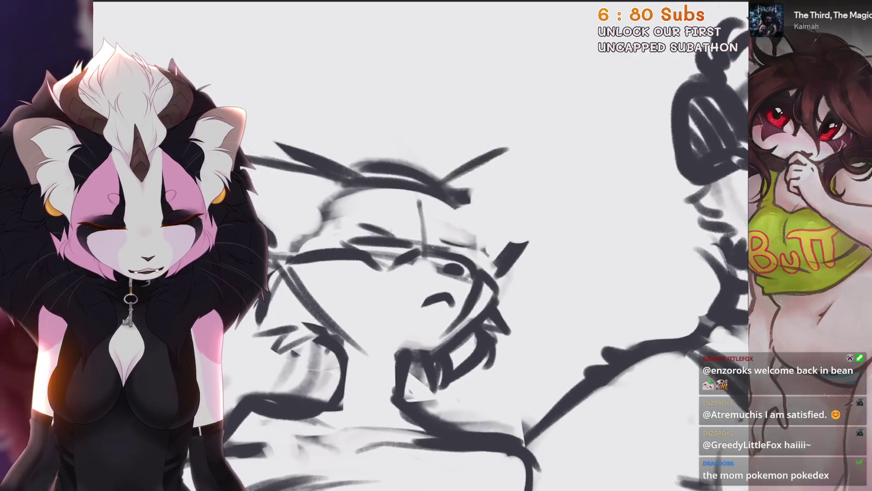
{"action": "left_click_drag", "start_coordinate": [508, 152], "coordinate": [490, 243]}
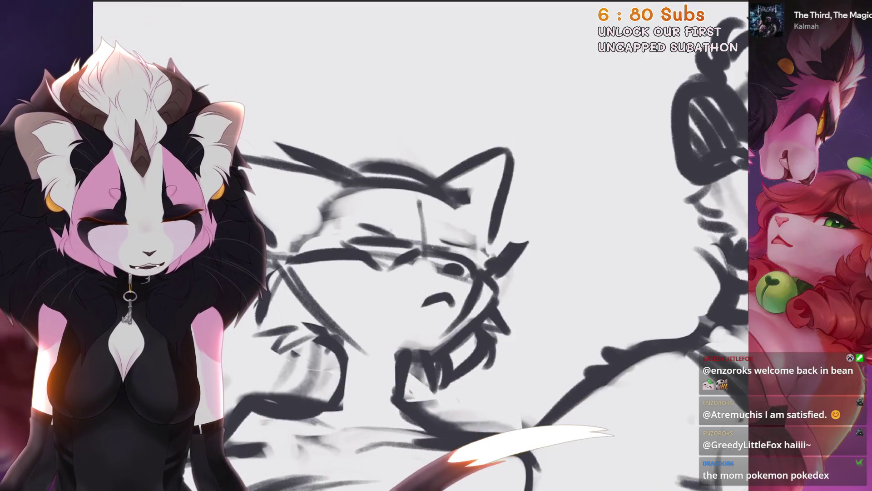
{"action": "key", "text": "ctrl+0"}
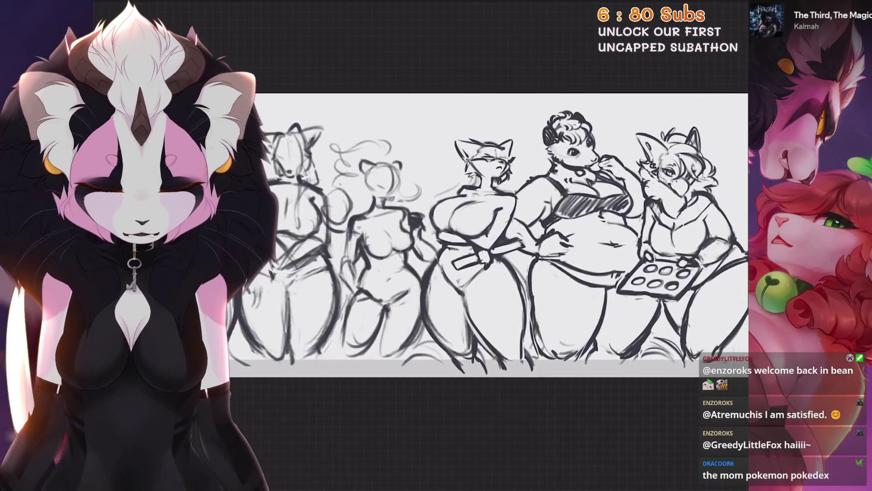
{"action": "scroll", "coordinate": [490, 236], "scroll_direction": "up", "scroll_amount": 5}
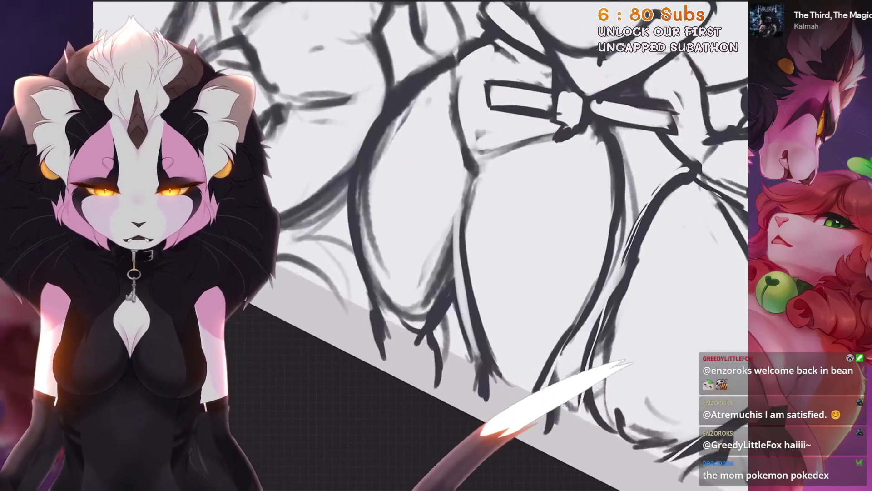
{"action": "scroll", "coordinate": [446, 236], "scroll_direction": "up", "scroll_amount": 2}
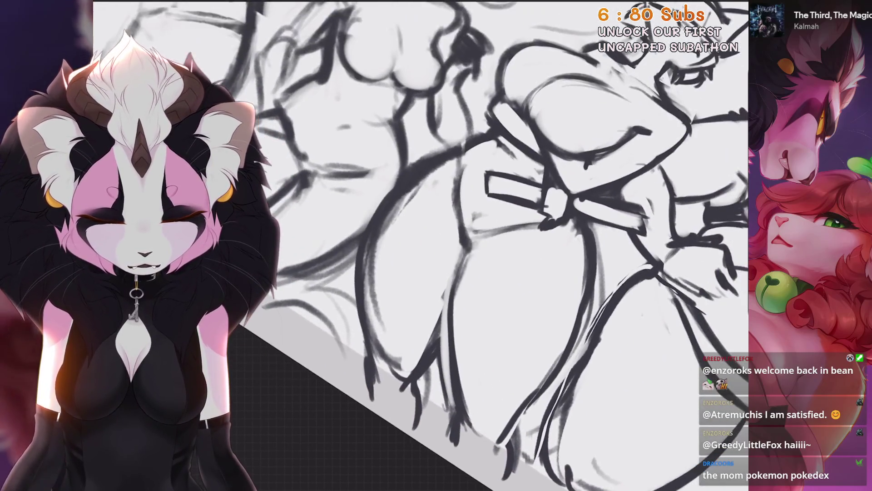
{"action": "scroll", "coordinate": [420, 245], "scroll_direction": "down", "scroll_amount": 3}
{"action": "scroll", "coordinate": [420, 246], "scroll_direction": "up", "scroll_amount": 4}
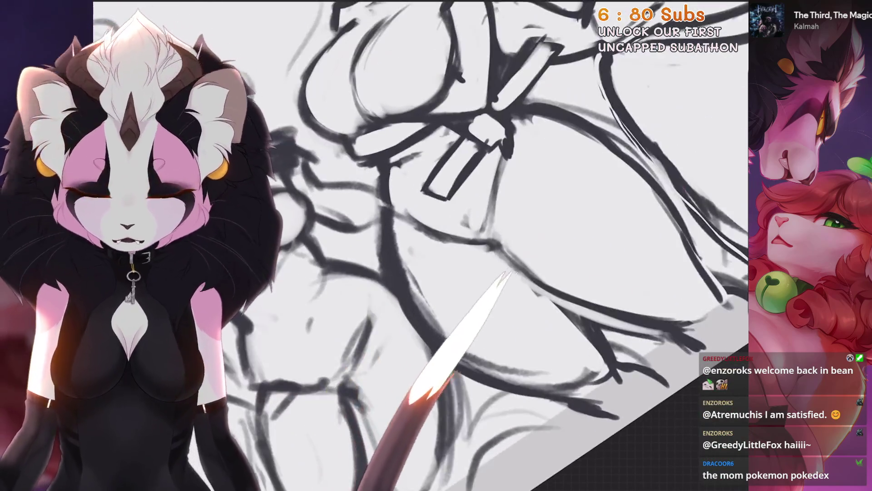
{"action": "scroll", "coordinate": [421, 245], "scroll_direction": "down", "scroll_amount": 3}
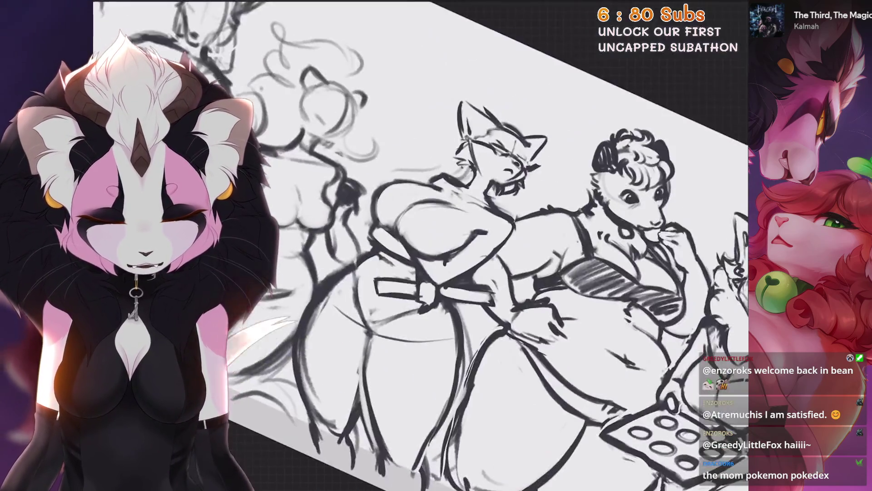
{"action": "scroll", "coordinate": [420, 245], "scroll_direction": "up", "scroll_amount": 4}
{"action": "left_click_drag", "start_coordinate": [426, 145], "coordinate": [433, 228]}
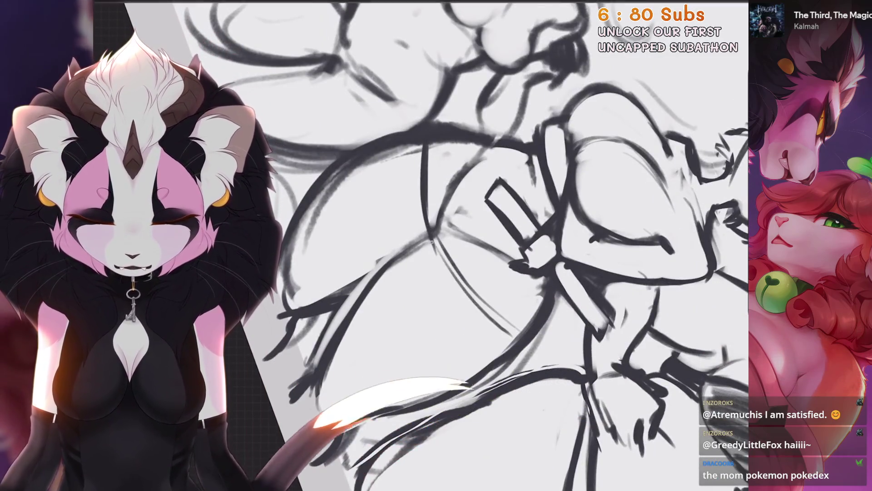
{"action": "scroll", "coordinate": [421, 246], "scroll_direction": "down", "scroll_amount": 3}
{"action": "scroll", "coordinate": [421, 246], "scroll_direction": "up", "scroll_amount": 3}
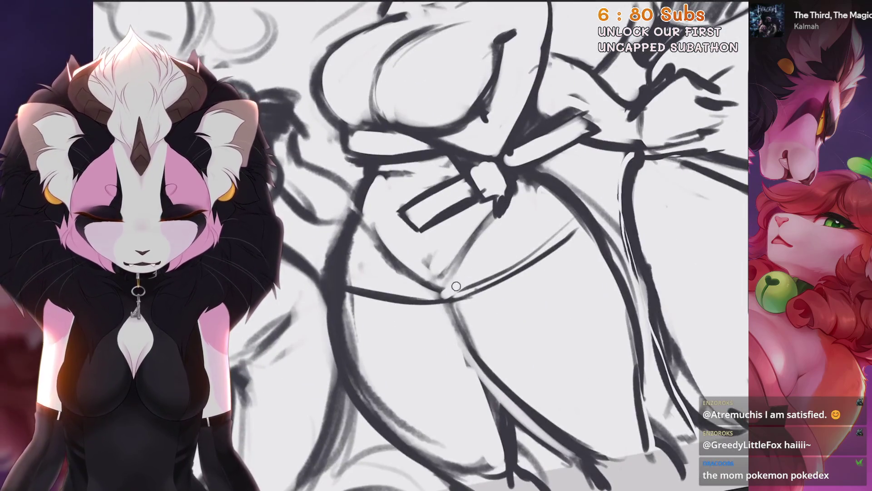
{"action": "scroll", "coordinate": [456, 285], "scroll_direction": "down", "scroll_amount": 3}
{"action": "scroll", "coordinate": [456, 286], "scroll_direction": "down", "scroll_amount": 2}
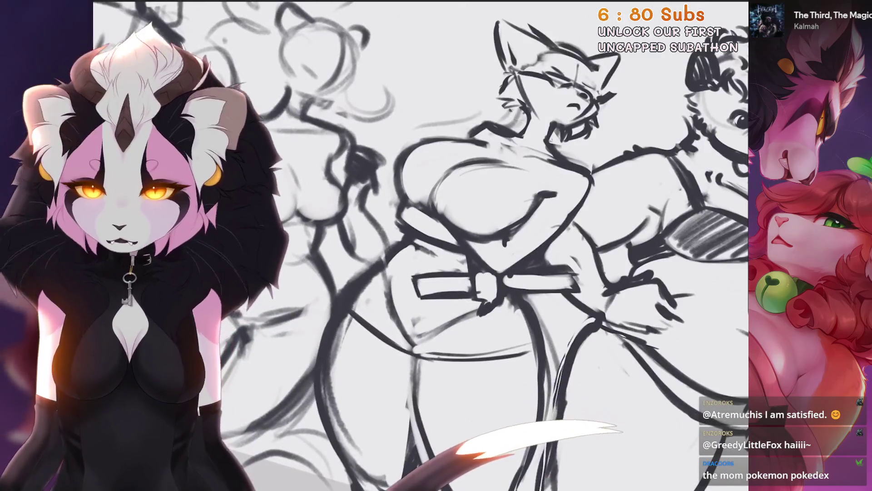
{"action": "scroll", "coordinate": [362, 237], "scroll_direction": "up", "scroll_amount": 2}
{"action": "scroll", "coordinate": [363, 237], "scroll_direction": "up", "scroll_amount": 2}
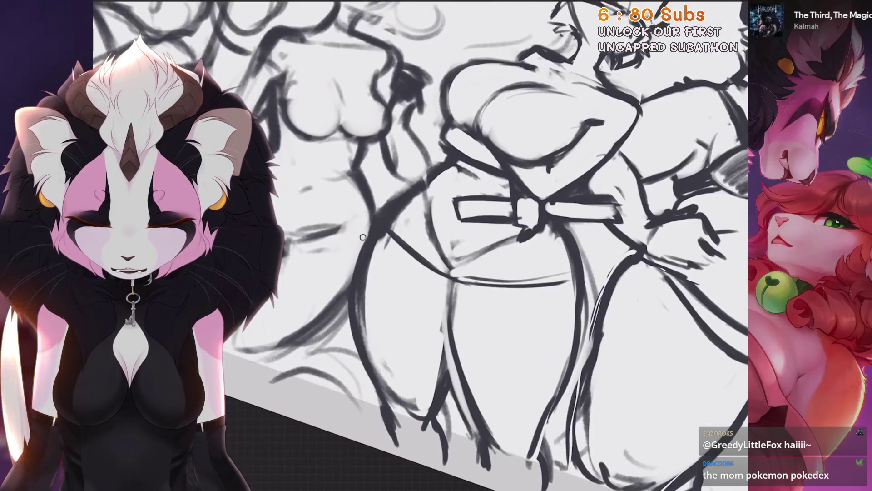
{"action": "scroll", "coordinate": [420, 246], "scroll_direction": "down", "scroll_amount": 5}
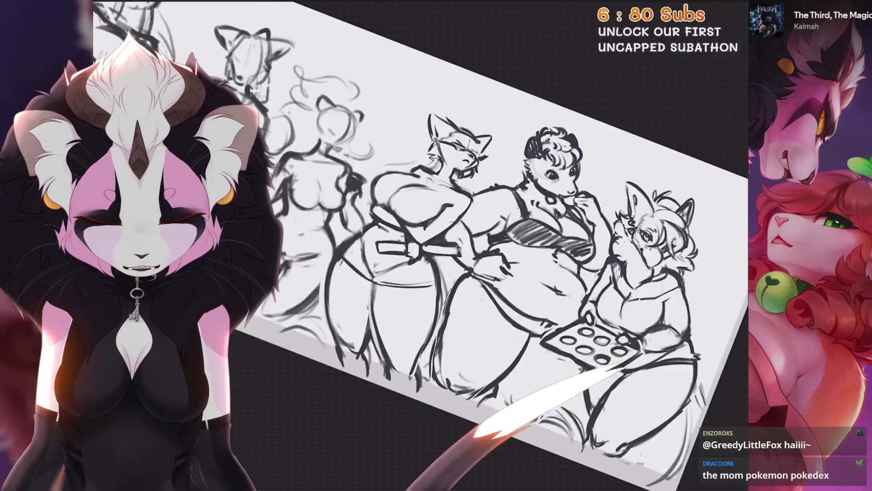
{"action": "scroll", "coordinate": [454, 254], "scroll_direction": "up", "scroll_amount": 5}
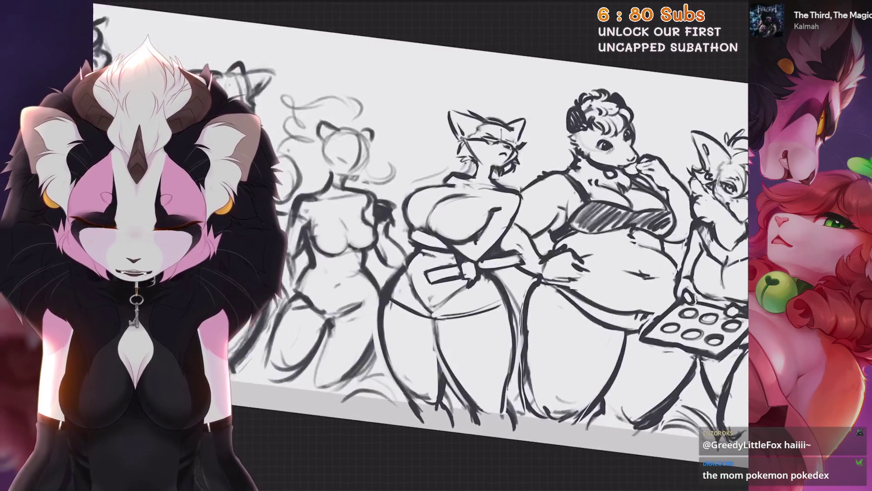
{"action": "scroll", "coordinate": [454, 245], "scroll_direction": "up", "scroll_amount": 5}
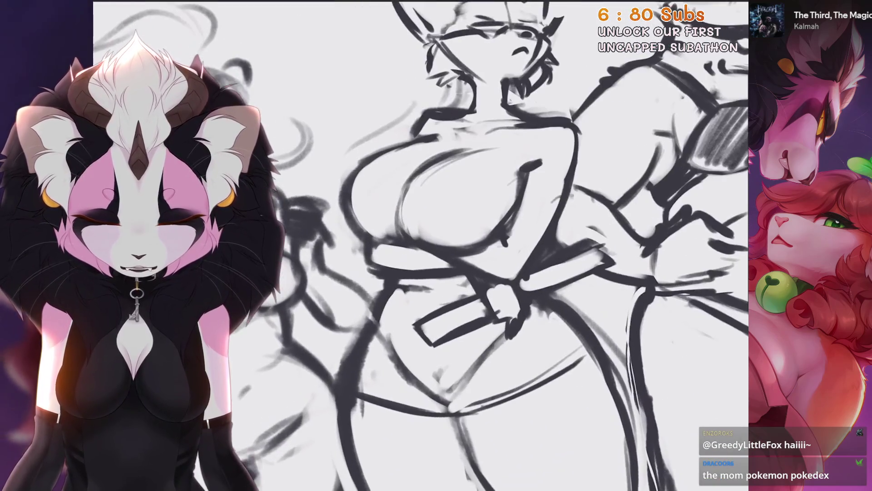
{"action": "scroll", "coordinate": [454, 245], "scroll_direction": "up", "scroll_amount": 2}
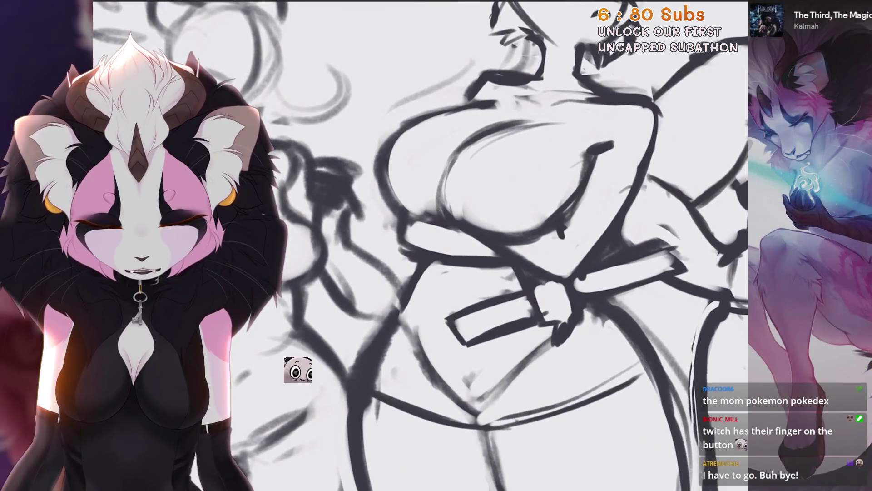
{"action": "scroll", "coordinate": [298, 355], "scroll_direction": "down", "scroll_amount": 3}
{"action": "scroll", "coordinate": [293, 335], "scroll_direction": "up", "scroll_amount": 4}
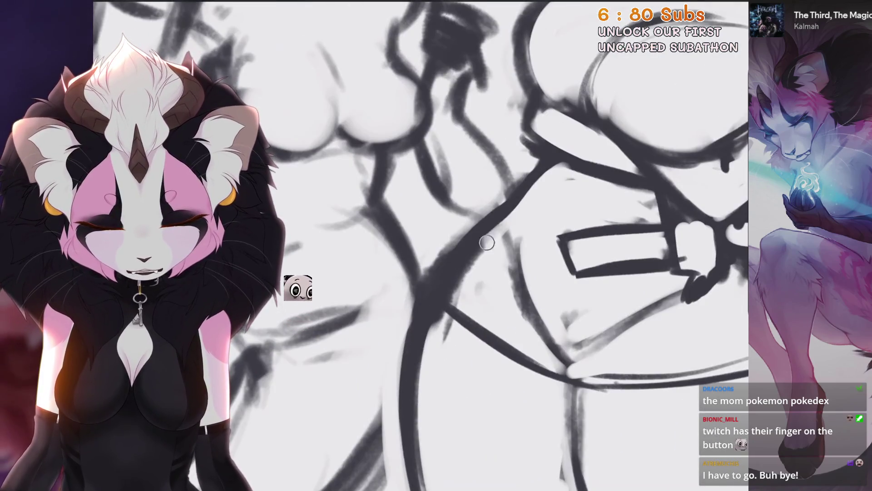
{"action": "scroll", "coordinate": [467, 230], "scroll_direction": "down", "scroll_amount": 2}
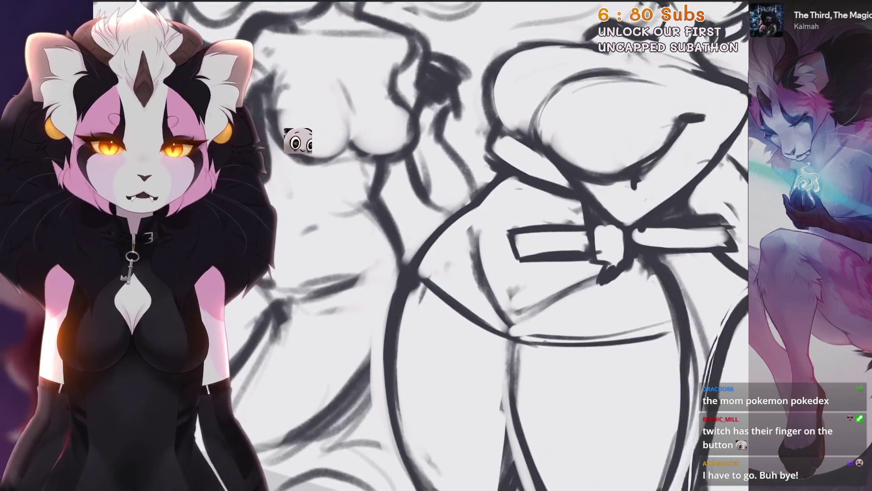
{"action": "scroll", "coordinate": [484, 246], "scroll_direction": "down", "scroll_amount": 1}
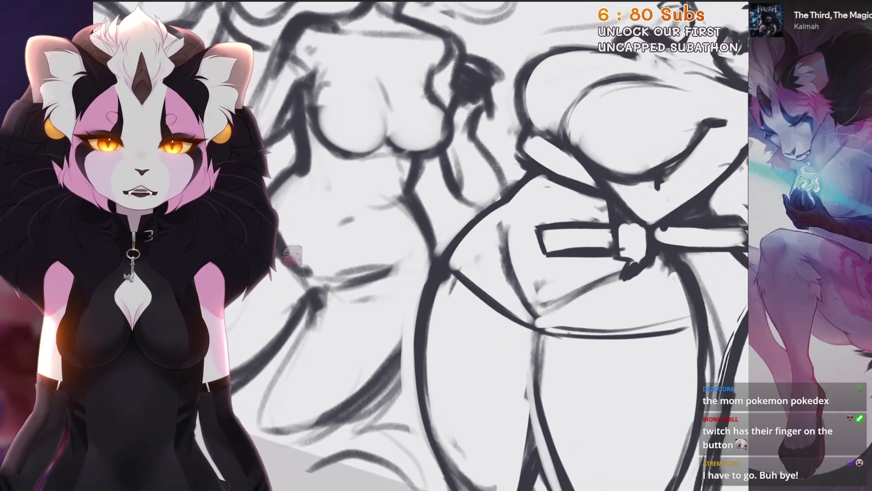
{"action": "scroll", "coordinate": [495, 245], "scroll_direction": "down", "scroll_amount": 4}
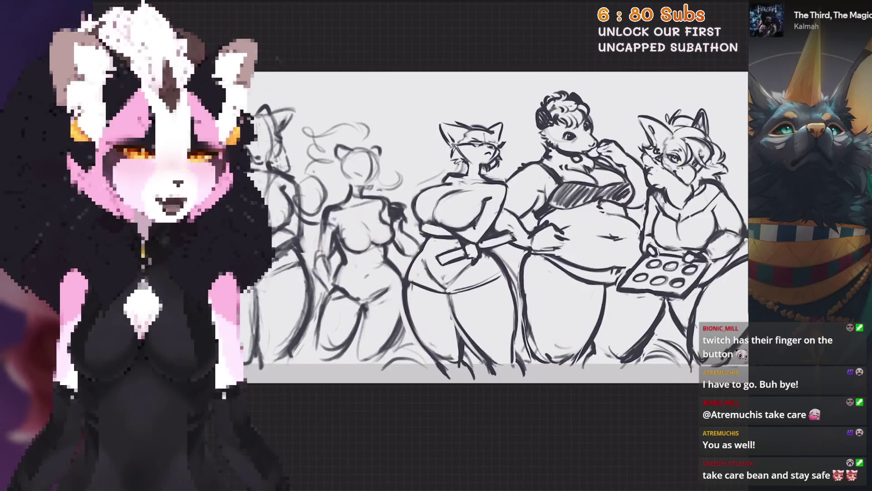
Step: Lasso the cat mom's hips and legs, transform them, and compare with undo and redo
{"action": "key", "text": "s"}
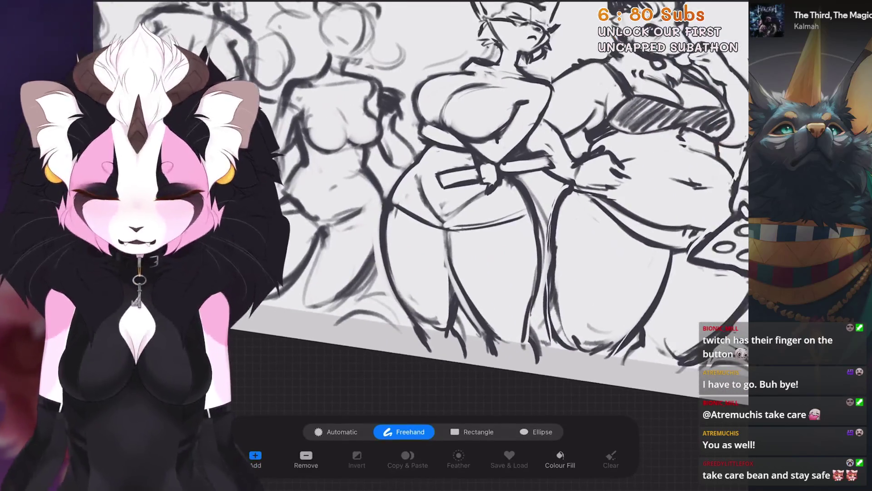
{"action": "mouse_move", "coordinate": [457, 215]}
{"action": "left_mouse_down"}
{"action": "mouse_move", "coordinate": [543, 236]}
{"action": "mouse_move", "coordinate": [409, 173]}
{"action": "mouse_move", "coordinate": [379, 255]}
{"action": "mouse_move", "coordinate": [418, 355]}
{"action": "mouse_move", "coordinate": [520, 379]}
{"action": "left_mouse_up"}
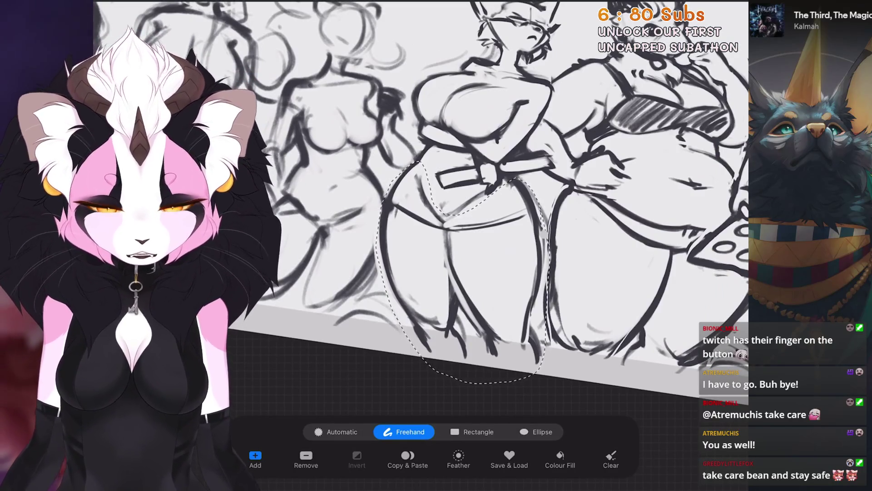
{"action": "key", "text": "s"}
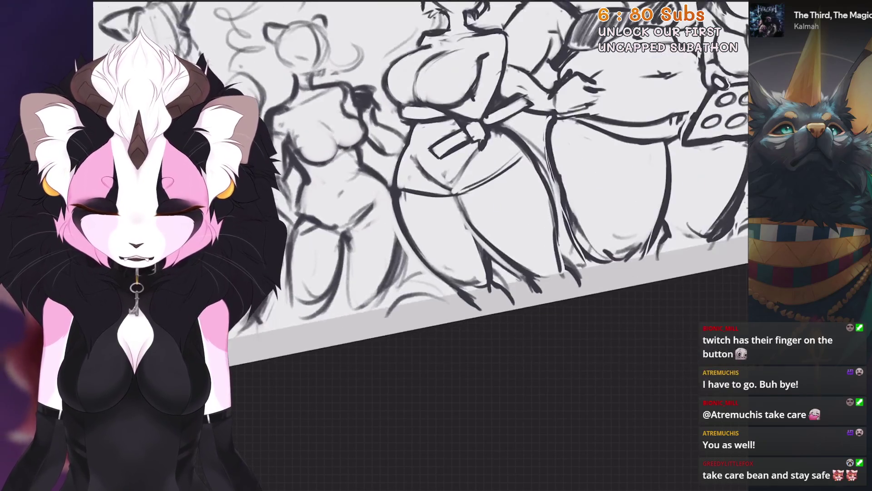
{"action": "key", "text": "ctrl+z"}
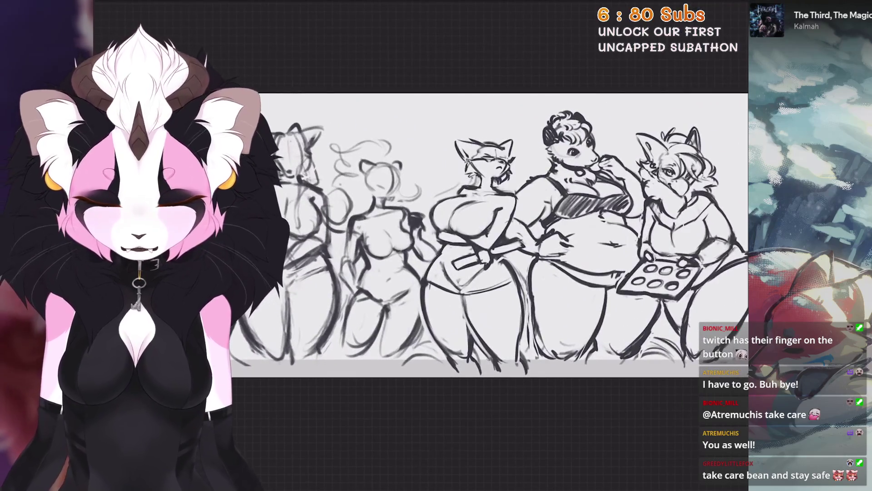
{"action": "key", "text": "ctrl+shift+z"}
{"action": "scroll", "coordinate": [499, 227], "scroll_direction": "up", "scroll_amount": 5}
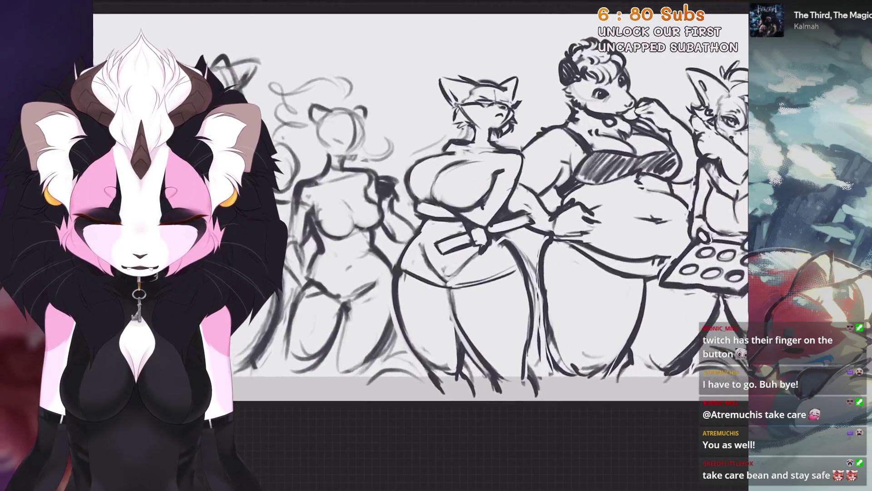
{"action": "scroll", "coordinate": [499, 227], "scroll_direction": "up", "scroll_amount": 2}
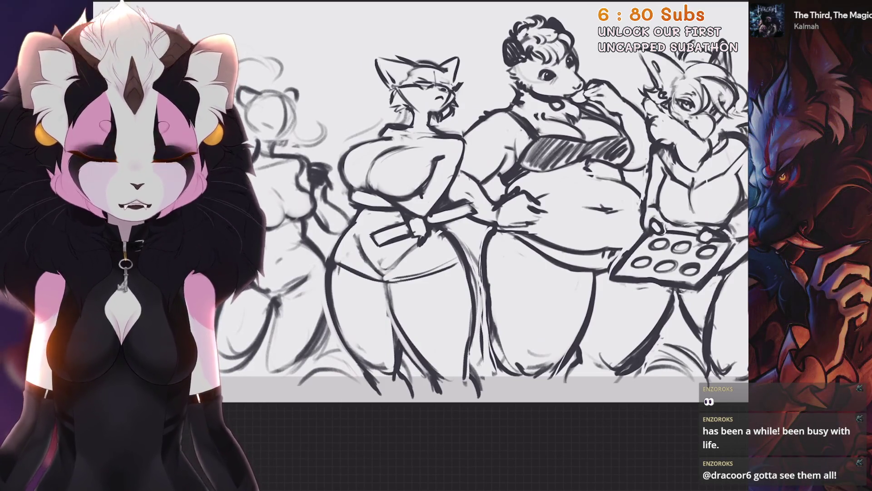
{"action": "scroll", "coordinate": [321, 159], "scroll_direction": "up", "scroll_amount": 5}
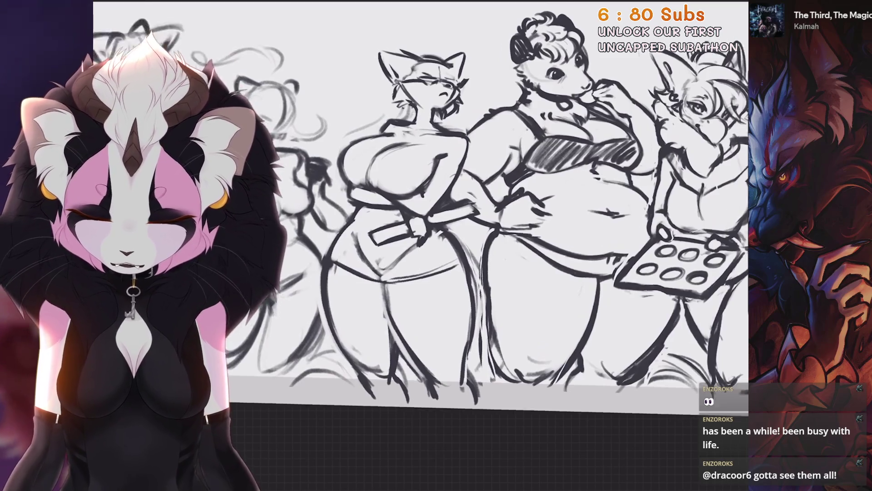
Step: Redraw a line on the cat mom's upper body
{"action": "key", "text": "s"}
{"action": "scroll", "coordinate": [504, 245], "scroll_direction": "up", "scroll_amount": 5}
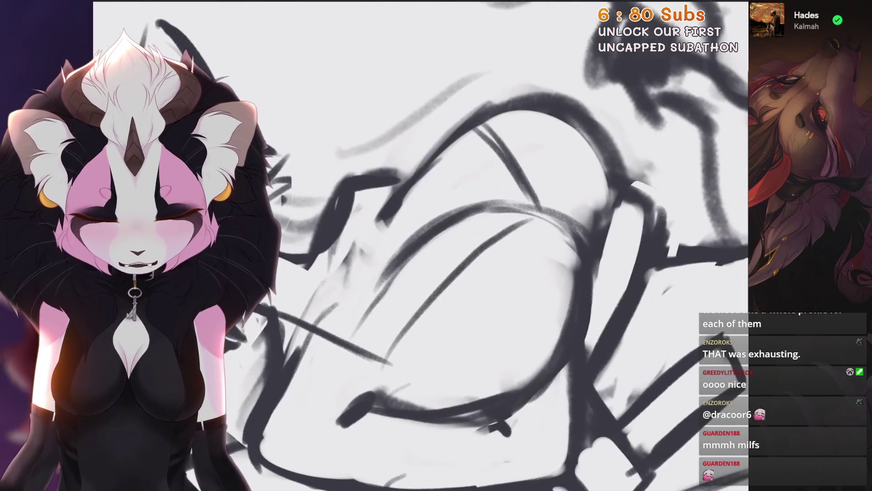
{"action": "scroll", "coordinate": [505, 245], "scroll_direction": "up", "scroll_amount": 1}
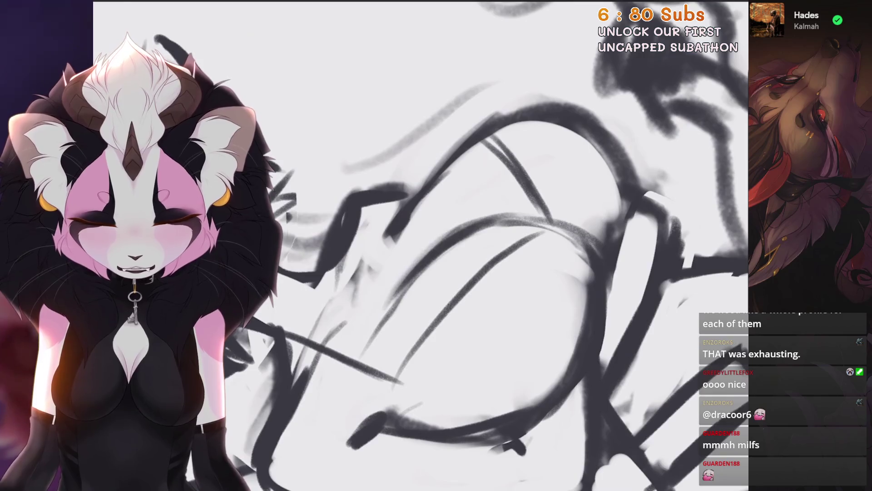
{"action": "scroll", "coordinate": [486, 204], "scroll_direction": "down", "scroll_amount": 5}
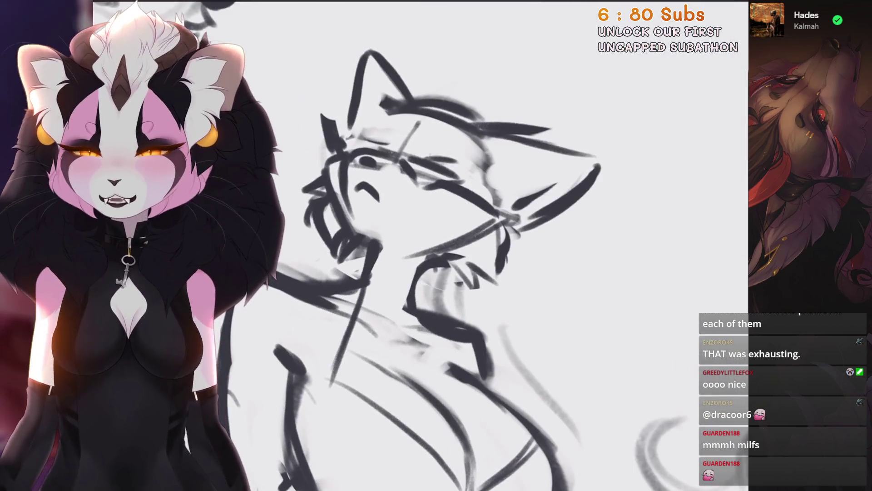
{"action": "scroll", "coordinate": [613, 195], "scroll_direction": "up", "scroll_amount": 2}
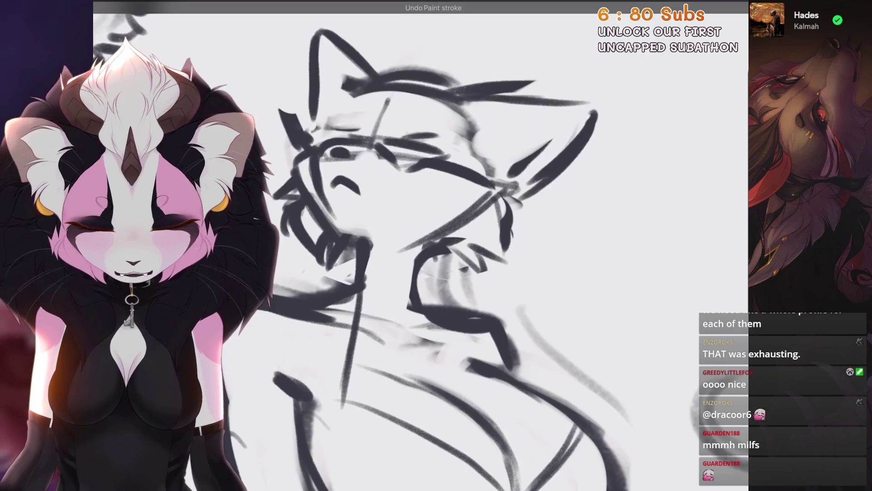
{"action": "left_click_drag", "start_coordinate": [351, 331], "coordinate": [334, 374]}
{"action": "scroll", "coordinate": [473, 245], "scroll_direction": "up", "scroll_amount": 3}
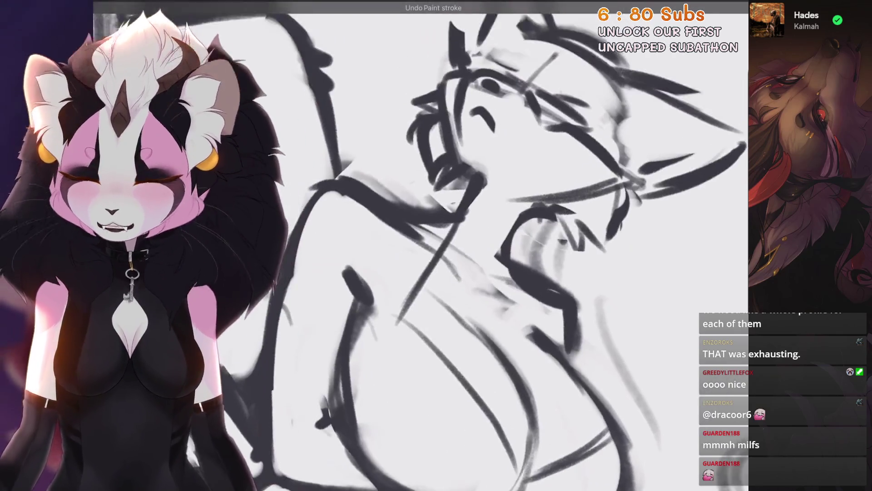
Step: Sketch lines along the cat mom's neck and begin her collar
{"action": "left_click_drag", "start_coordinate": [459, 248], "coordinate": [400, 318]}
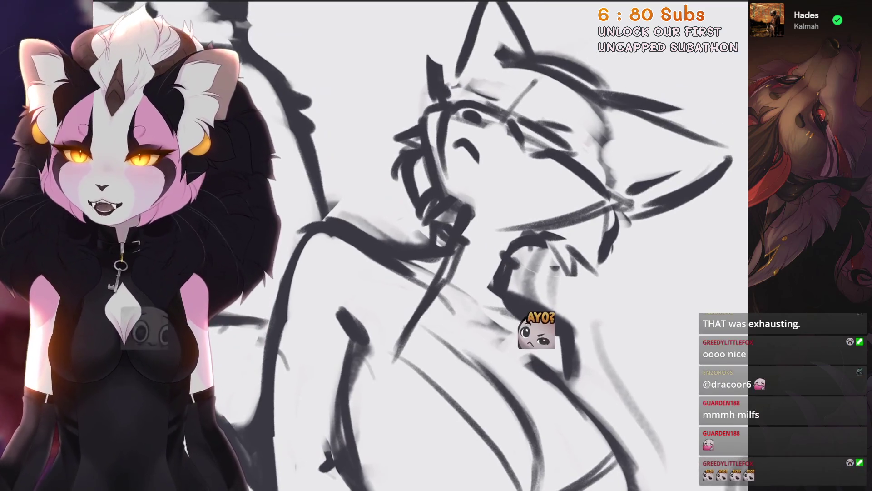
{"action": "mouse_move", "coordinate": [465, 247]}
{"action": "left_mouse_down"}
{"action": "mouse_move", "coordinate": [481, 288]}
{"action": "mouse_move", "coordinate": [465, 290]}
{"action": "mouse_move", "coordinate": [479, 287]}
{"action": "left_mouse_up"}
{"action": "scroll", "coordinate": [420, 246], "scroll_direction": "down", "scroll_amount": 3}
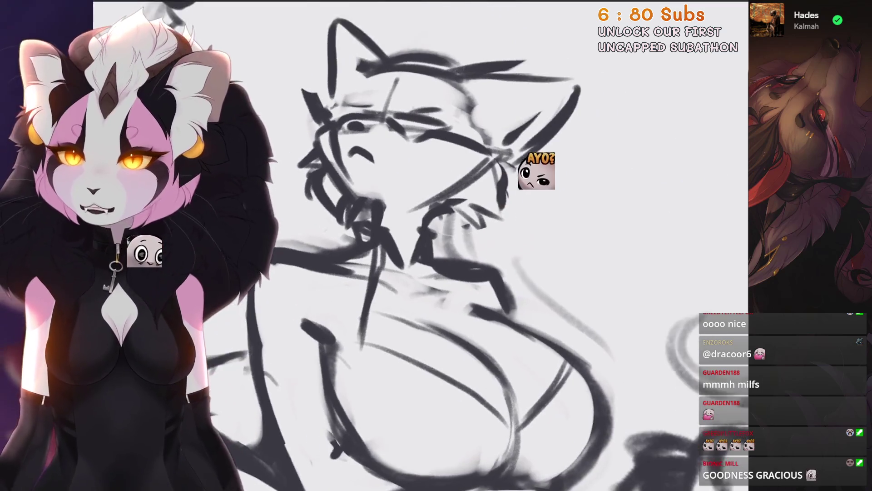
{"action": "mouse_move", "coordinate": [395, 259]}
{"action": "left_mouse_down"}
{"action": "mouse_move", "coordinate": [411, 283]}
{"action": "mouse_move", "coordinate": [403, 285]}
{"action": "left_mouse_up"}
{"action": "scroll", "coordinate": [402, 285], "scroll_direction": "up", "scroll_amount": 2}
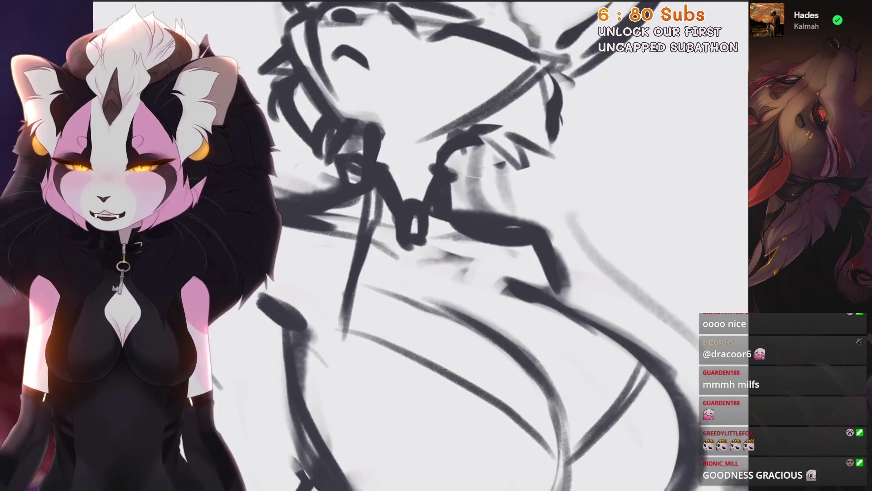
Step: Draw the collar ring and neckline strokes, undoing the unwanted ones
{"action": "left_click_drag", "start_coordinate": [399, 246], "coordinate": [415, 300]}
{"action": "key", "text": "ctrl+z"}
{"action": "left_click_drag", "start_coordinate": [393, 243], "coordinate": [418, 295]}
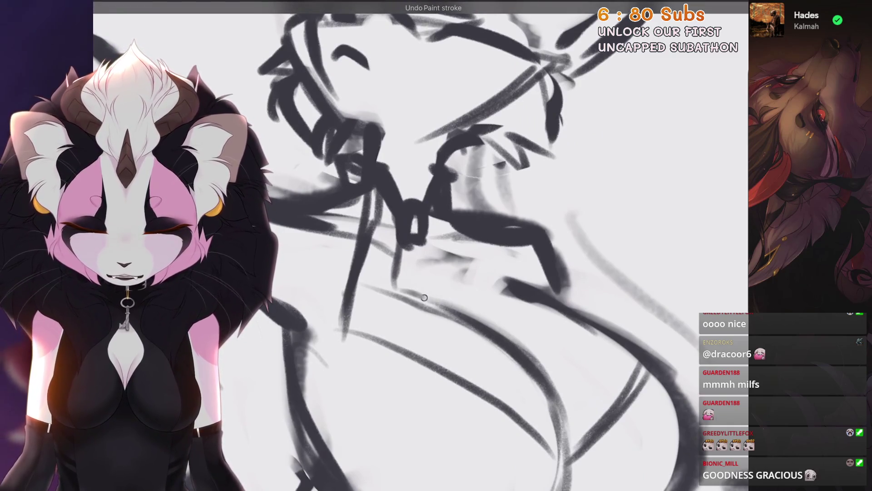
{"action": "mouse_move", "coordinate": [427, 246]}
{"action": "left_mouse_down"}
{"action": "mouse_move", "coordinate": [448, 264]}
{"action": "mouse_move", "coordinate": [452, 307]}
{"action": "left_mouse_up"}
{"action": "left_click_drag", "start_coordinate": [403, 289], "coordinate": [454, 313]}
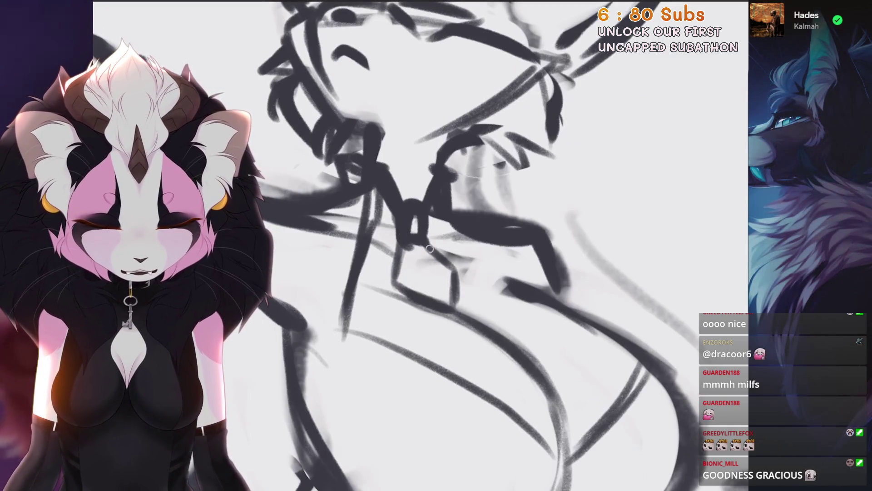
{"action": "left_click_drag", "start_coordinate": [424, 236], "coordinate": [460, 307]}
{"action": "scroll", "coordinate": [420, 245], "scroll_direction": "down", "scroll_amount": 5}
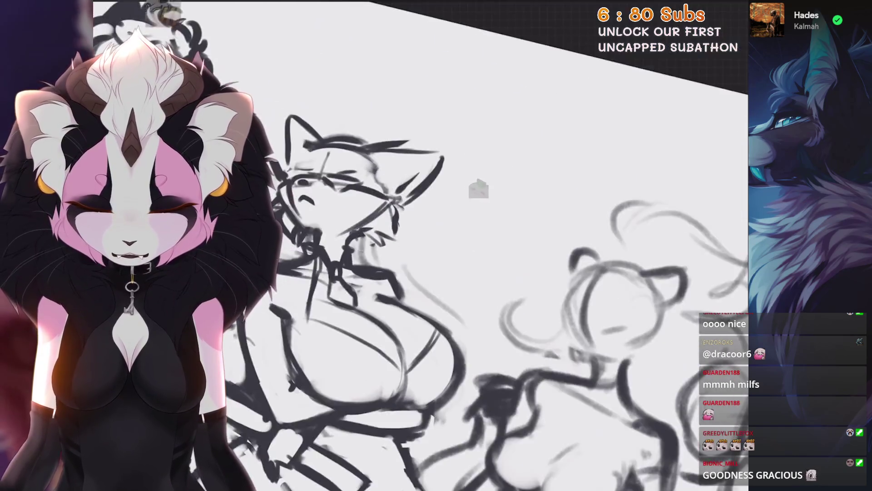
{"action": "scroll", "coordinate": [421, 245], "scroll_direction": "up", "scroll_amount": 5}
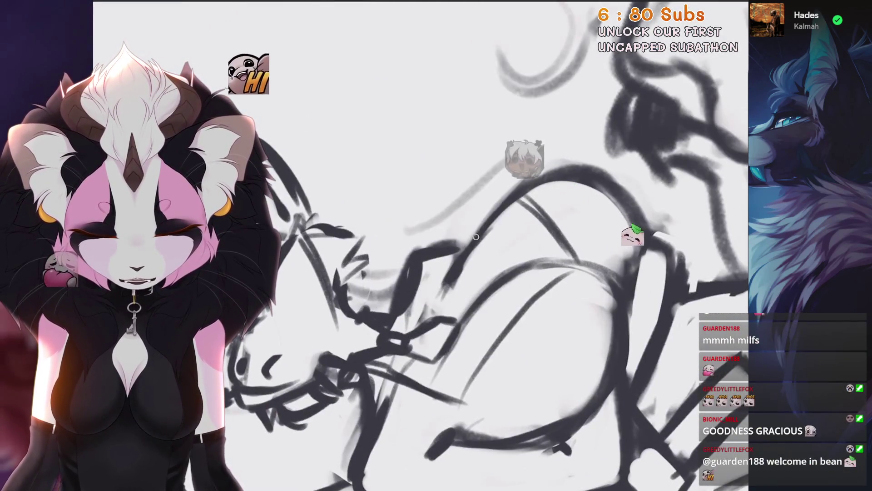
{"action": "key", "text": "ctrl+z"}
Step: Redraw a torso line on the cat mom longer and thinner
{"action": "scroll", "coordinate": [420, 246], "scroll_direction": "down", "scroll_amount": 3}
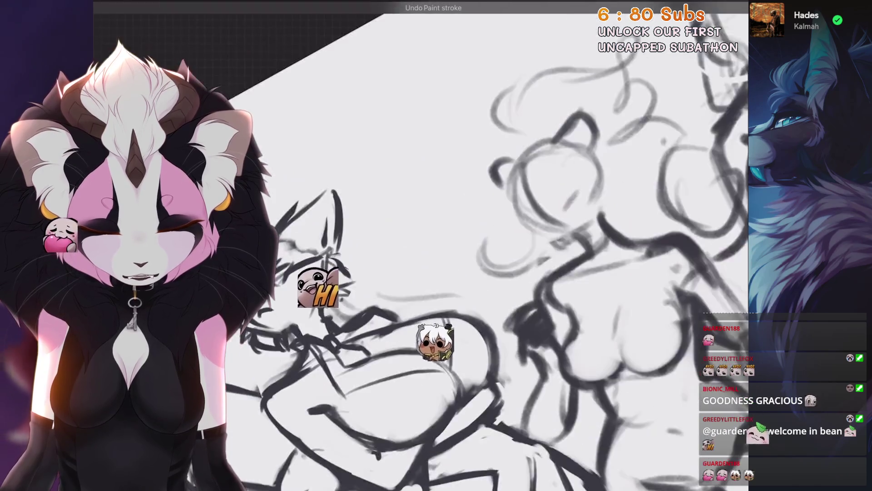
{"action": "scroll", "coordinate": [420, 245], "scroll_direction": "up", "scroll_amount": 2}
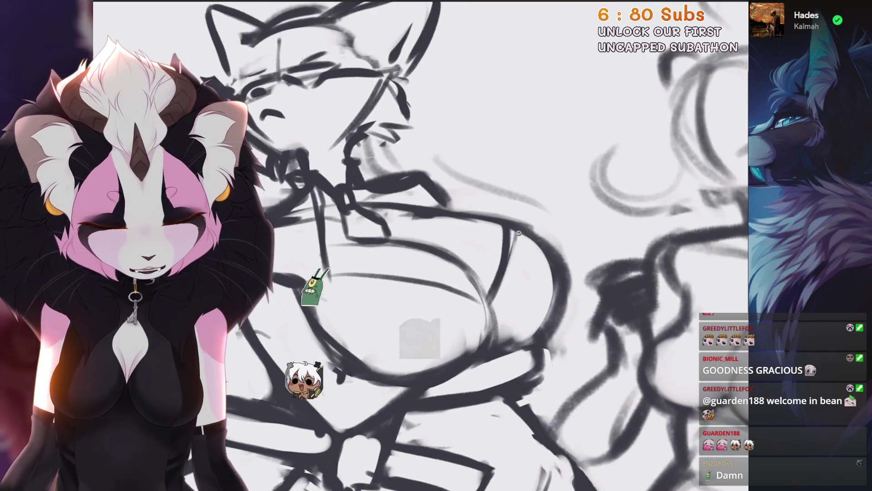
{"action": "scroll", "coordinate": [421, 245], "scroll_direction": "down", "scroll_amount": 2}
{"action": "scroll", "coordinate": [420, 246], "scroll_direction": "up", "scroll_amount": 2}
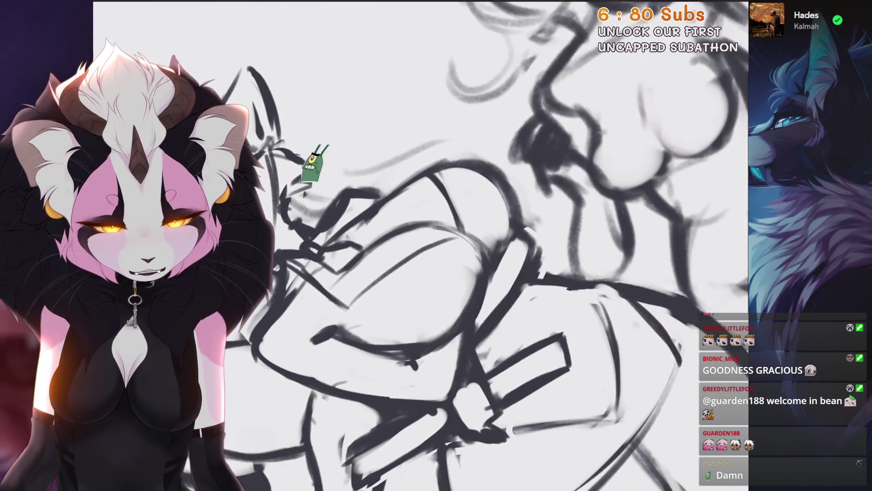
{"action": "scroll", "coordinate": [420, 246], "scroll_direction": "down", "scroll_amount": 2}
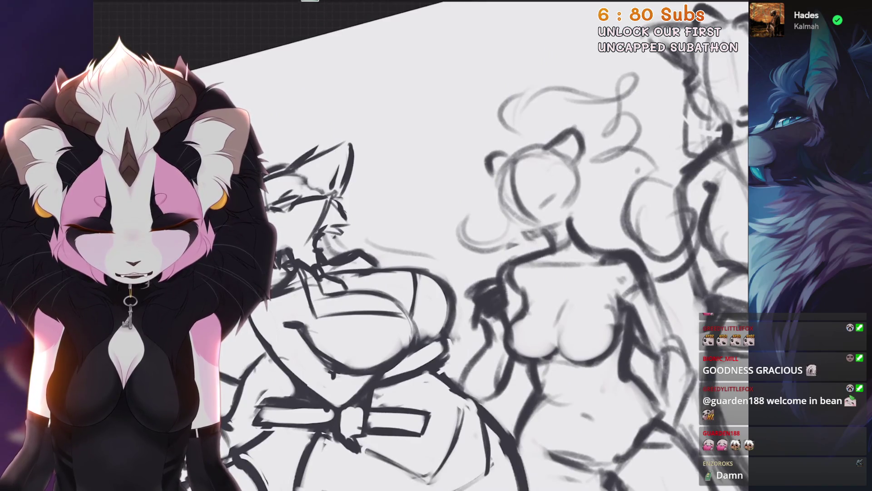
{"action": "scroll", "coordinate": [421, 246], "scroll_direction": "down", "scroll_amount": 2}
{"action": "scroll", "coordinate": [421, 245], "scroll_direction": "up", "scroll_amount": 4}
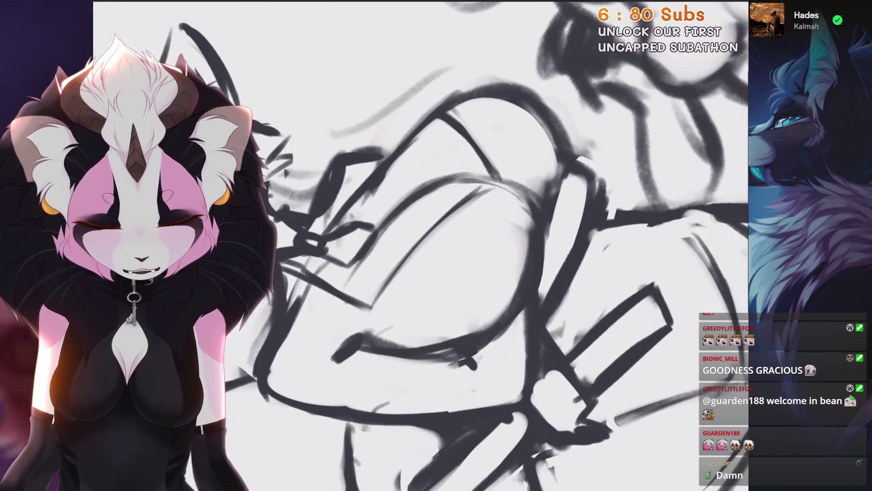
{"action": "scroll", "coordinate": [421, 245], "scroll_direction": "down", "scroll_amount": 3}
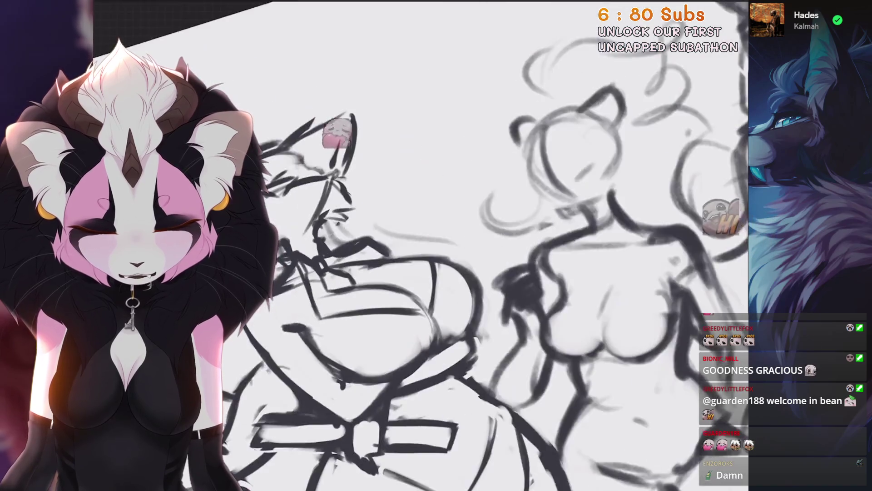
{"action": "scroll", "coordinate": [421, 245], "scroll_direction": "up", "scroll_amount": 3}
{"action": "scroll", "coordinate": [475, 290], "scroll_direction": "down", "scroll_amount": 2}
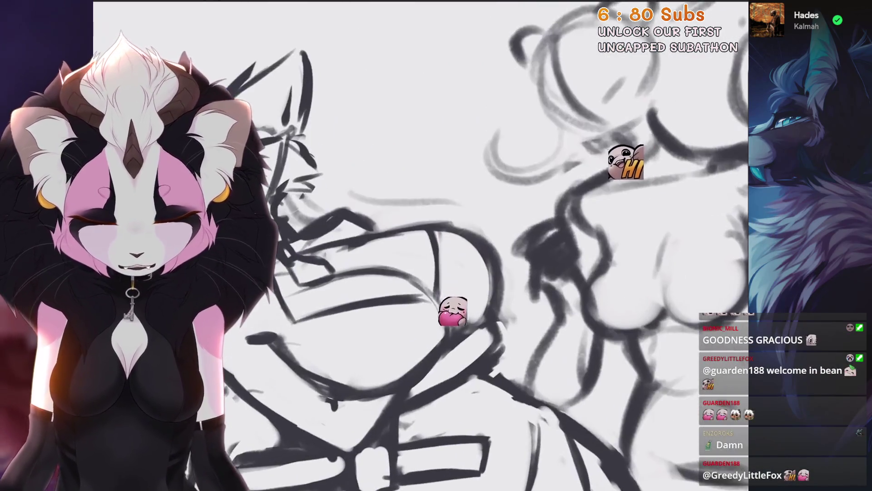
{"action": "scroll", "coordinate": [420, 246], "scroll_direction": "up", "scroll_amount": 2}
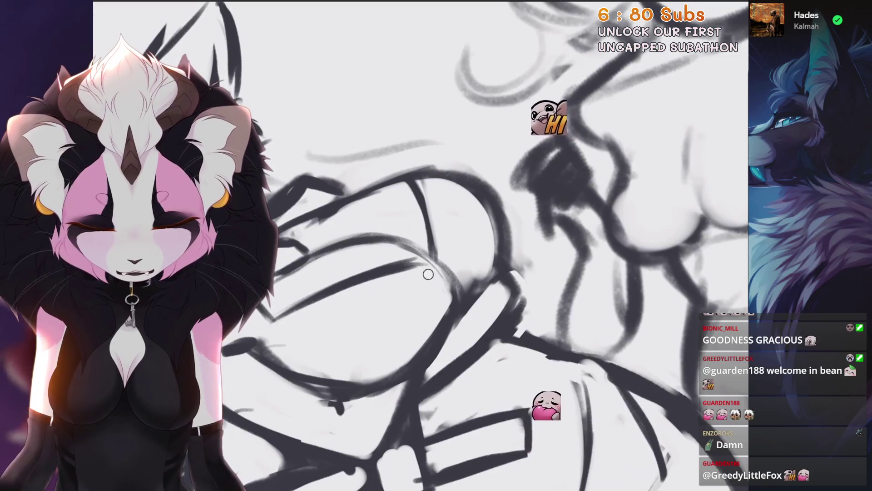
{"action": "scroll", "coordinate": [420, 245], "scroll_direction": "down", "scroll_amount": 2}
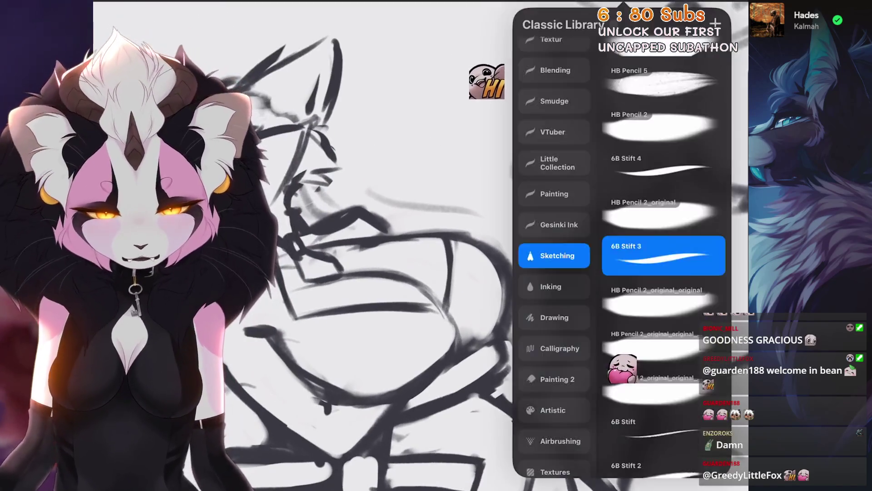
{"action": "scroll", "coordinate": [421, 245], "scroll_direction": "down", "scroll_amount": 2}
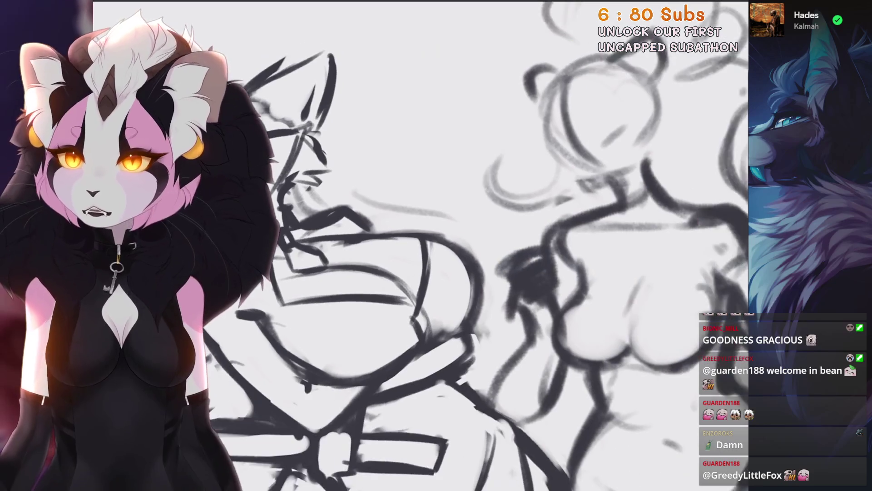
{"action": "scroll", "coordinate": [420, 246], "scroll_direction": "down", "scroll_amount": 3}
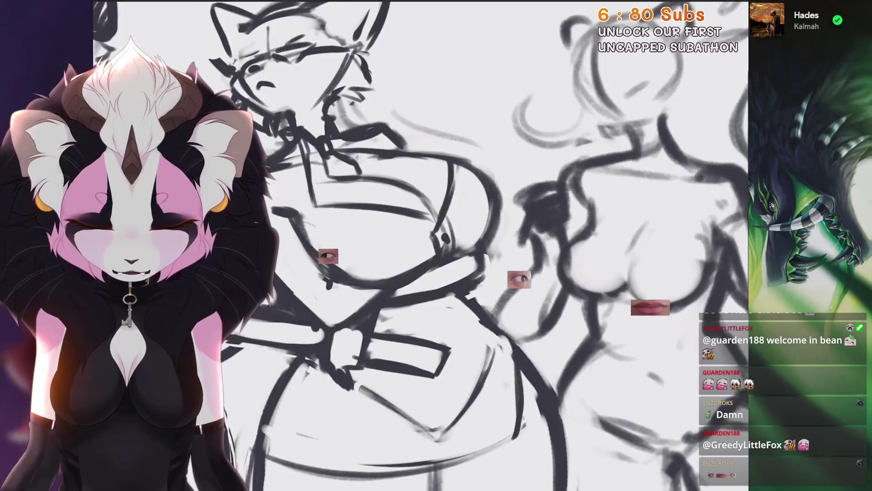
{"action": "scroll", "coordinate": [421, 246], "scroll_direction": "up", "scroll_amount": 2}
{"action": "scroll", "coordinate": [421, 245], "scroll_direction": "up", "scroll_amount": 3}
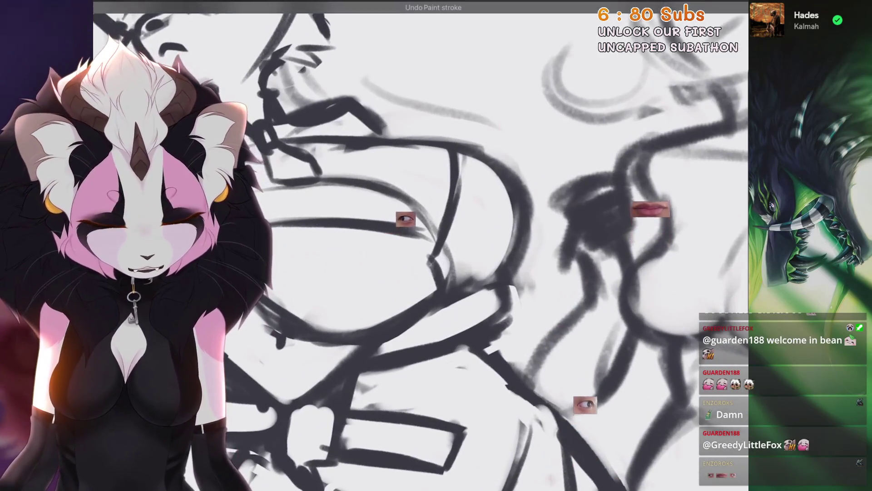
{"action": "scroll", "coordinate": [420, 245], "scroll_direction": "down", "scroll_amount": 3}
{"action": "scroll", "coordinate": [421, 245], "scroll_direction": "up", "scroll_amount": 5}
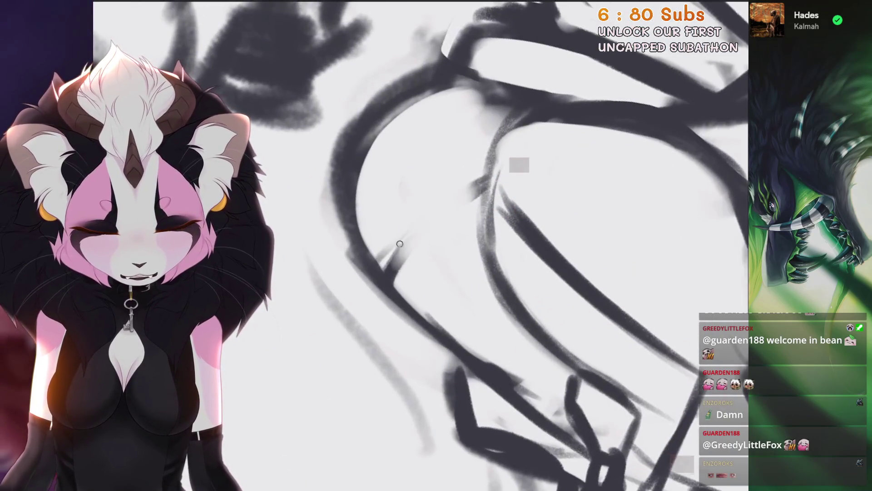
{"action": "scroll", "coordinate": [433, 238], "scroll_direction": "down", "scroll_amount": 3}
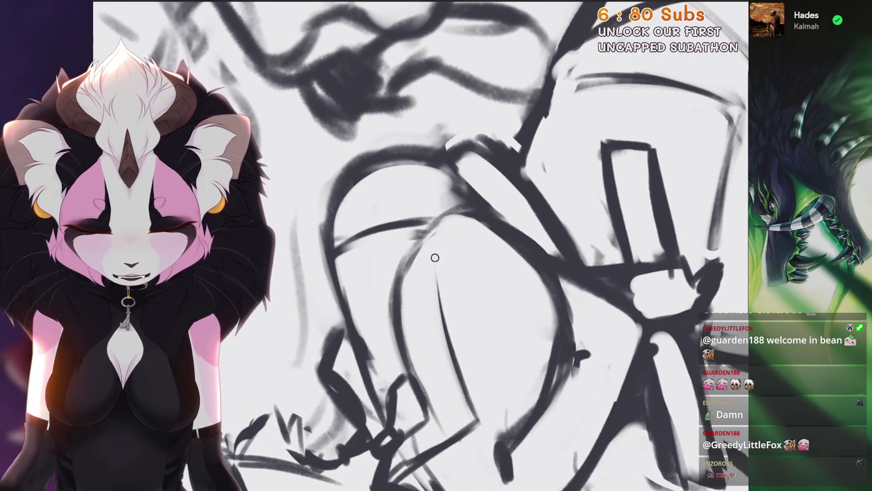
{"action": "scroll", "coordinate": [433, 238], "scroll_direction": "down", "scroll_amount": 1}
{"action": "left_click_drag", "start_coordinate": [431, 184], "coordinate": [454, 363]}
Step: Undo the stray stroke near the cat mom's arm
{"action": "scroll", "coordinate": [421, 245], "scroll_direction": "down", "scroll_amount": 3}
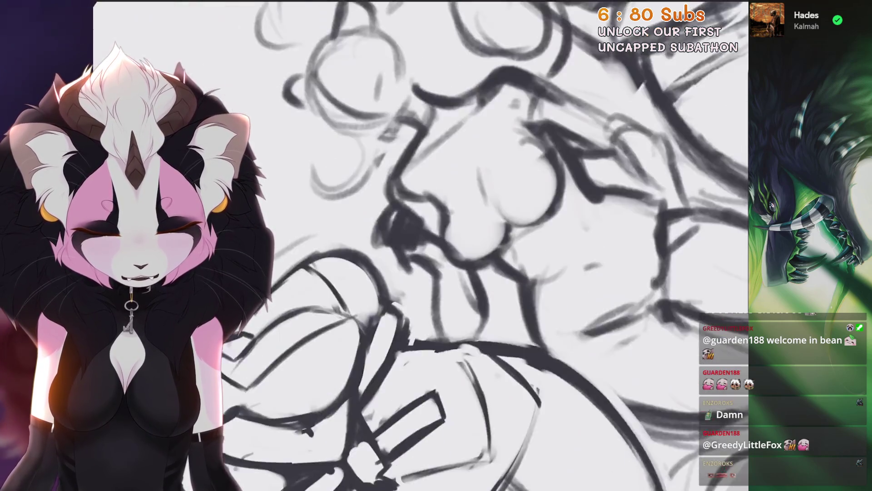
{"action": "scroll", "coordinate": [420, 245], "scroll_direction": "up", "scroll_amount": 3}
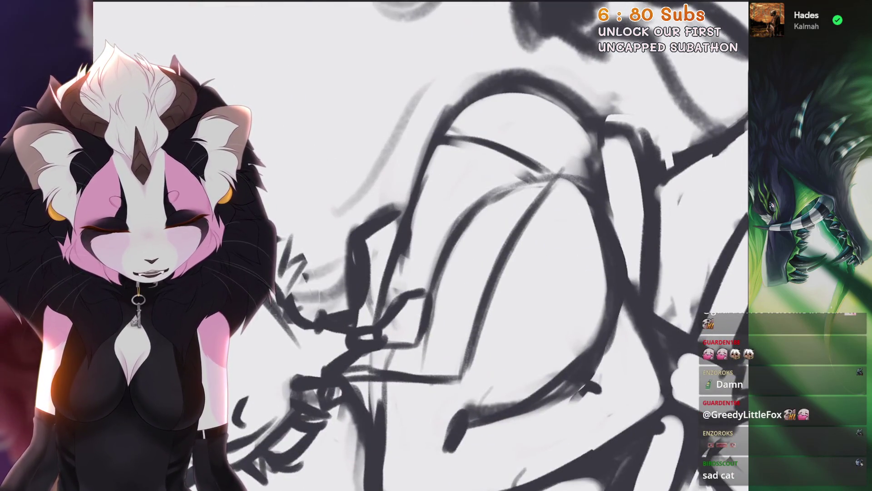
{"action": "scroll", "coordinate": [420, 245], "scroll_direction": "down", "scroll_amount": 4}
{"action": "scroll", "coordinate": [420, 245], "scroll_direction": "up", "scroll_amount": 4}
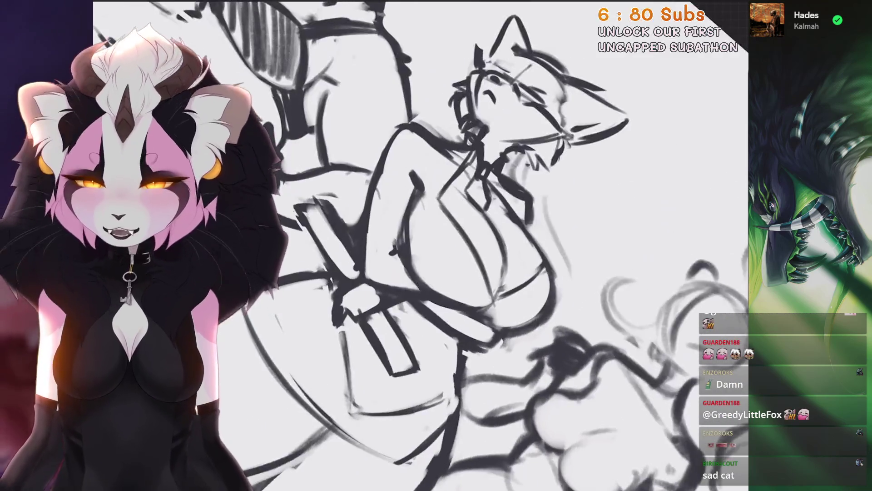
{"action": "scroll", "coordinate": [370, 221], "scroll_direction": "up", "scroll_amount": 3}
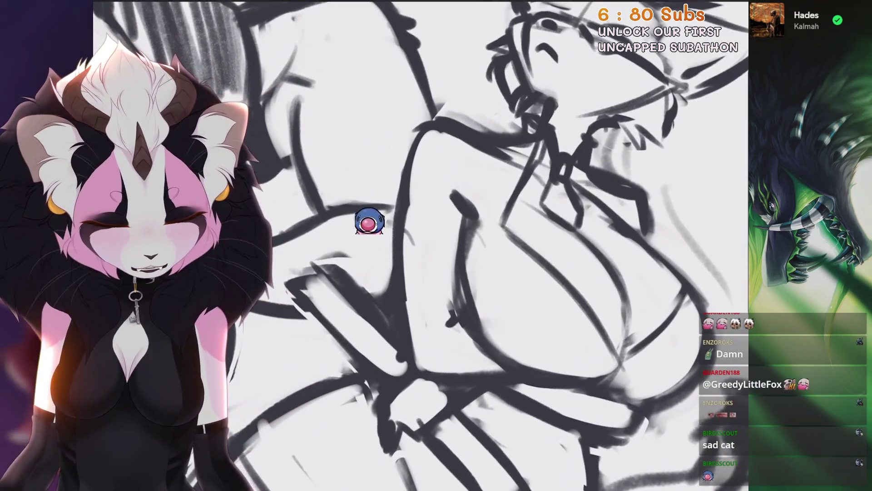
{"action": "left_click_drag", "start_coordinate": [419, 362], "coordinate": [444, 444]}
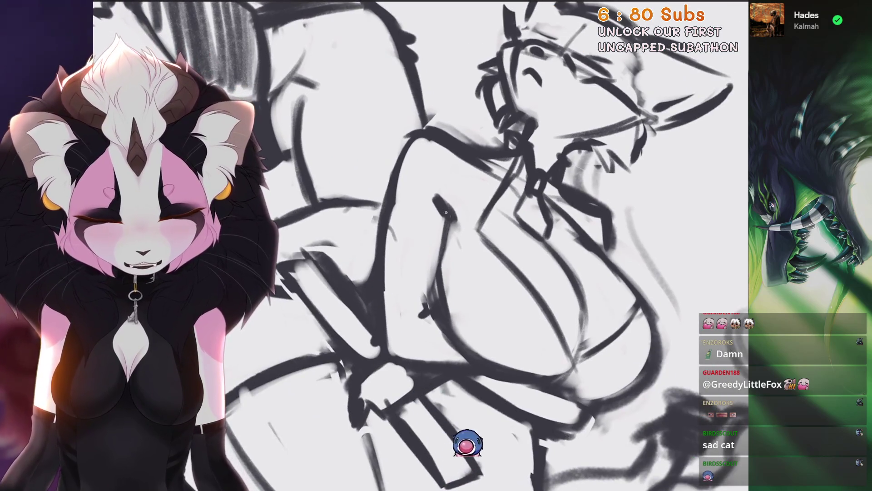
{"action": "key", "text": "ctrl+z"}
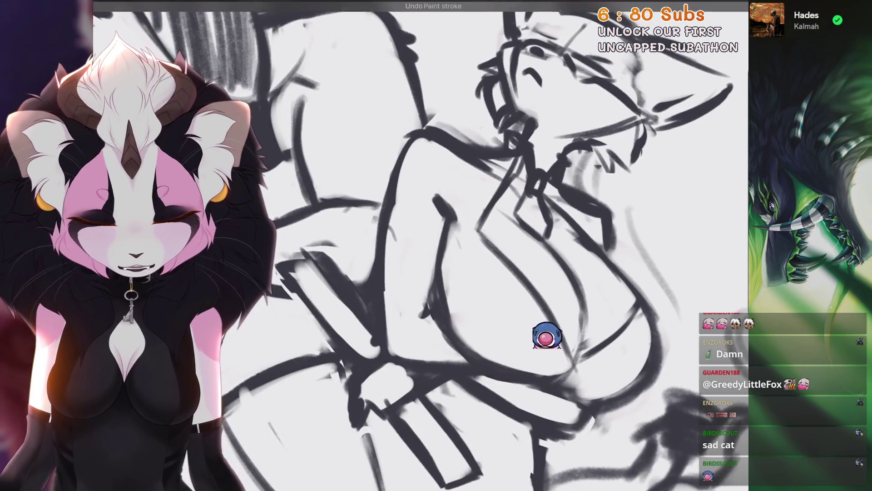
{"action": "scroll", "coordinate": [389, 312], "scroll_direction": "up", "scroll_amount": 3}
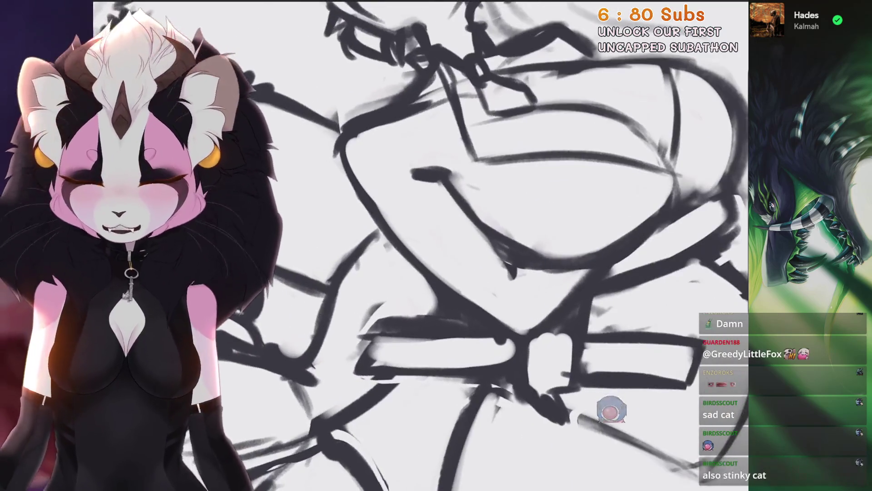
{"action": "scroll", "coordinate": [673, 173], "scroll_direction": "down", "scroll_amount": 5}
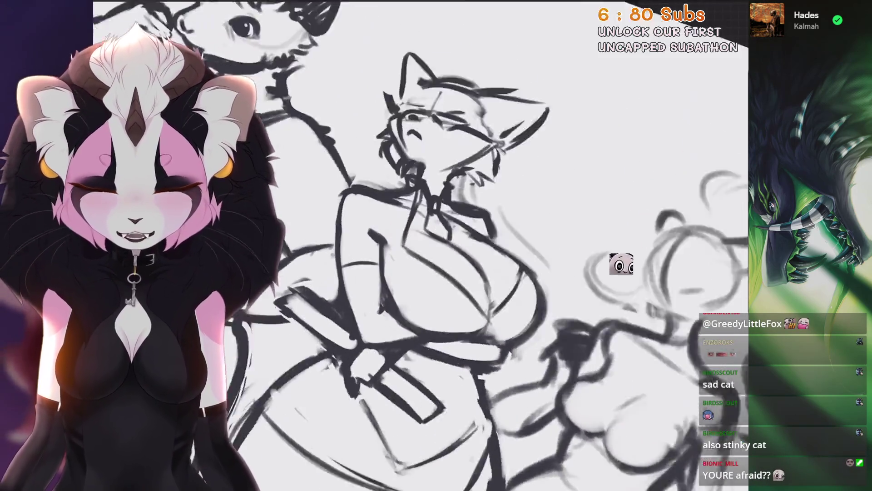
{"action": "scroll", "coordinate": [620, 263], "scroll_direction": "up", "scroll_amount": 3}
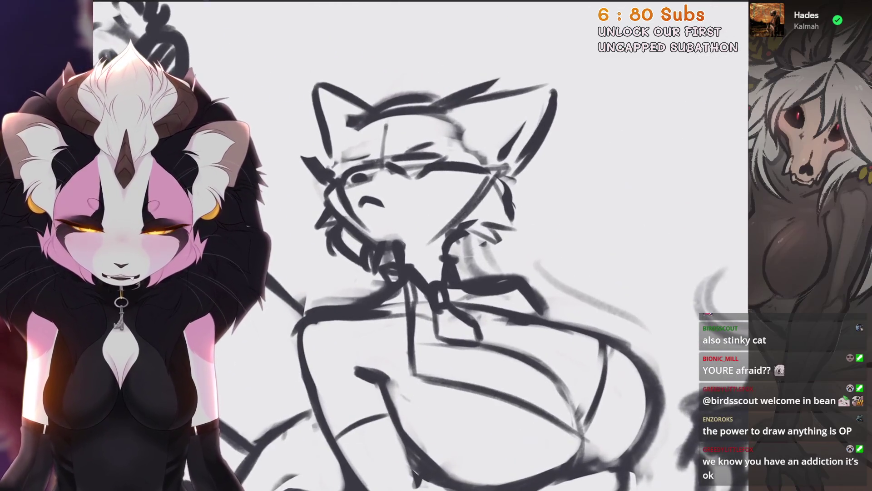
Step: Lasso the cat mom's eyes and resize them with a Uniform transform
{"action": "left_click_drag", "start_coordinate": [401, 198], "coordinate": [407, 138]}
{"action": "left_click", "coordinate": [402, 198]}
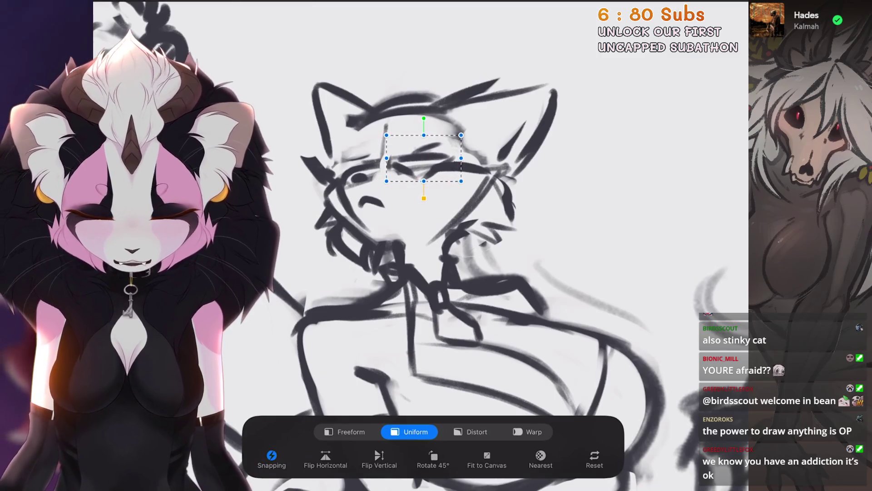
{"action": "scroll", "coordinate": [422, 245], "scroll_direction": "up", "scroll_amount": 3}
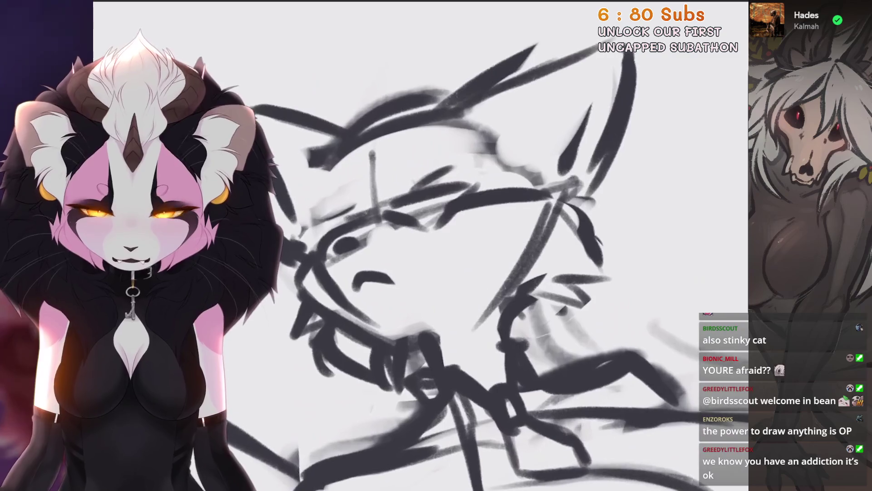
{"action": "scroll", "coordinate": [422, 245], "scroll_direction": "down", "scroll_amount": 2}
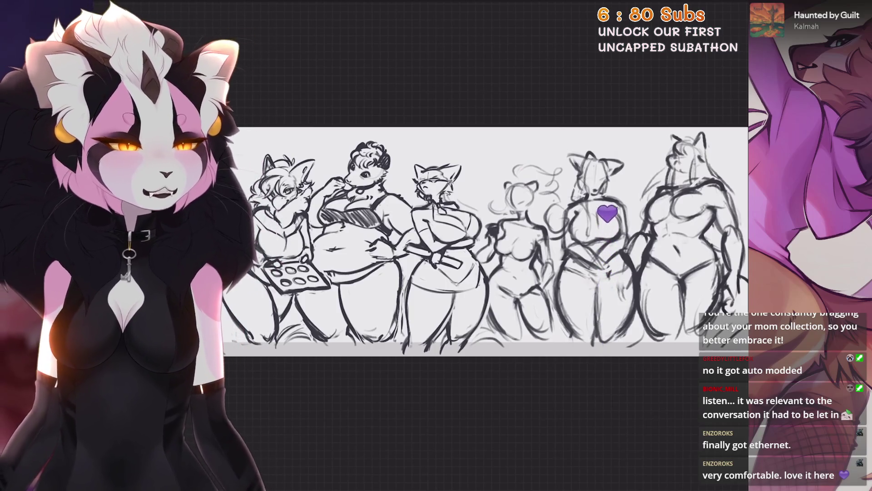
{"action": "scroll", "coordinate": [500, 227], "scroll_direction": "up", "scroll_amount": 1}
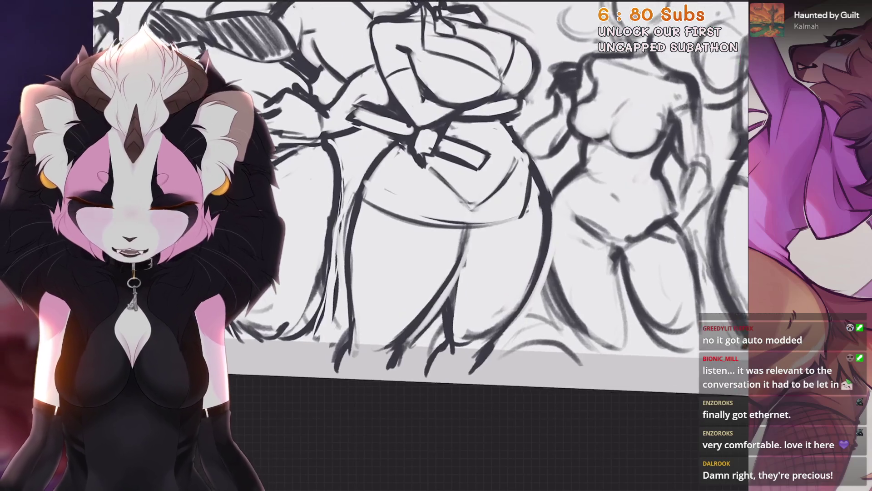
{"action": "key", "text": "s"}
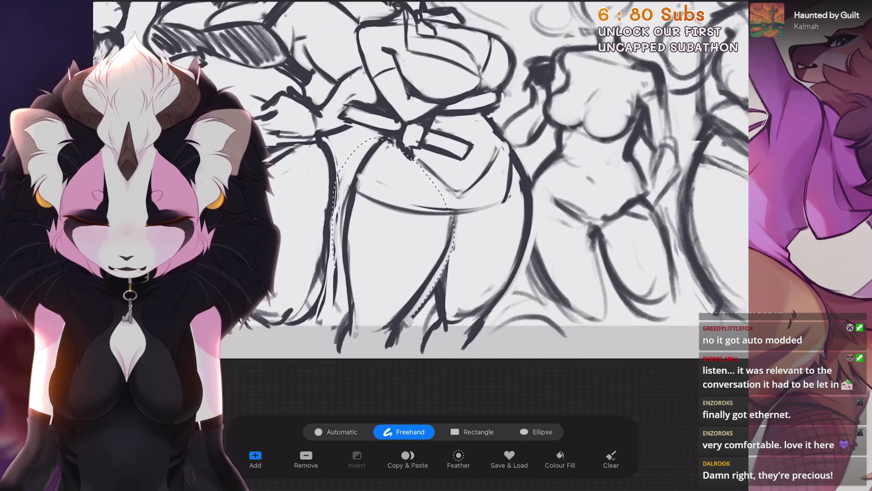
Step: Try warping the left side of the selected legs, then undo it
{"action": "key", "text": "v"}
{"action": "left_click", "coordinate": [472, 432]}
{"action": "left_click", "coordinate": [527, 431]}
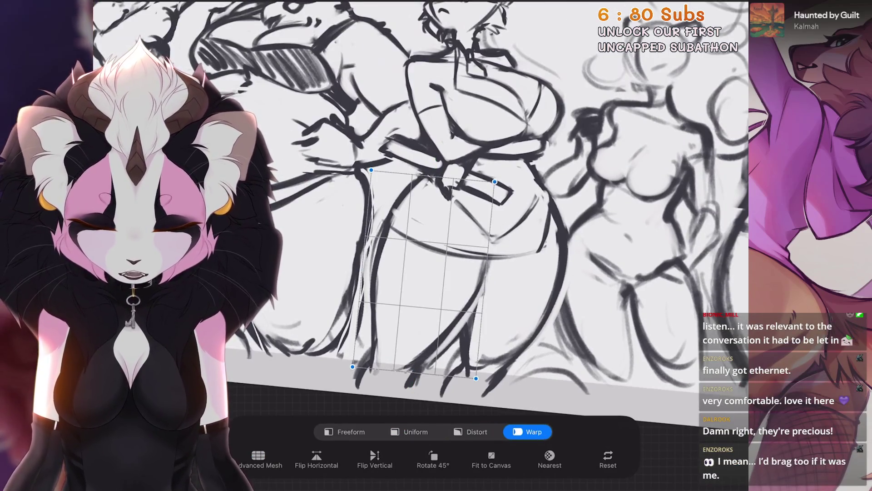
{"action": "left_click_drag", "start_coordinate": [382, 254], "coordinate": [361, 254]}
{"action": "scroll", "coordinate": [420, 204], "scroll_direction": "down", "scroll_amount": 3}
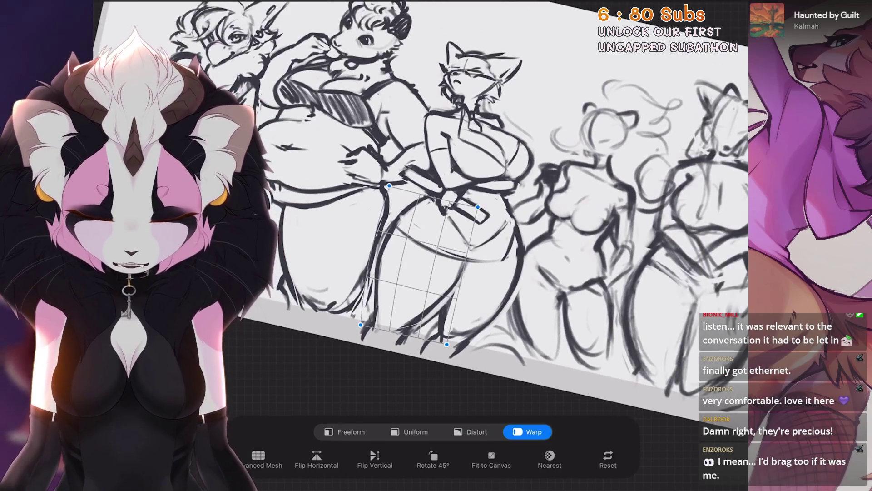
{"action": "scroll", "coordinate": [420, 205], "scroll_direction": "up", "scroll_amount": 3}
{"action": "key", "text": "ctrl+z"}
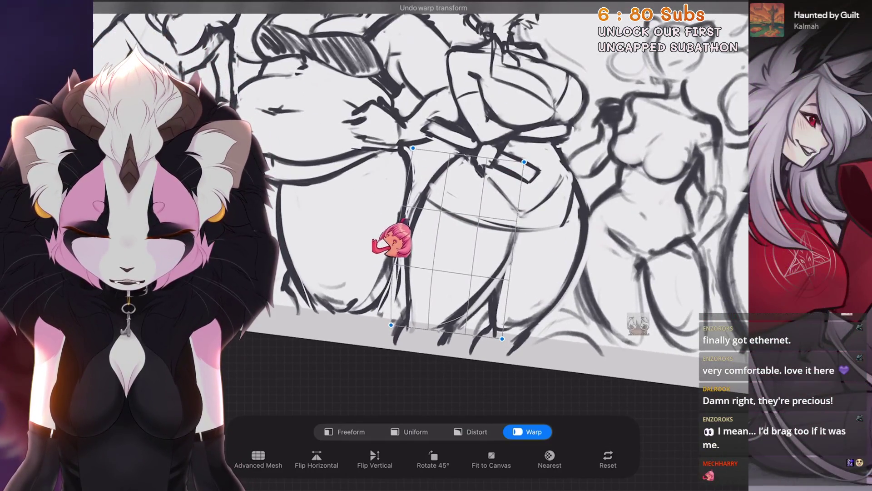
Step: Reselect the middle figure's legs and warp the feet, left thigh and hip outward
{"action": "key", "text": "s"}
{"action": "mouse_move", "coordinate": [513, 225]}
{"action": "left_mouse_down"}
{"action": "mouse_move", "coordinate": [468, 318]}
{"action": "mouse_move", "coordinate": [408, 362]}
{"action": "mouse_move", "coordinate": [400, 254]}
{"action": "mouse_move", "coordinate": [461, 156]}
{"action": "left_mouse_up"}
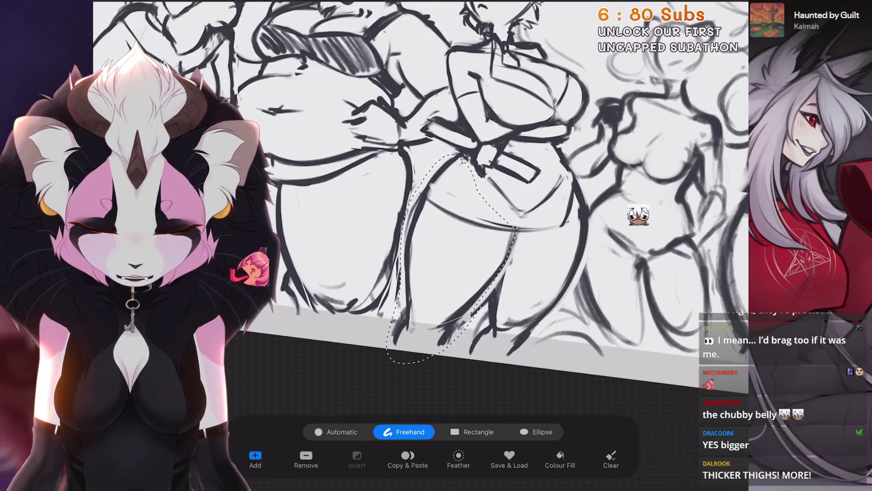
{"action": "key", "text": "v"}
{"action": "left_click_drag", "start_coordinate": [394, 354], "coordinate": [387, 352]}
{"action": "left_click_drag", "start_coordinate": [436, 254], "coordinate": [422, 254]}
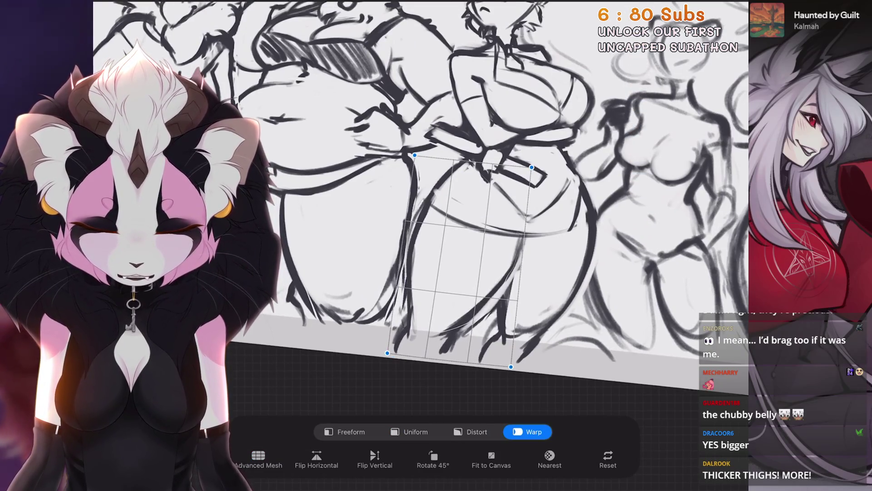
{"action": "left_click_drag", "start_coordinate": [415, 155], "coordinate": [412, 154]}
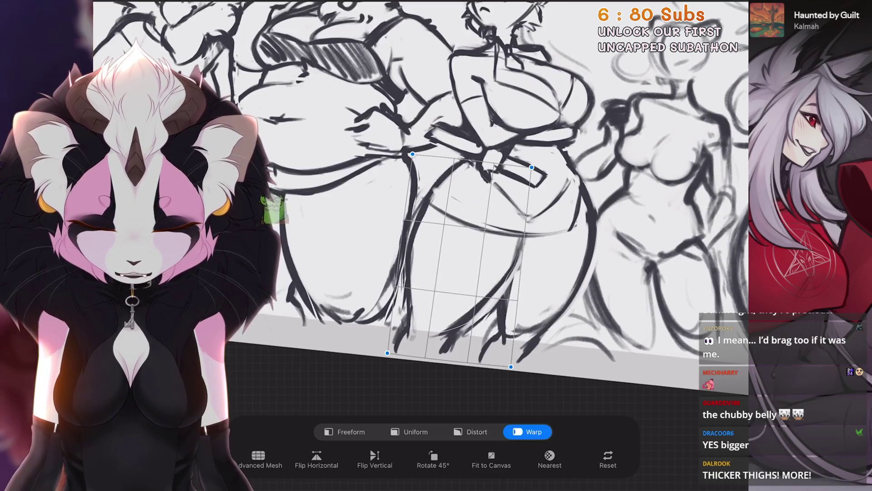
{"action": "key", "text": "Return"}
Step: Compare the leg warp with undo and redo, then rewarp and commit it
{"action": "scroll", "coordinate": [454, 227], "scroll_direction": "down", "scroll_amount": 5}
{"action": "key", "text": "ctrl+z"}
{"action": "key", "text": "ctrl+shift+z"}
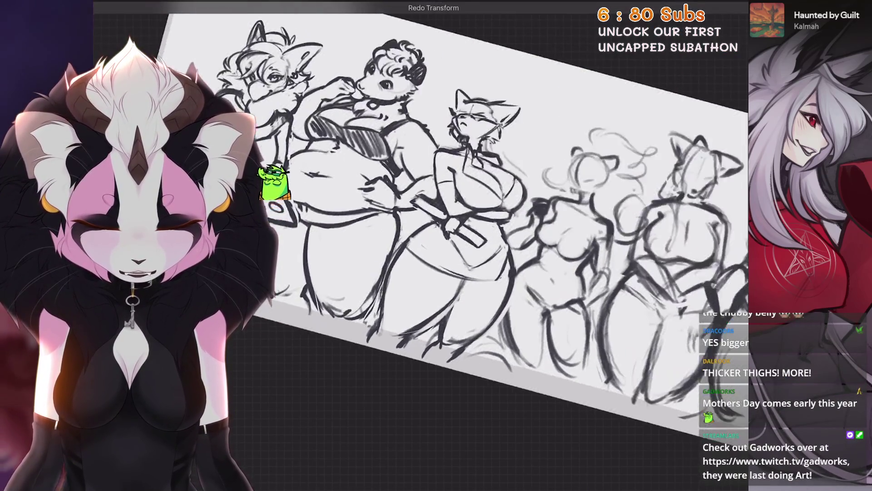
{"action": "scroll", "coordinate": [454, 205], "scroll_direction": "up", "scroll_amount": 3}
{"action": "scroll", "coordinate": [454, 205], "scroll_direction": "down", "scroll_amount": 3}
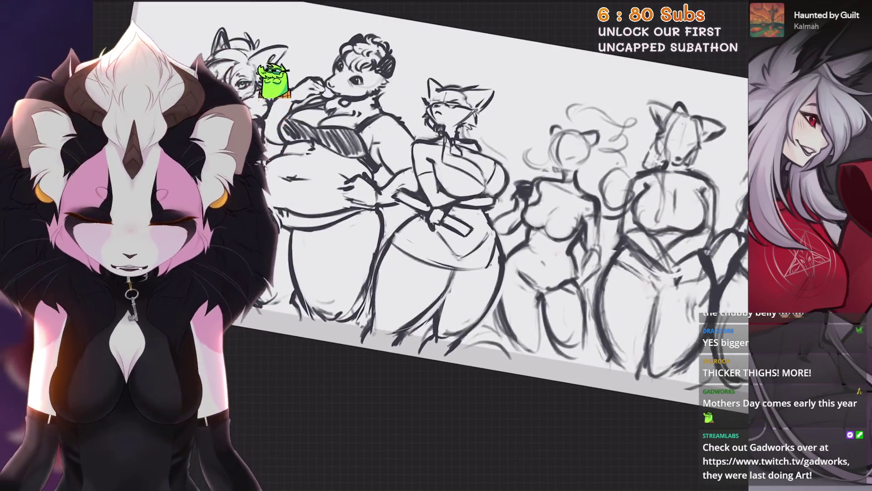
{"action": "scroll", "coordinate": [454, 204], "scroll_direction": "up", "scroll_amount": 3}
{"action": "key", "text": "v"}
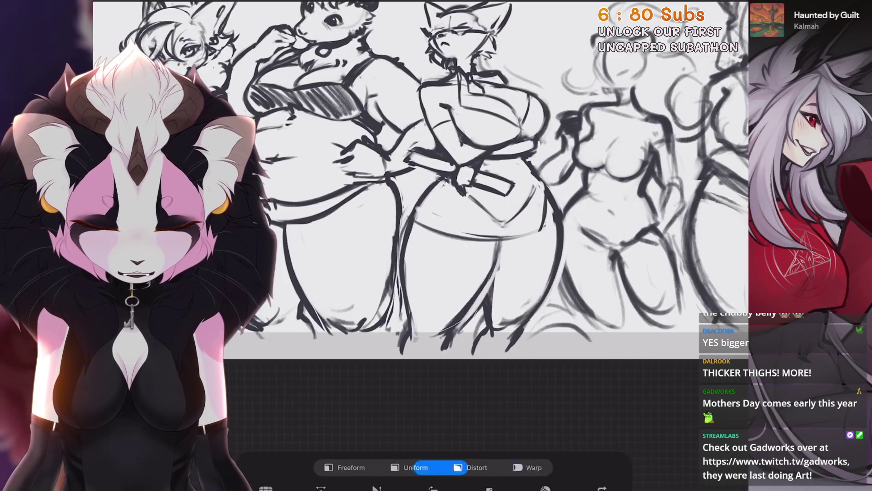
{"action": "key", "text": "Return"}
{"action": "scroll", "coordinate": [454, 228], "scroll_direction": "down", "scroll_amount": 5}
{"action": "key", "text": "ctrl+z"}
{"action": "scroll", "coordinate": [454, 204], "scroll_direction": "up", "scroll_amount": 5}
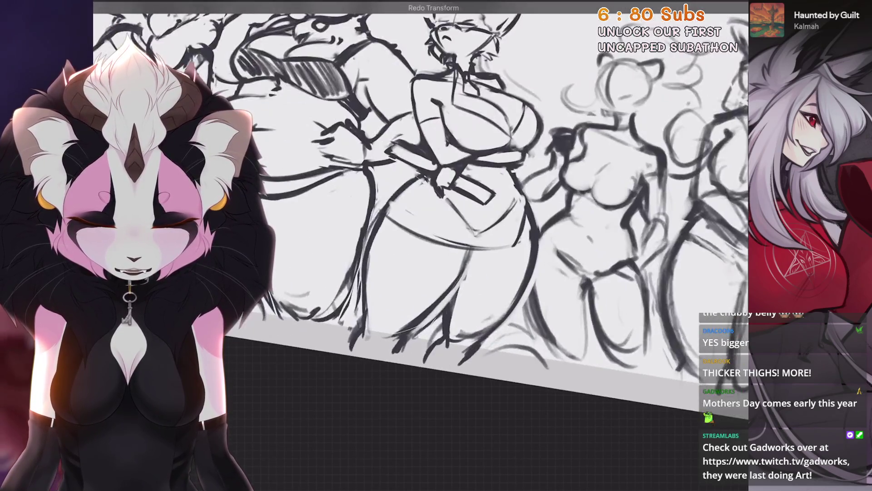
Step: Undo the last three stray paint strokes
{"action": "scroll", "coordinate": [454, 181], "scroll_direction": "down", "scroll_amount": 1}
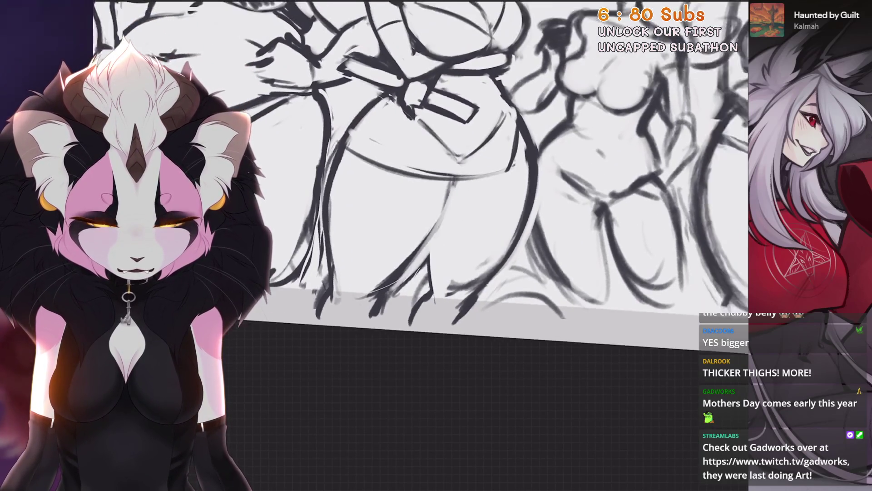
{"action": "scroll", "coordinate": [454, 182], "scroll_direction": "down", "scroll_amount": 2}
{"action": "key", "text": "ctrl+z"}
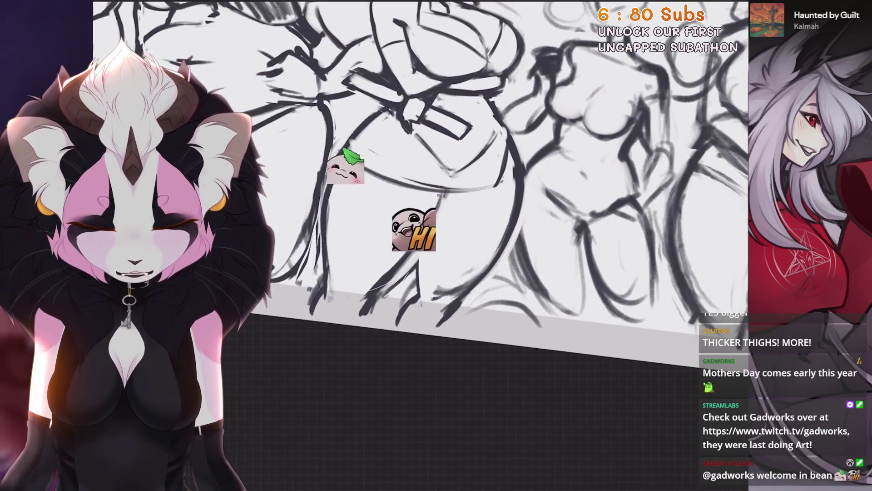
{"action": "scroll", "coordinate": [336, 318], "scroll_direction": "up", "scroll_amount": 3}
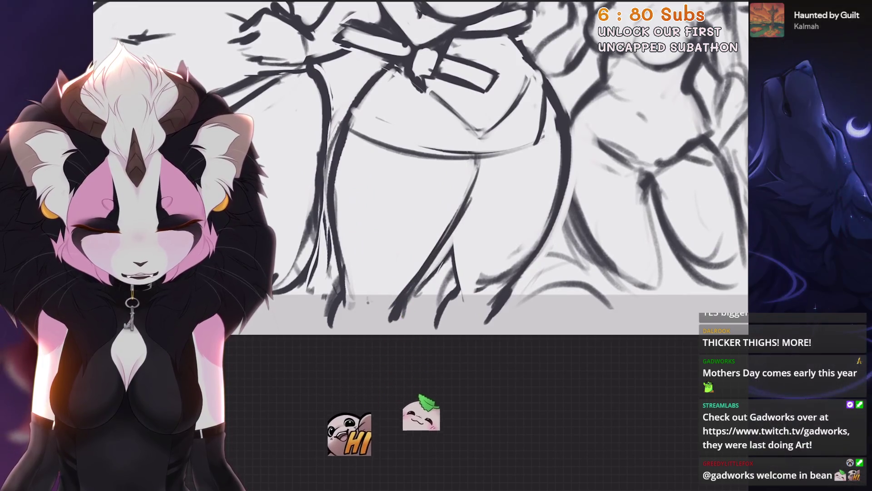
{"action": "scroll", "coordinate": [454, 182], "scroll_direction": "down", "scroll_amount": 2}
{"action": "key", "text": "ctrl+z"}
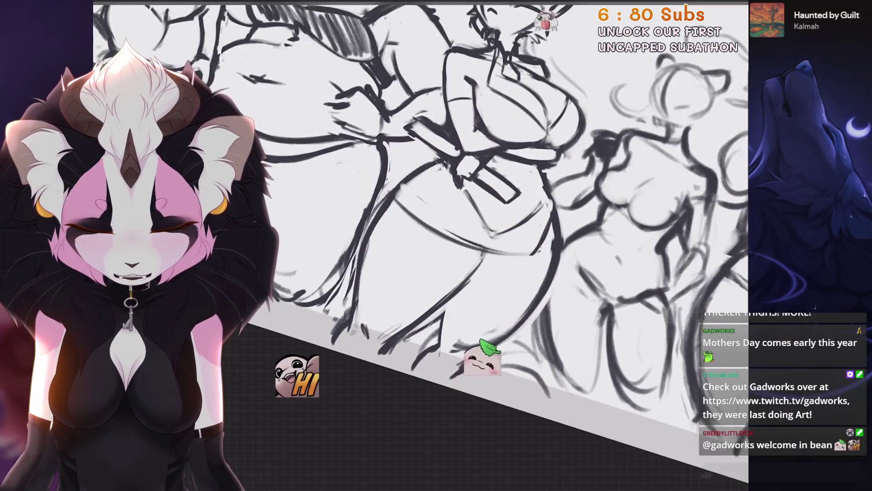
{"action": "key", "text": "ctrl+z"}
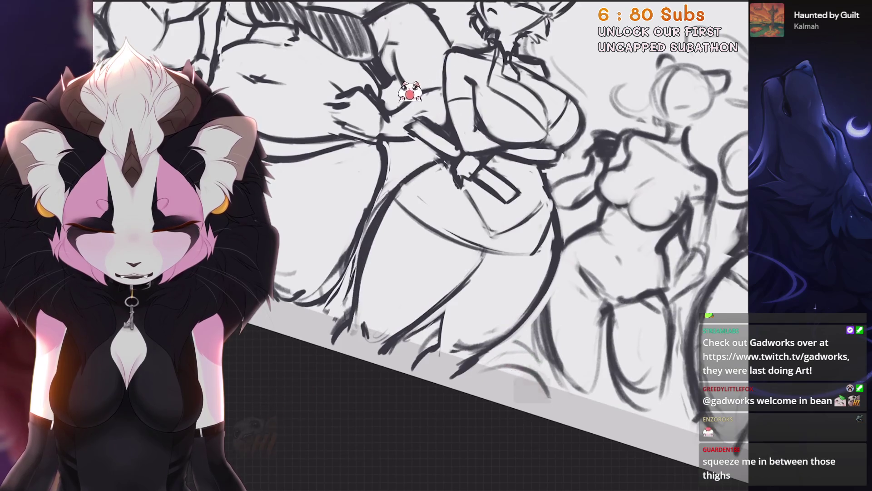
Step: Draw and undo two trial strokes along the cat mom's legs
{"action": "scroll", "coordinate": [356, 289], "scroll_direction": "up", "scroll_amount": 2}
{"action": "scroll", "coordinate": [325, 243], "scroll_direction": "up", "scroll_amount": 1}
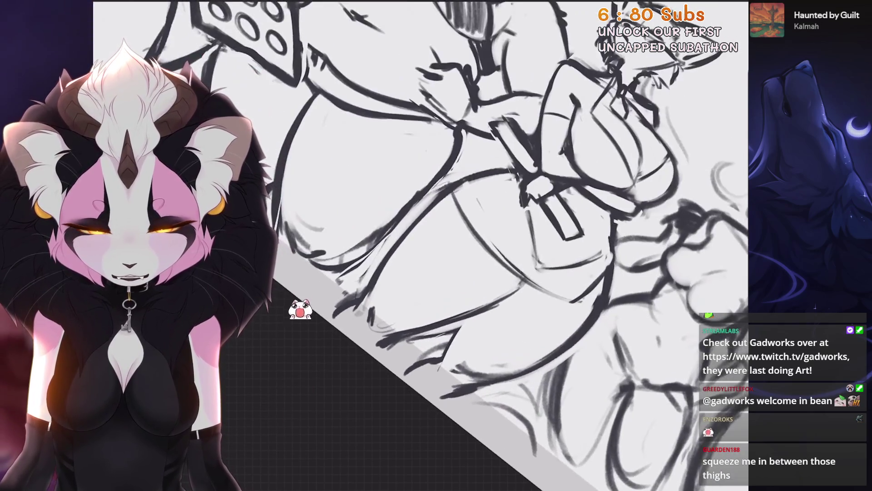
{"action": "scroll", "coordinate": [232, 438], "scroll_direction": "down", "scroll_amount": 2}
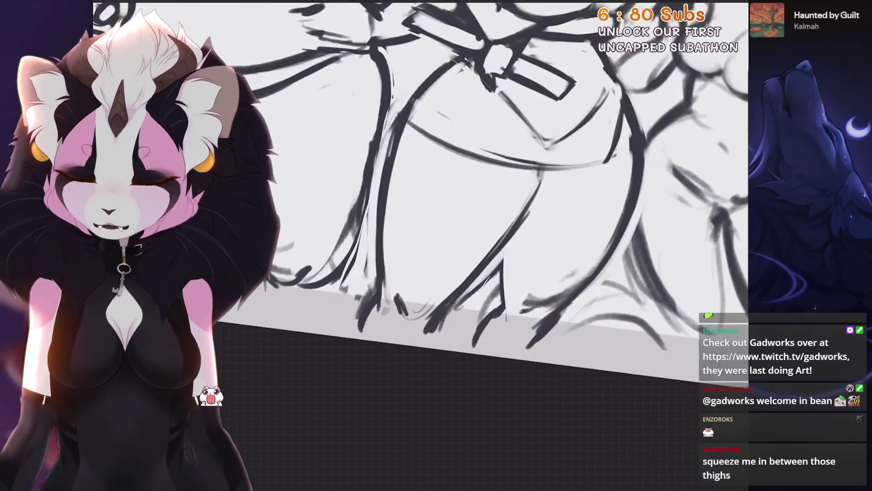
{"action": "scroll", "coordinate": [157, 345], "scroll_direction": "up", "scroll_amount": 1}
{"action": "scroll", "coordinate": [157, 345], "scroll_direction": "up", "scroll_amount": 2}
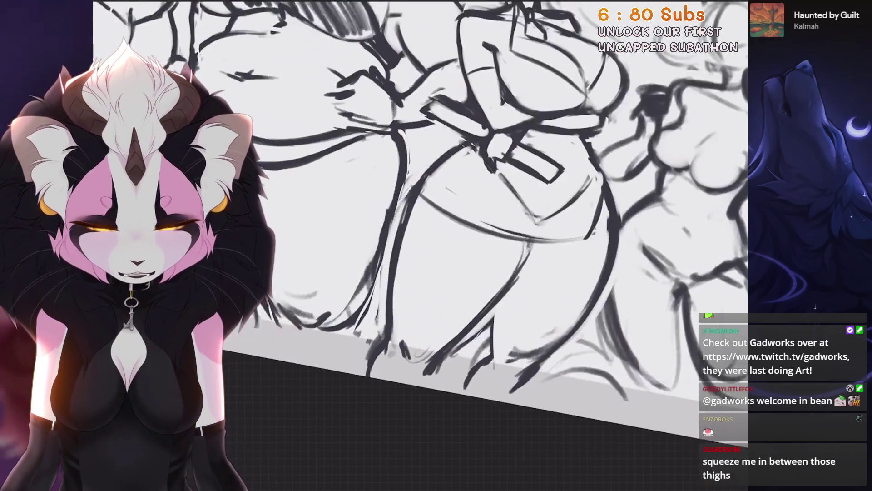
{"action": "scroll", "coordinate": [209, 195], "scroll_direction": "up", "scroll_amount": 1}
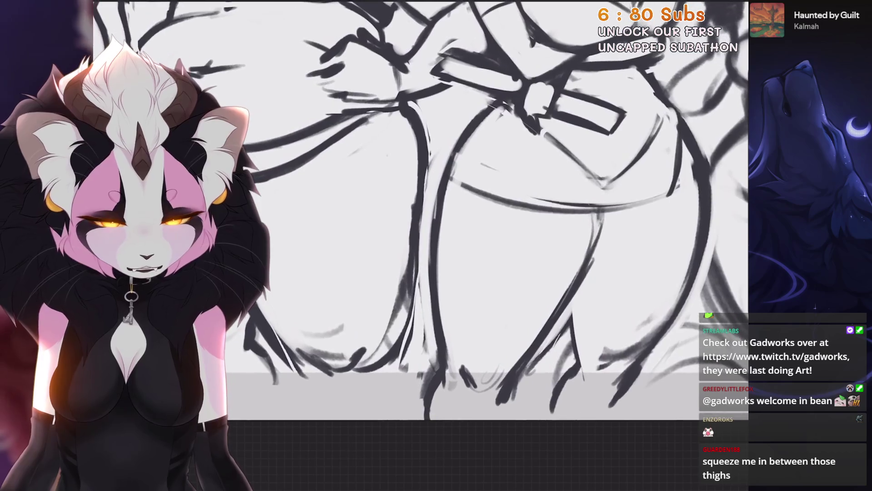
{"action": "scroll", "coordinate": [450, 228], "scroll_direction": "down", "scroll_amount": 3}
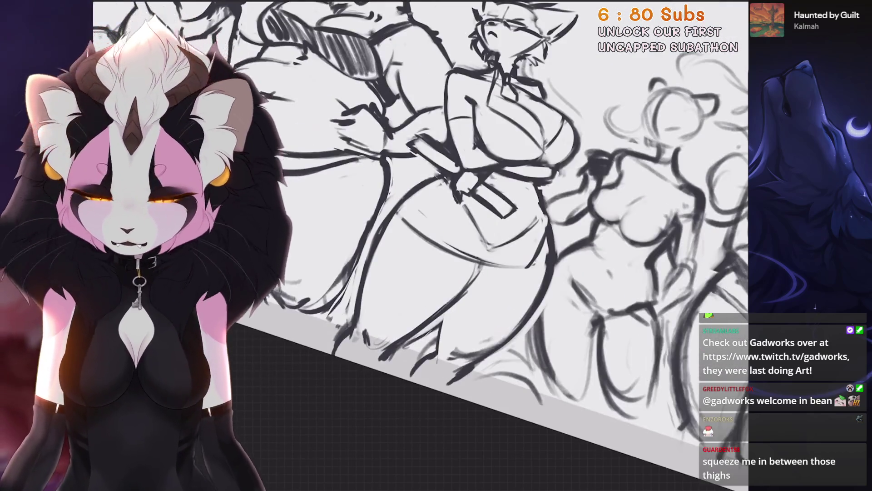
{"action": "scroll", "coordinate": [420, 245], "scroll_direction": "up", "scroll_amount": 2}
{"action": "scroll", "coordinate": [420, 245], "scroll_direction": "down", "scroll_amount": 3}
{"action": "scroll", "coordinate": [420, 245], "scroll_direction": "up", "scroll_amount": 3}
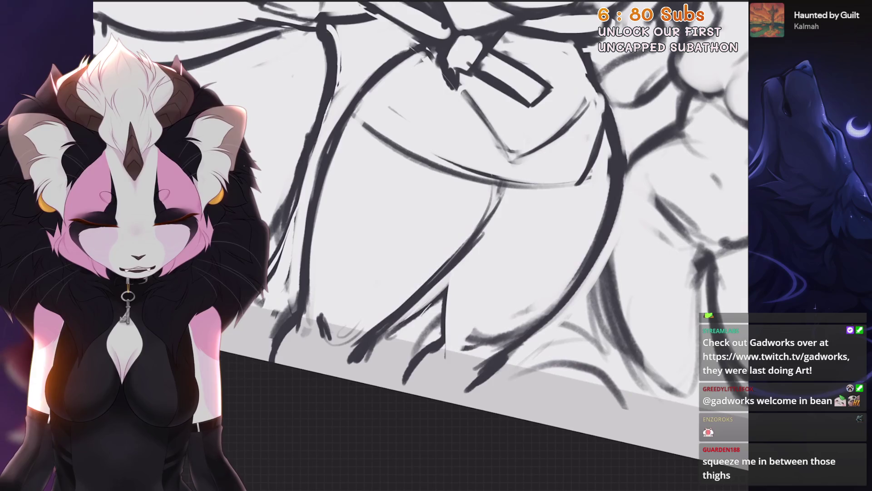
{"action": "mouse_move", "coordinate": [503, 186]}
{"action": "left_mouse_down"}
{"action": "mouse_move", "coordinate": [496, 178]}
{"action": "mouse_move", "coordinate": [425, 270]}
{"action": "left_mouse_up"}
{"action": "key", "text": "ctrl+z"}
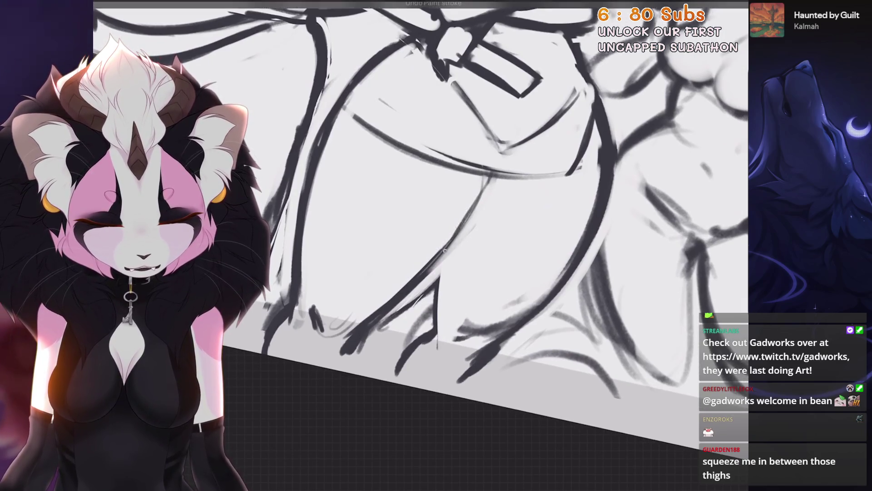
{"action": "left_click_drag", "start_coordinate": [489, 173], "coordinate": [441, 275]}
{"action": "key", "text": "ctrl+z"}
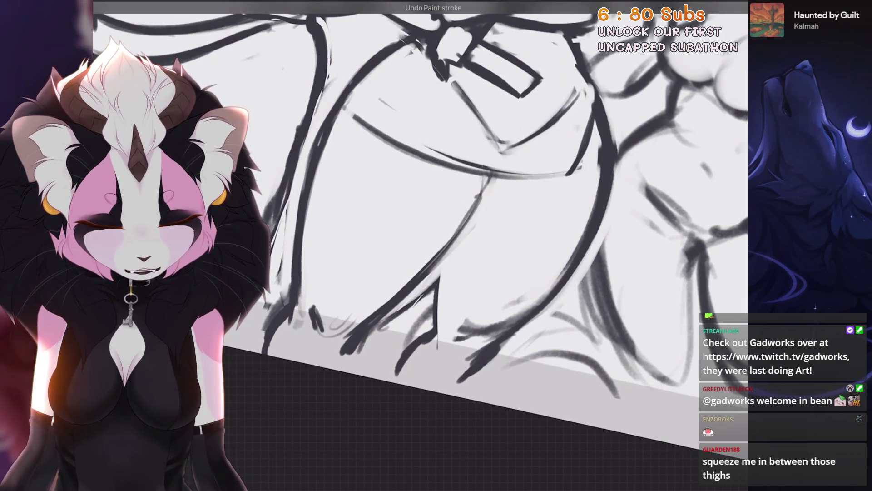
Step: Scale the cat mom's head and torso proportionally with a Uniform transform and commit
{"action": "left_click_drag", "start_coordinate": [454, 323], "coordinate": [408, 307]}
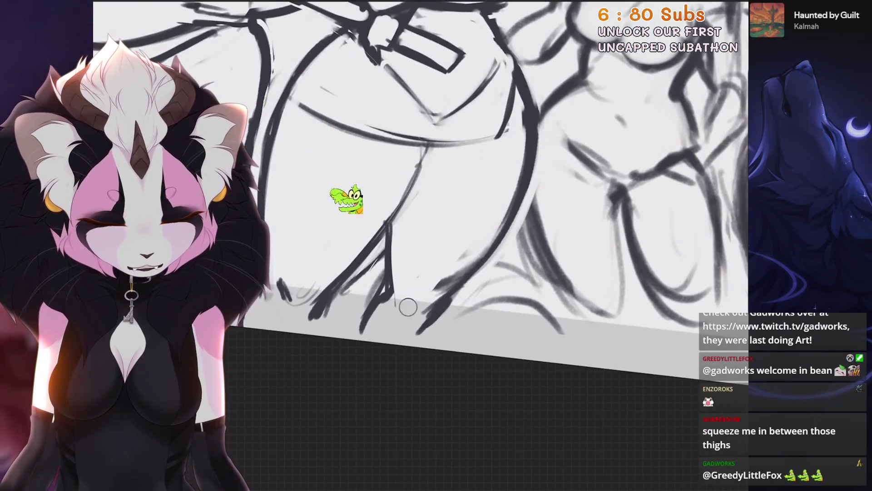
{"action": "mouse_move", "coordinate": [461, 274]}
{"action": "left_mouse_down"}
{"action": "mouse_move", "coordinate": [431, 272]}
{"action": "mouse_move", "coordinate": [391, 236]}
{"action": "mouse_move", "coordinate": [436, 255]}
{"action": "mouse_move", "coordinate": [464, 209]}
{"action": "left_mouse_up"}
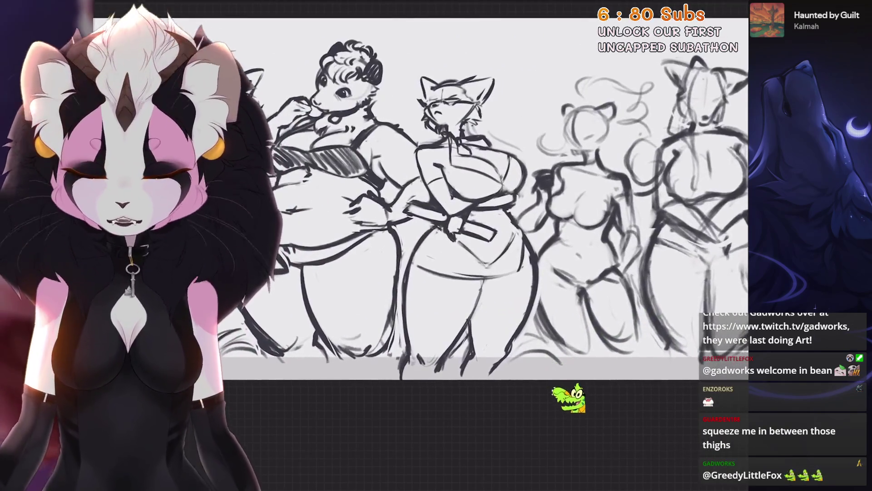
{"action": "scroll", "coordinate": [420, 190], "scroll_direction": "up", "scroll_amount": 5}
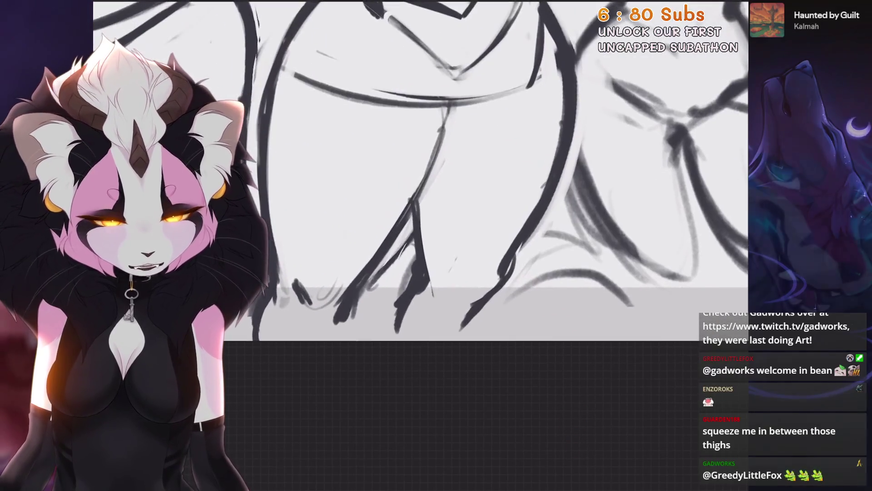
{"action": "left_click_drag", "start_coordinate": [454, 259], "coordinate": [472, 257]}
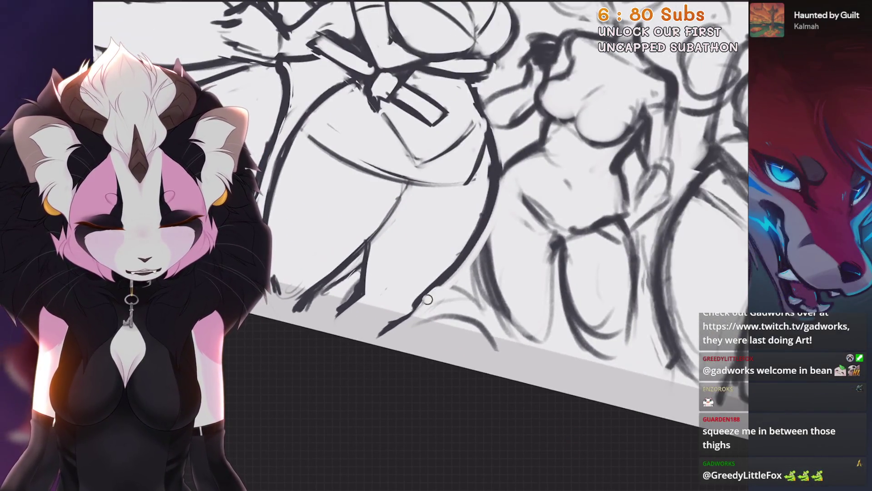
{"action": "left_click_drag", "start_coordinate": [426, 299], "coordinate": [413, 314]}
{"action": "mouse_move", "coordinate": [427, 228]}
{"action": "left_mouse_down"}
{"action": "mouse_move", "coordinate": [443, 246]}
{"action": "mouse_move", "coordinate": [437, 218]}
{"action": "mouse_move", "coordinate": [427, 227]}
{"action": "mouse_move", "coordinate": [455, 218]}
{"action": "mouse_move", "coordinate": [443, 185]}
{"action": "mouse_move", "coordinate": [454, 195]}
{"action": "mouse_move", "coordinate": [440, 232]}
{"action": "left_mouse_up"}
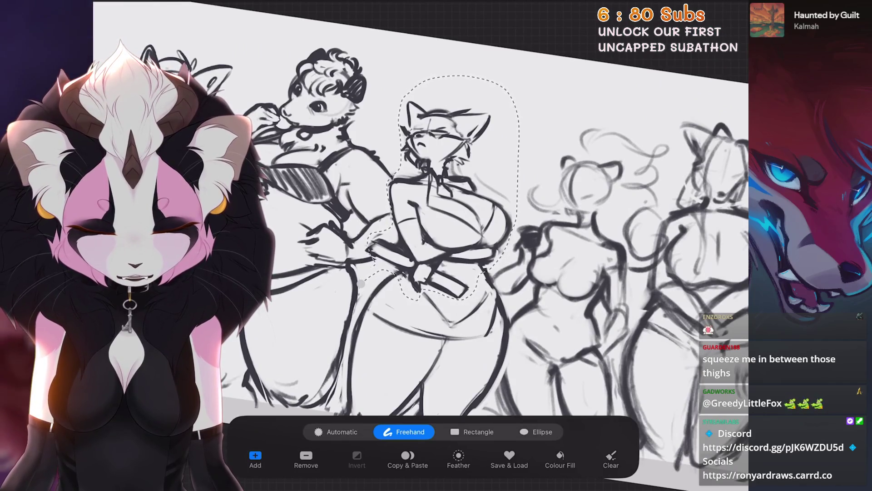
{"action": "key", "text": "v"}
{"action": "left_click", "coordinate": [409, 432]}
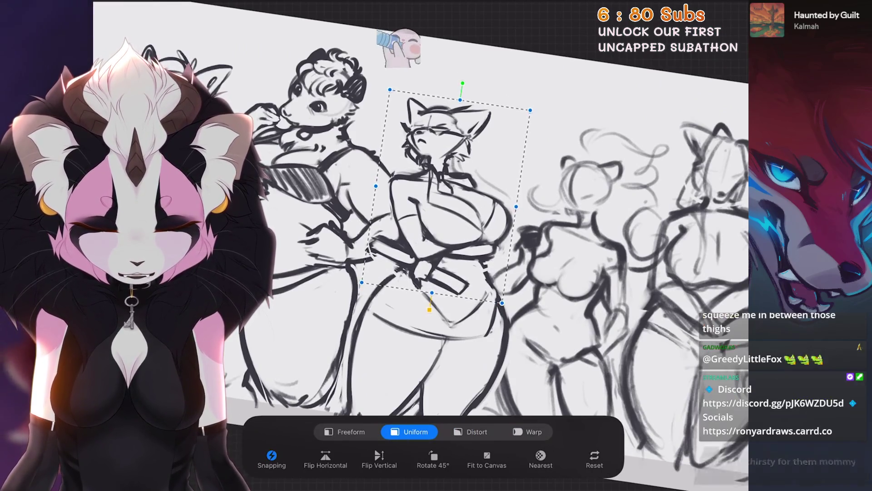
{"action": "key", "text": "v"}
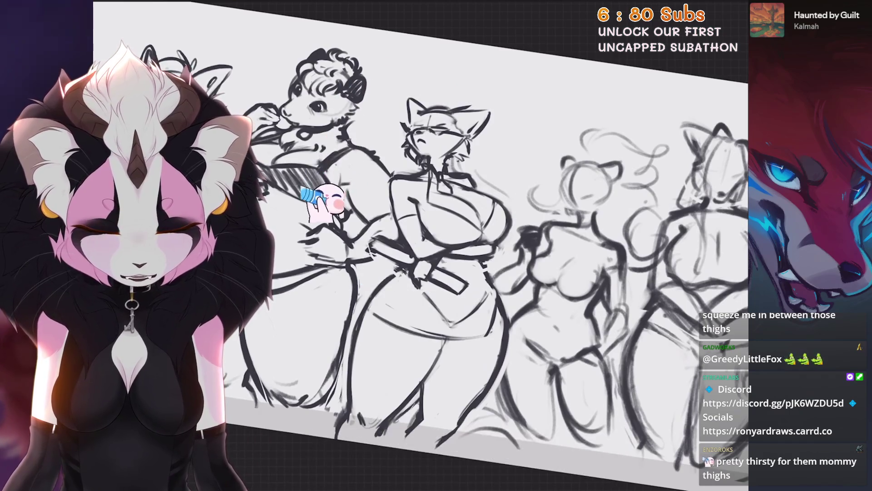
{"action": "scroll", "coordinate": [420, 254], "scroll_direction": "up", "scroll_amount": 3}
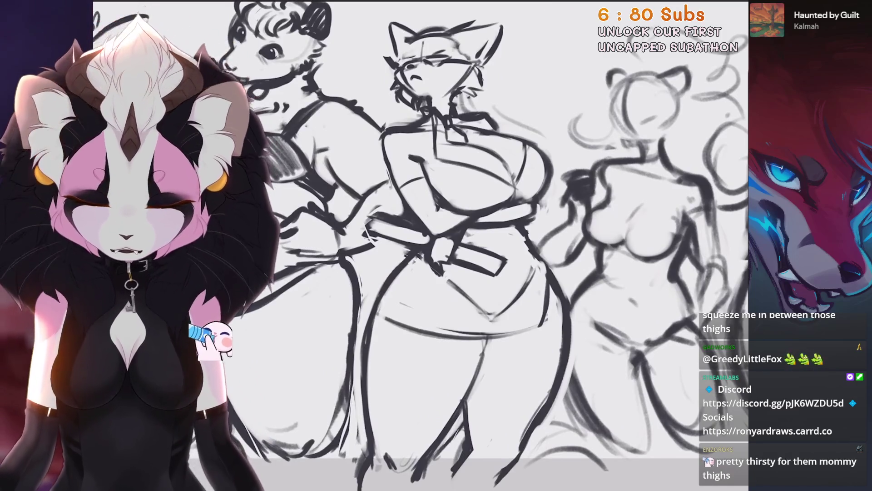
{"action": "scroll", "coordinate": [400, 100], "scroll_direction": "up", "scroll_amount": 5}
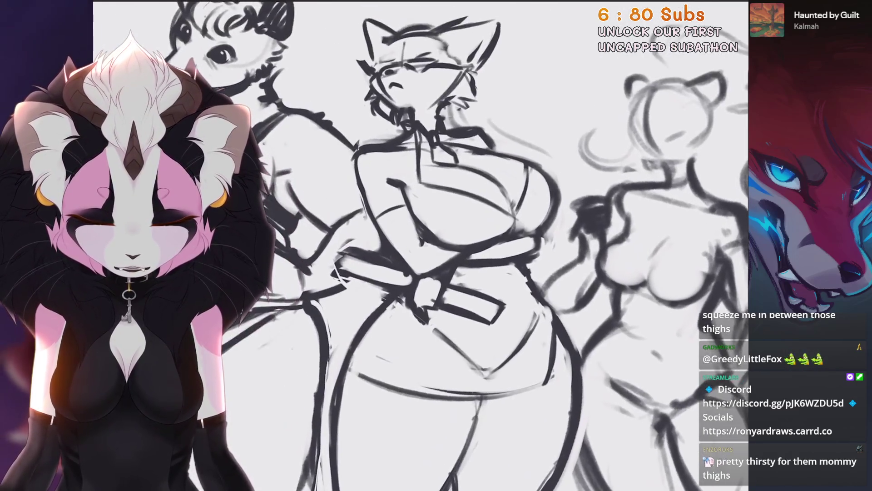
{"action": "scroll", "coordinate": [420, 246], "scroll_direction": "down", "scroll_amount": 5}
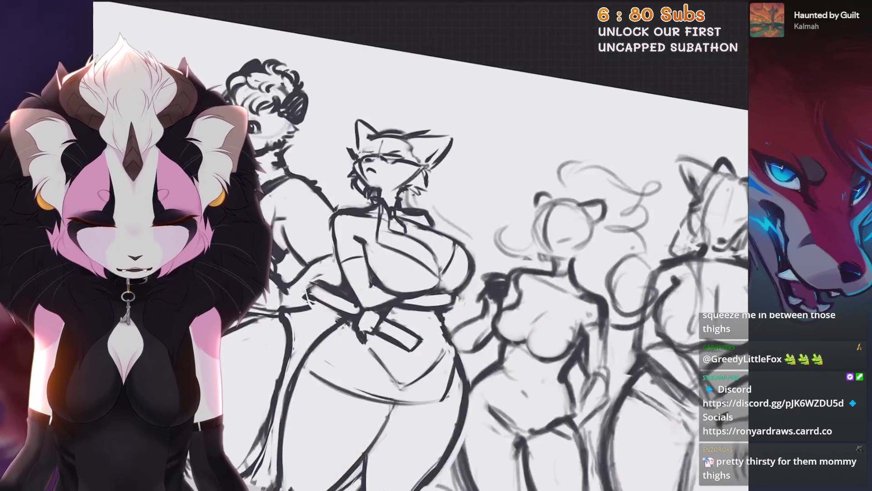
{"action": "scroll", "coordinate": [420, 245], "scroll_direction": "up", "scroll_amount": 3}
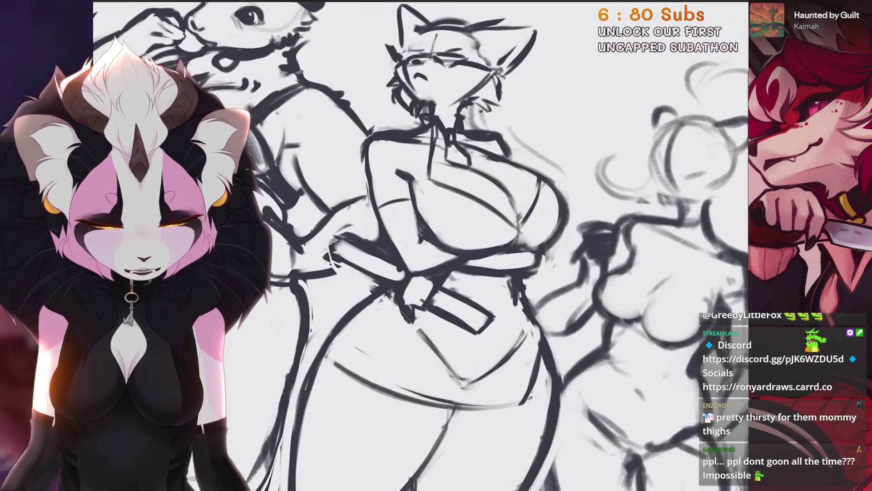
{"action": "key", "text": "ctrl+z"}
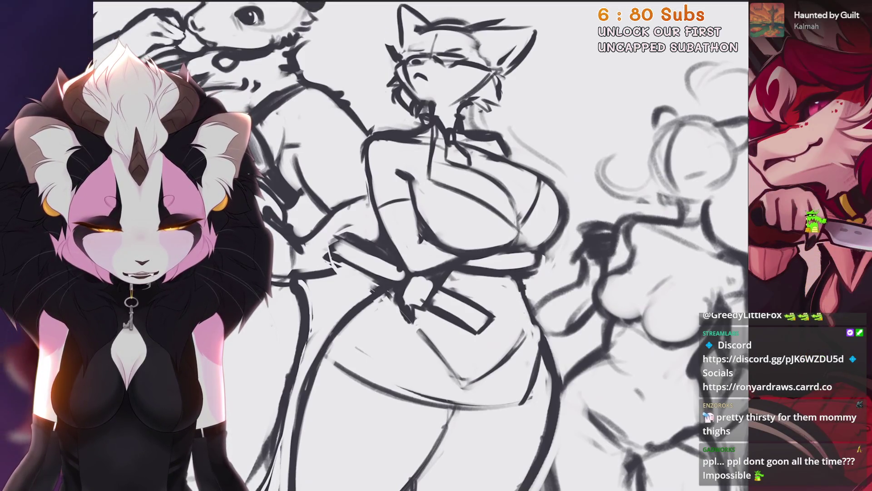
{"action": "scroll", "coordinate": [421, 245], "scroll_direction": "down", "scroll_amount": 2}
{"action": "key", "text": "ctrl+z"}
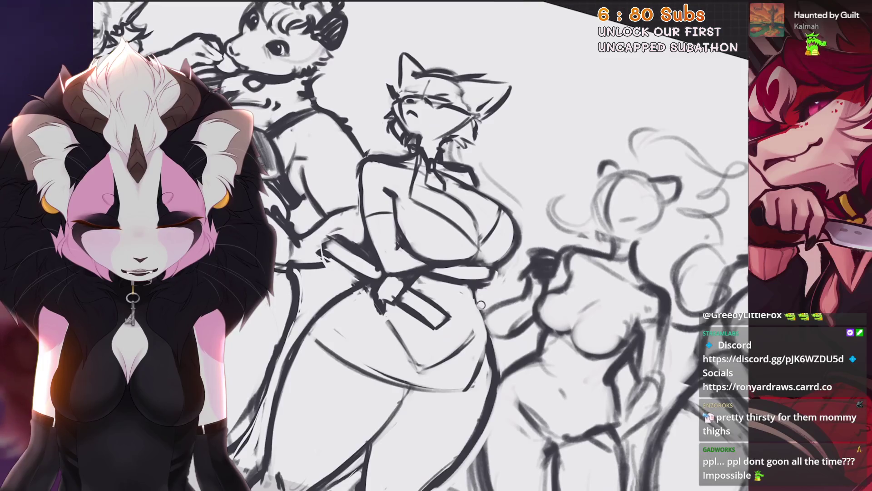
{"action": "scroll", "coordinate": [420, 245], "scroll_direction": "down", "scroll_amount": 5}
{"action": "scroll", "coordinate": [420, 245], "scroll_direction": "up", "scroll_amount": 5}
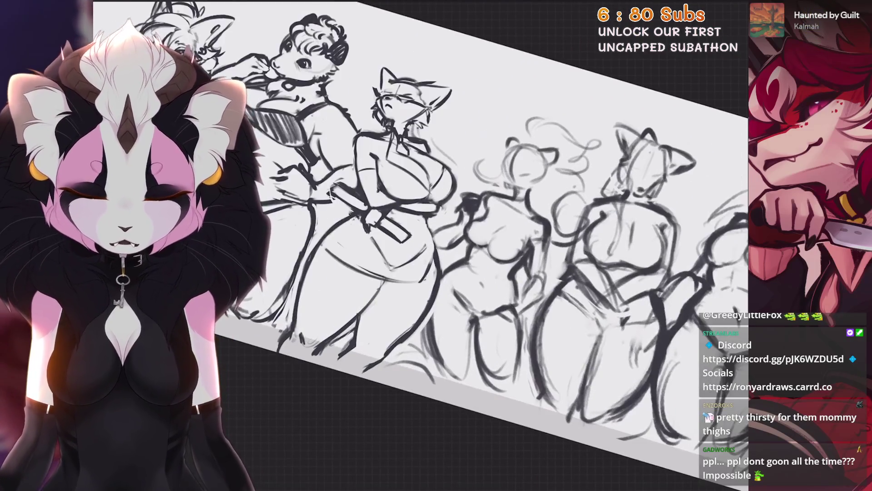
{"action": "scroll", "coordinate": [420, 245], "scroll_direction": "down", "scroll_amount": 2}
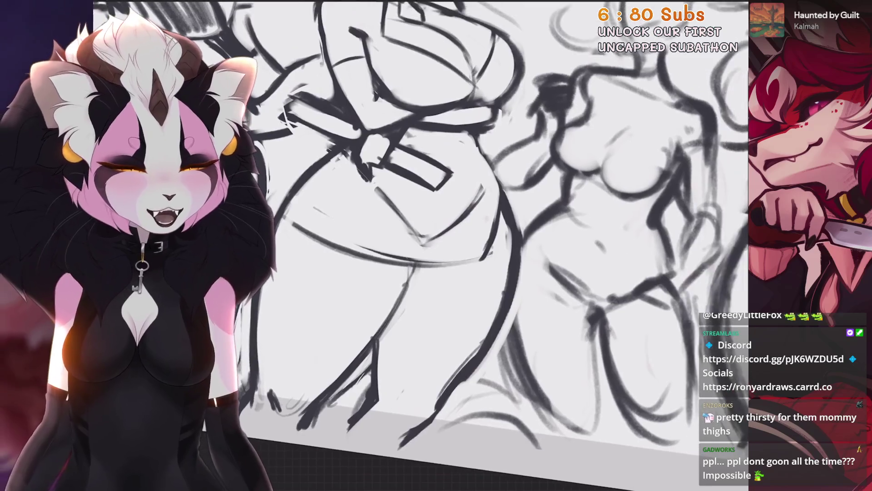
{"action": "scroll", "coordinate": [421, 246], "scroll_direction": "down", "scroll_amount": 2}
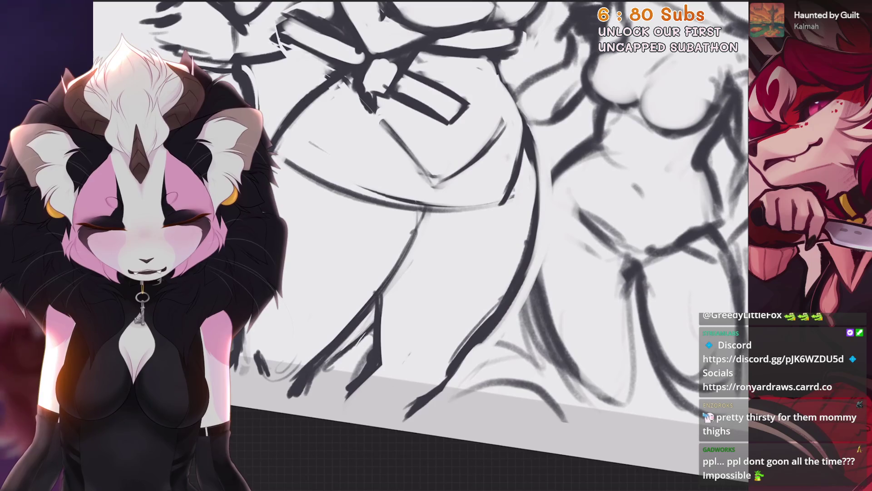
{"action": "scroll", "coordinate": [420, 246], "scroll_direction": "down", "scroll_amount": 5}
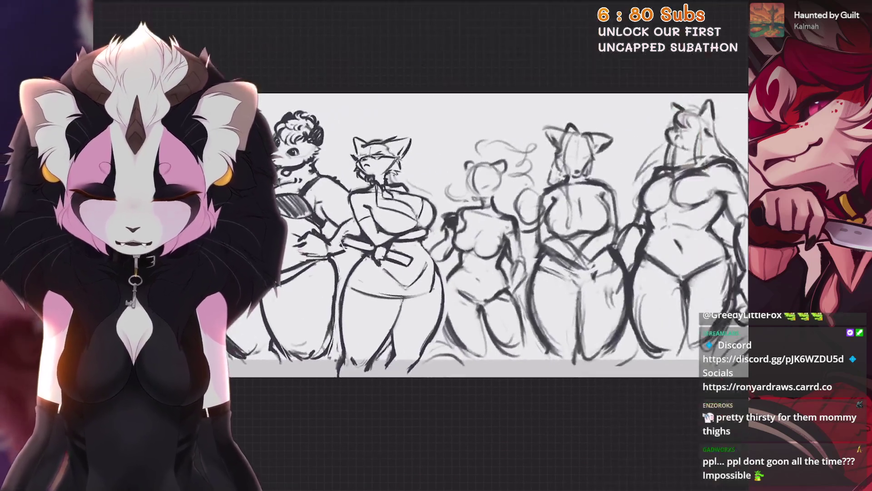
{"action": "scroll", "coordinate": [348, 150], "scroll_direction": "up", "scroll_amount": 5}
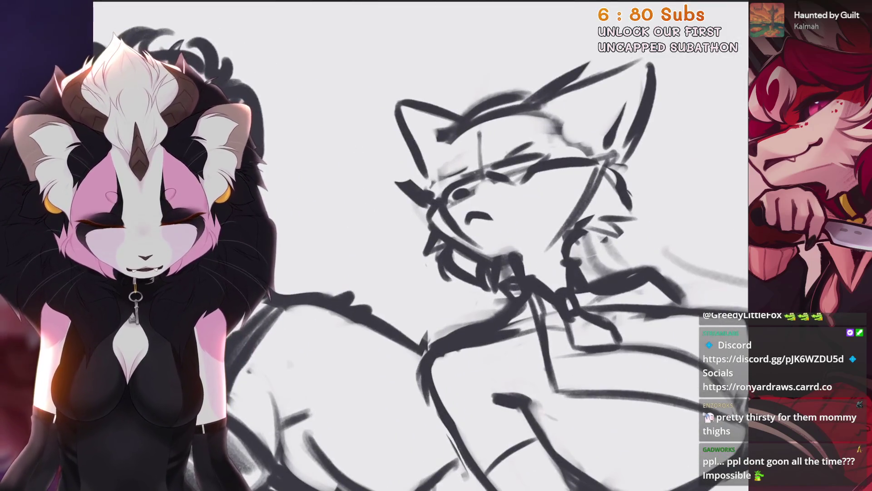
{"action": "scroll", "coordinate": [454, 272], "scroll_direction": "down", "scroll_amount": 2}
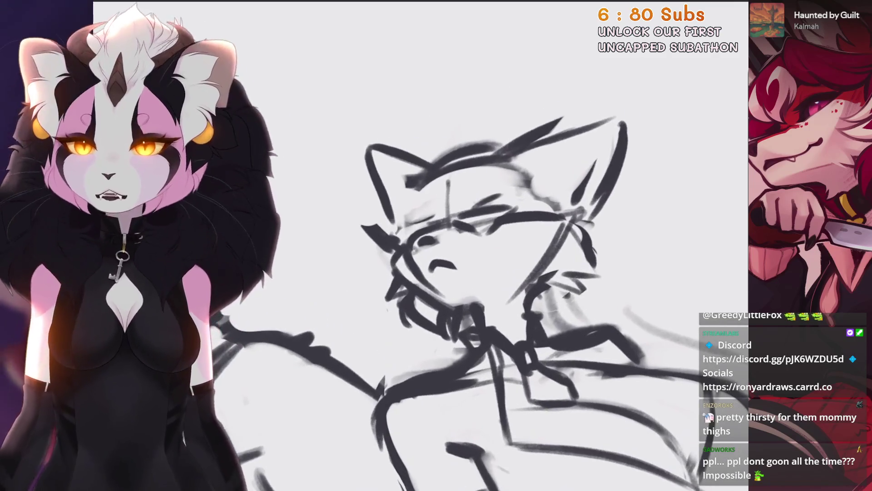
{"action": "scroll", "coordinate": [494, 138], "scroll_direction": "down", "scroll_amount": 3}
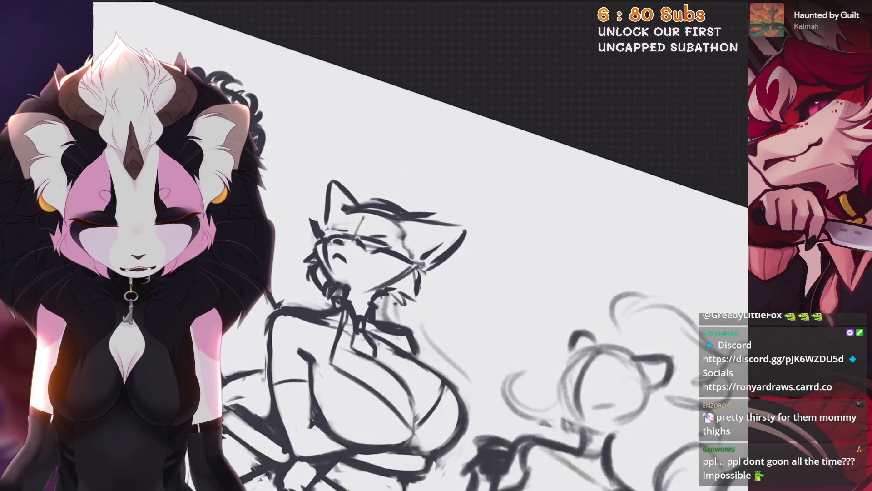
Step: Draw flowing hair strokes down the cat mom's right side, undoing bad ones, then fit the canvas
{"action": "key", "text": "ctrl+z"}
{"action": "left_click_drag", "start_coordinate": [422, 268], "coordinate": [454, 359]}
{"action": "left_click_drag", "start_coordinate": [427, 272], "coordinate": [477, 386]}
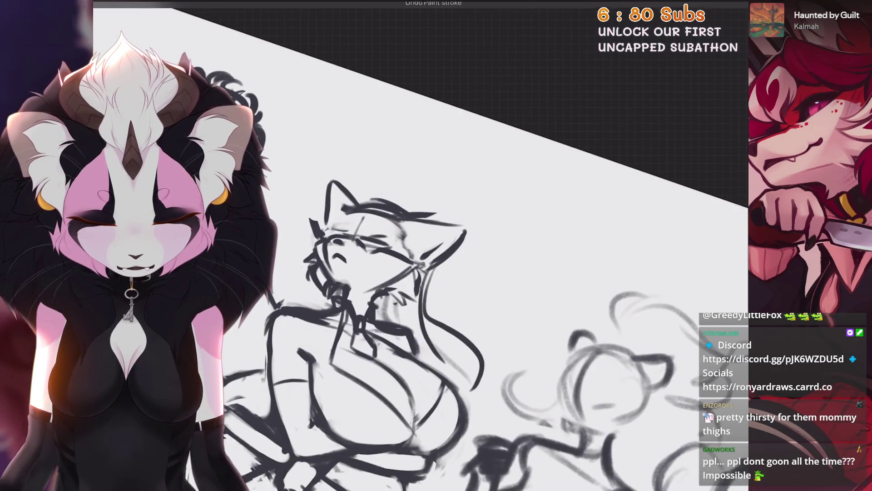
{"action": "key", "text": "ctrl+z"}
{"action": "left_click_drag", "start_coordinate": [435, 332], "coordinate": [472, 388]}
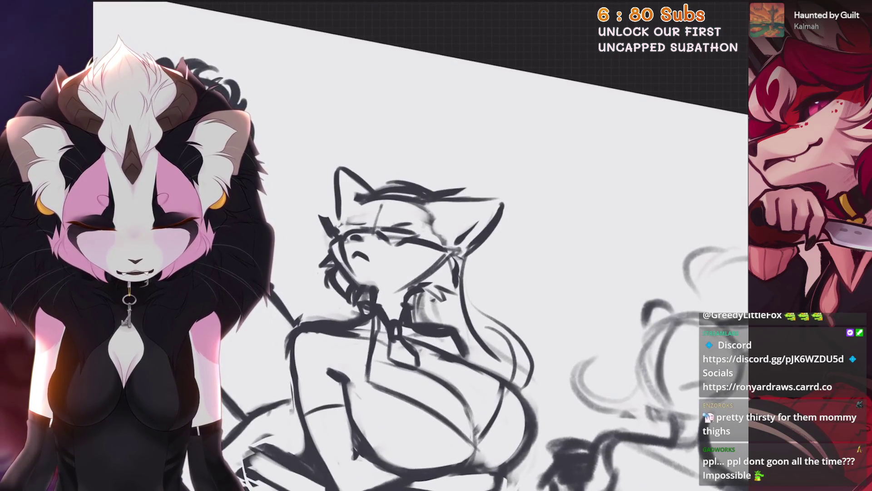
{"action": "scroll", "coordinate": [373, 234], "scroll_direction": "up", "scroll_amount": 2}
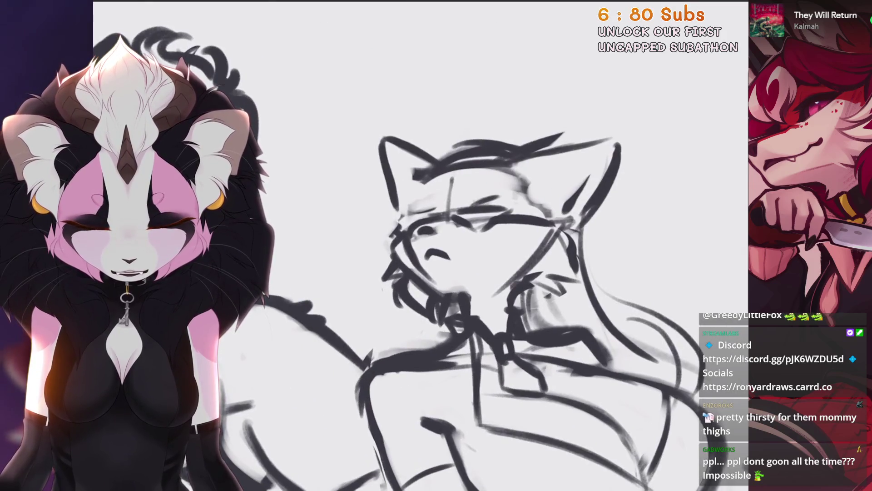
{"action": "key", "text": "ctrl+0"}
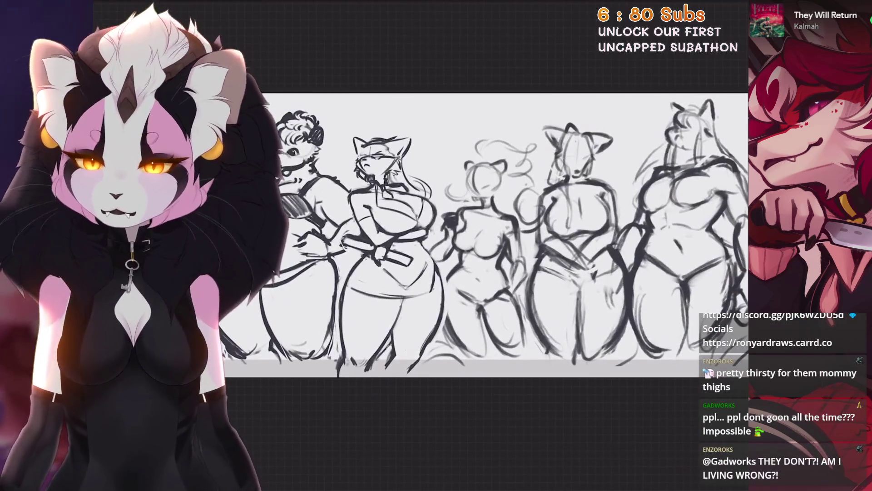
Step: Zoom in around the sketch's legs and undo the last paint stroke
{"action": "scroll", "coordinate": [455, 236], "scroll_direction": "up", "scroll_amount": 2}
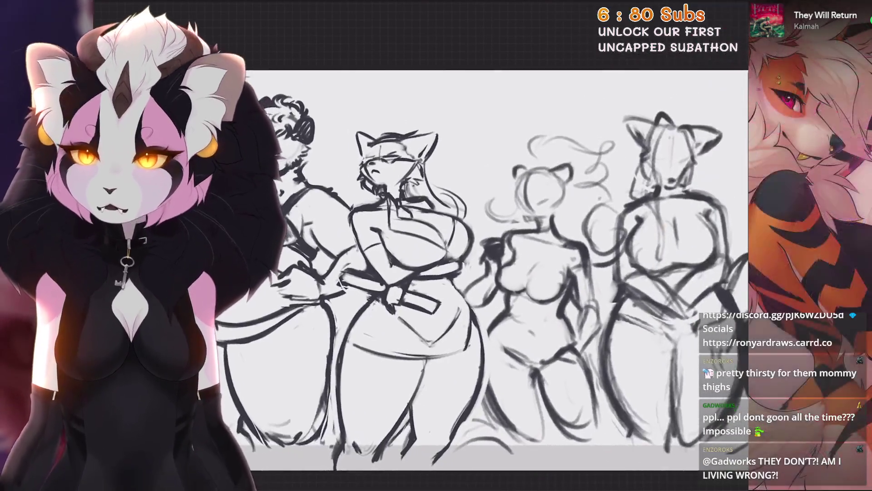
{"action": "scroll", "coordinate": [486, 236], "scroll_direction": "down", "scroll_amount": 2}
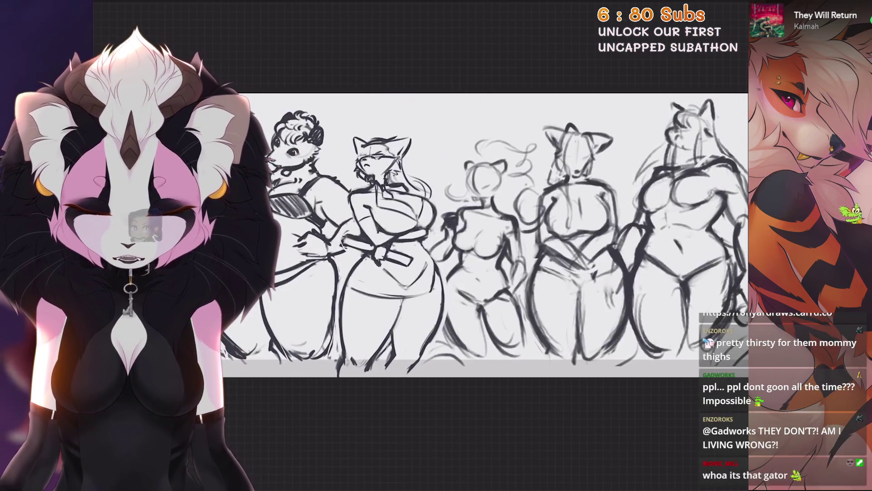
{"action": "scroll", "coordinate": [454, 228], "scroll_direction": "up", "scroll_amount": 2}
{"action": "scroll", "coordinate": [454, 204], "scroll_direction": "up", "scroll_amount": 2}
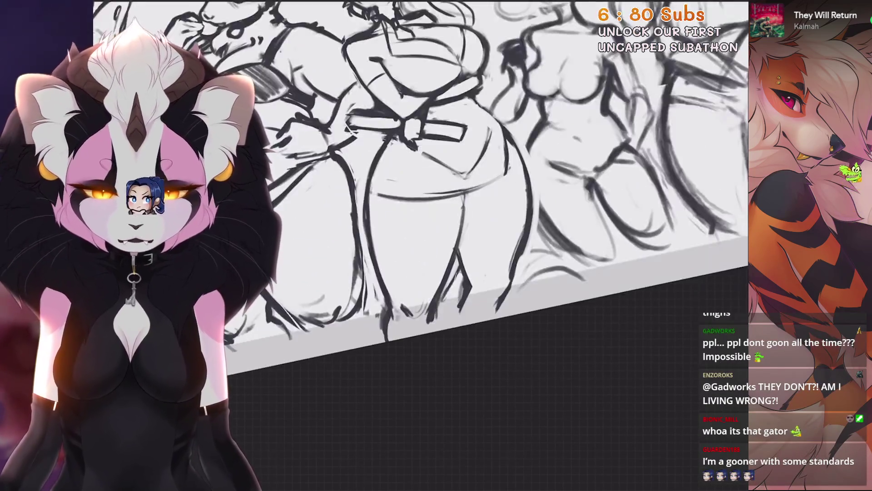
{"action": "key", "text": "ctrl+z"}
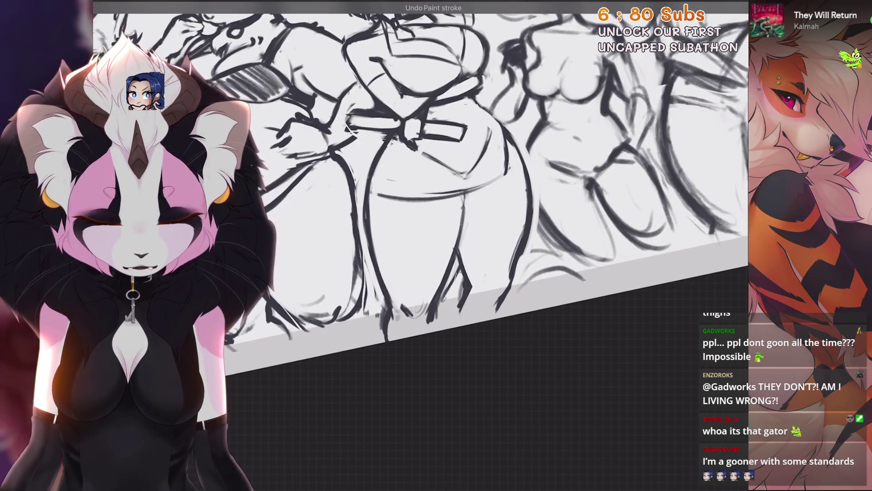
{"action": "scroll", "coordinate": [480, 294], "scroll_direction": "up", "scroll_amount": 2}
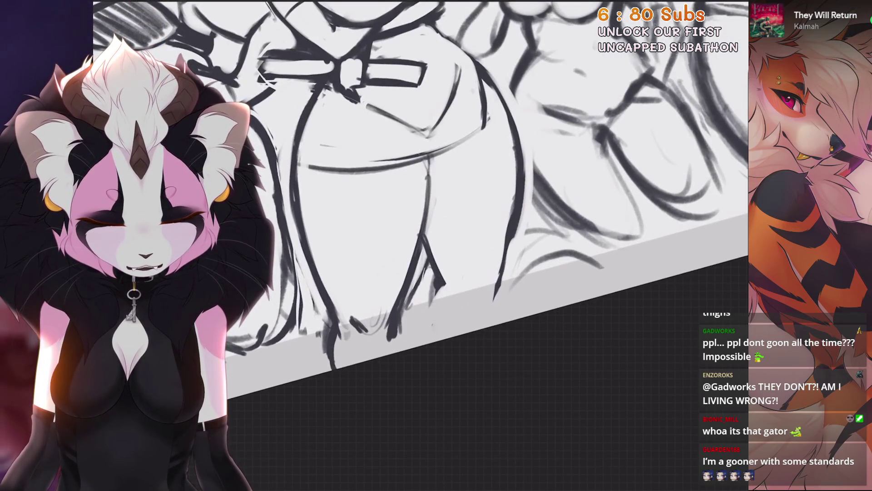
{"action": "scroll", "coordinate": [420, 196], "scroll_direction": "down", "scroll_amount": 1}
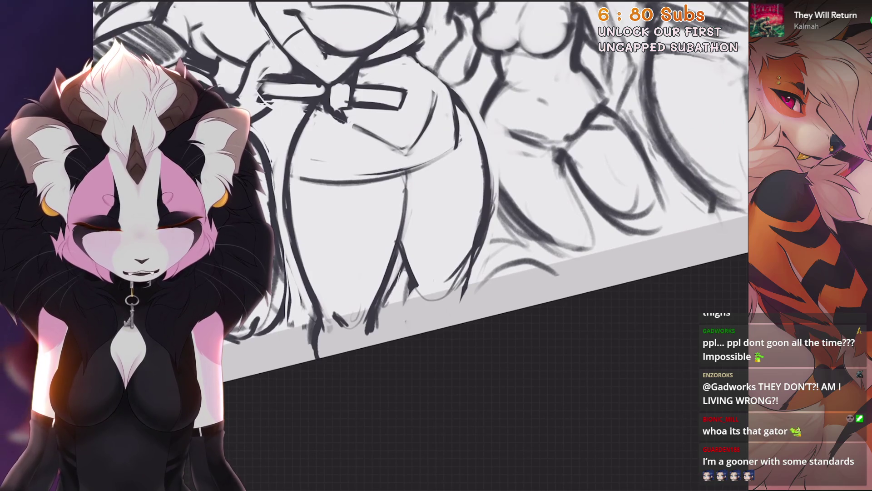
Step: Straighten the tilted canvas view and reposition it over the lineup
{"action": "key", "text": "5"}
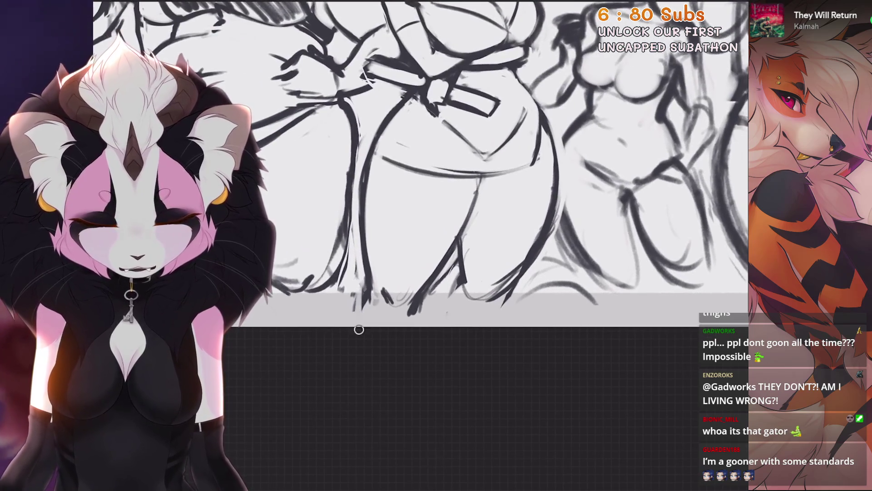
{"action": "scroll", "coordinate": [412, 306], "scroll_direction": "down", "scroll_amount": 1}
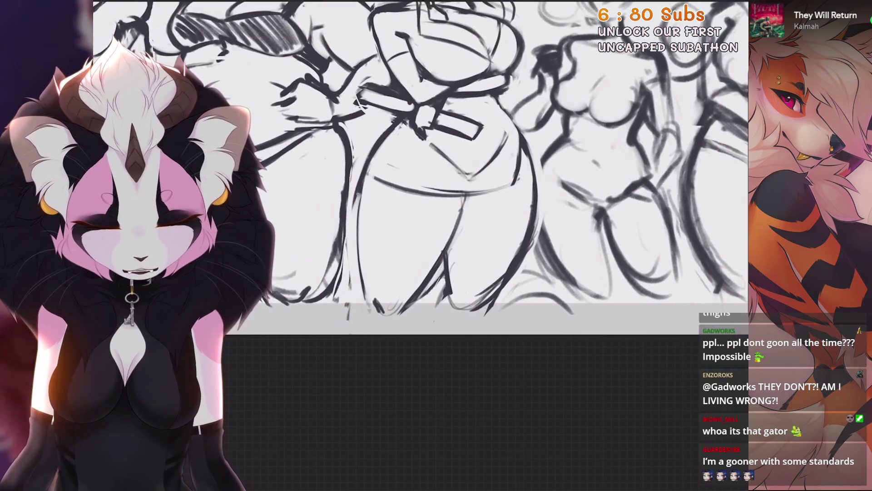
{"action": "scroll", "coordinate": [420, 168], "scroll_direction": "down", "scroll_amount": 1}
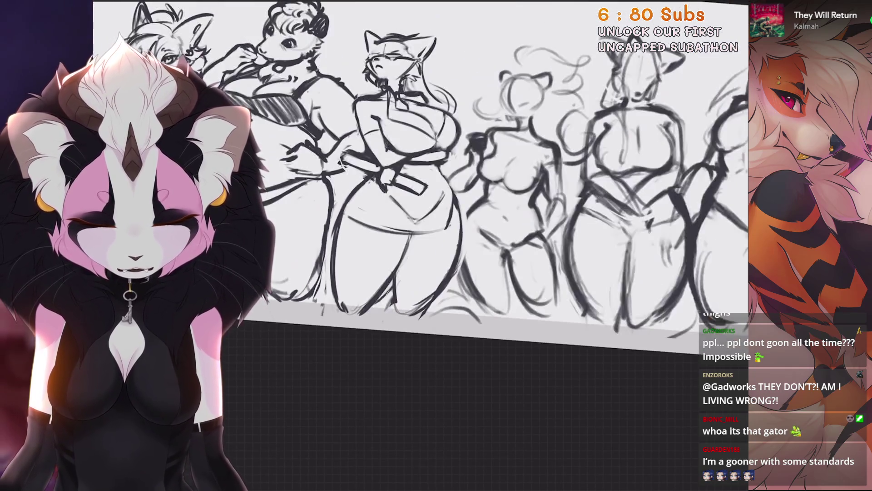
{"action": "scroll", "coordinate": [504, 182], "scroll_direction": "up", "scroll_amount": 2}
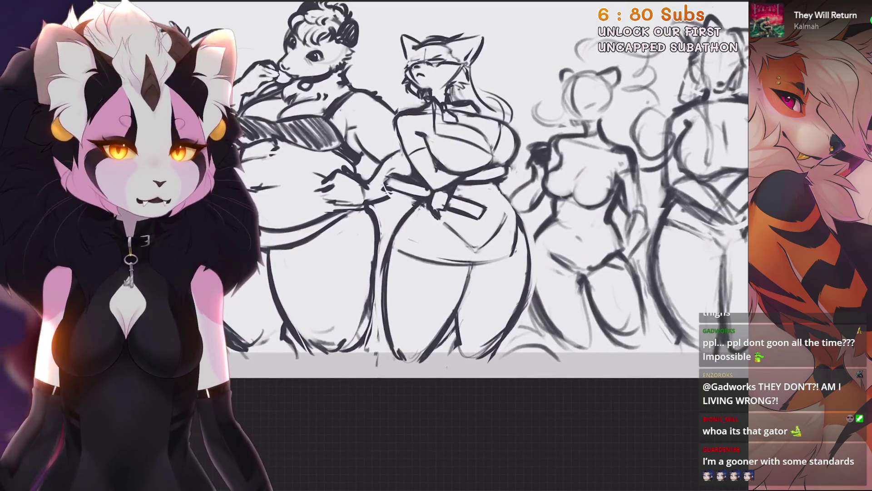
{"action": "scroll", "coordinate": [504, 196], "scroll_direction": "right", "scroll_amount": 3}
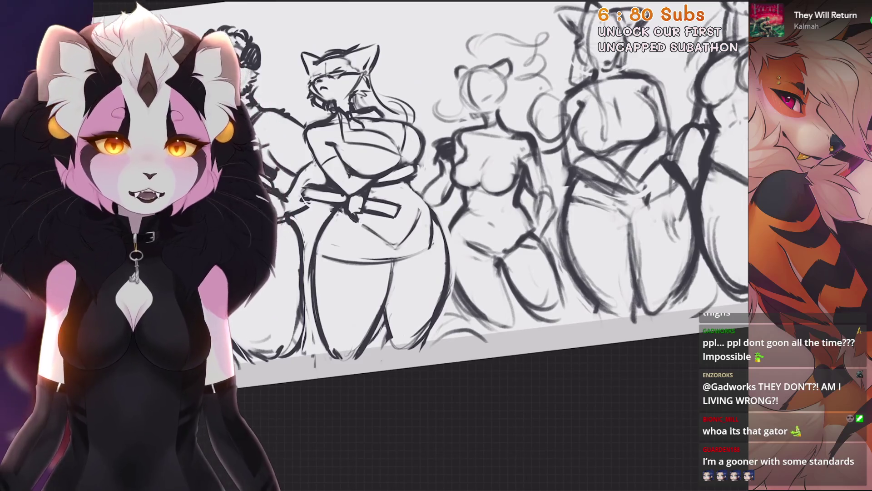
{"action": "left_click", "coordinate": [727, 5]}
Step: Make the Inserted Image layer visible and zoom in on the Kool's Mom reference sheet
{"action": "left_click", "coordinate": [721, 197]}
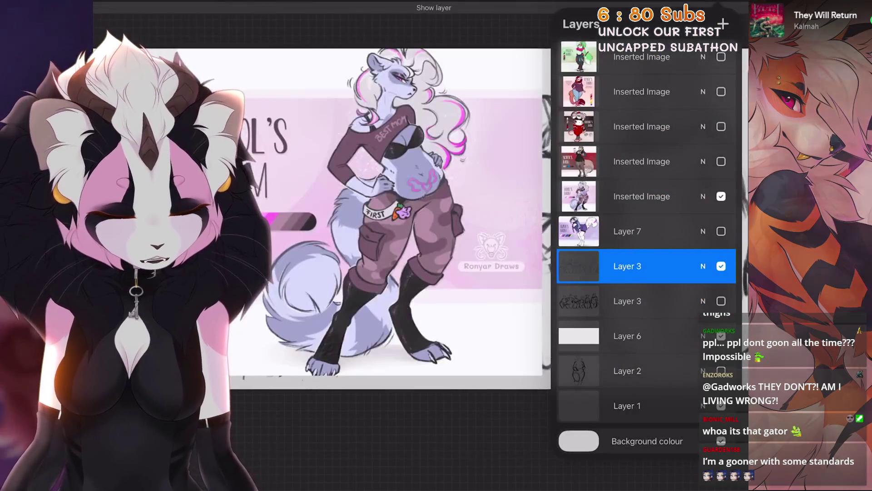
{"action": "left_click", "coordinate": [409, 227]}
{"action": "scroll", "coordinate": [436, 227], "scroll_direction": "up", "scroll_amount": 3}
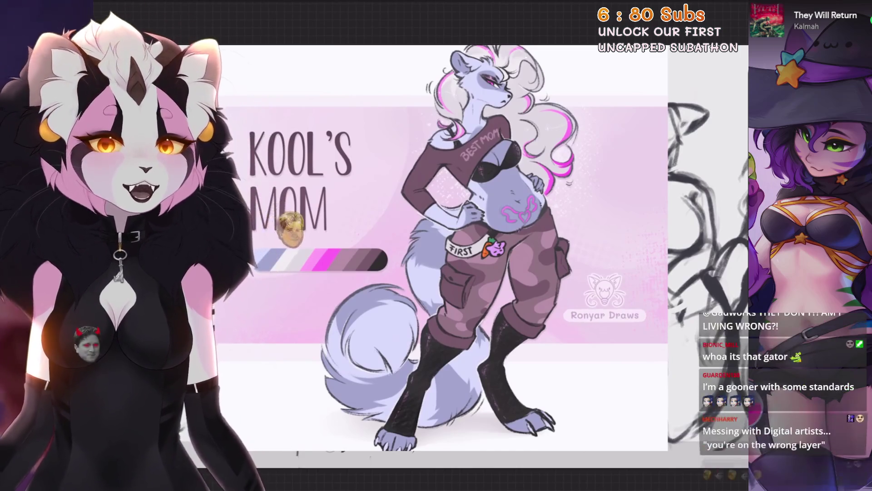
{"action": "scroll", "coordinate": [454, 250], "scroll_direction": "up", "scroll_amount": 2}
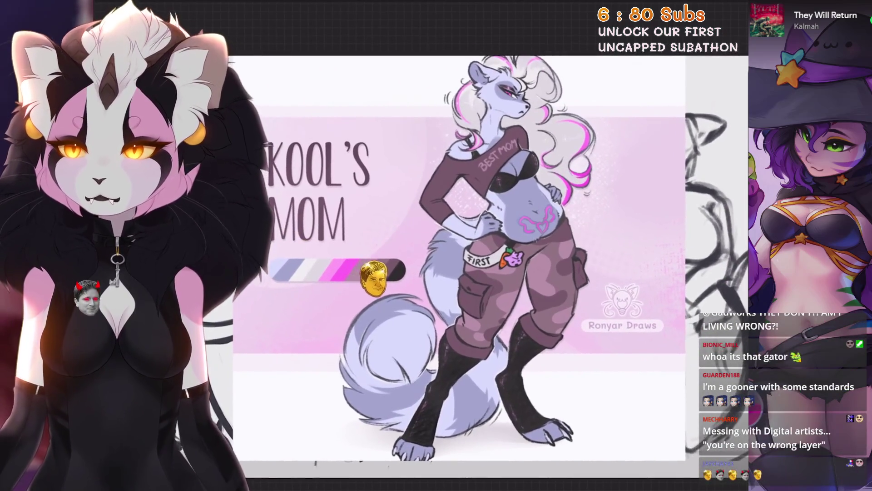
{"action": "scroll", "coordinate": [454, 250], "scroll_direction": "up", "scroll_amount": 1}
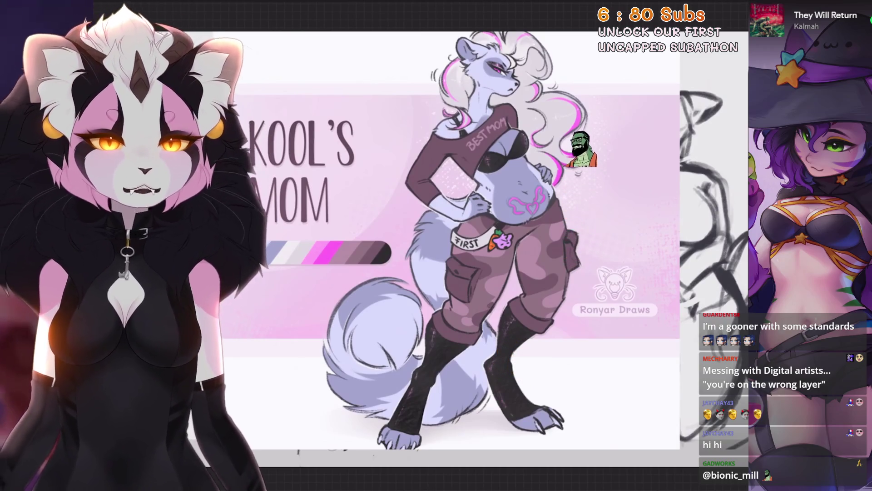
{"action": "scroll", "coordinate": [459, 250], "scroll_direction": "up", "scroll_amount": 1}
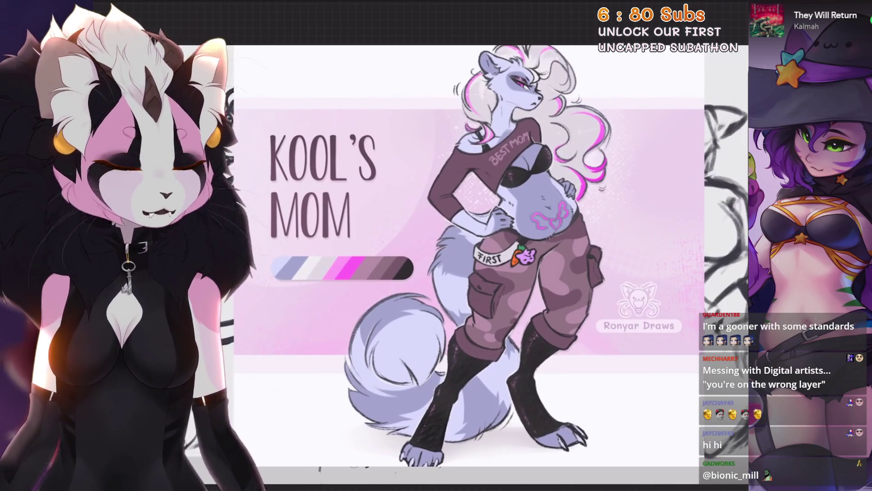
{"action": "key", "text": "l"}
{"action": "left_click", "coordinate": [703, 196]}
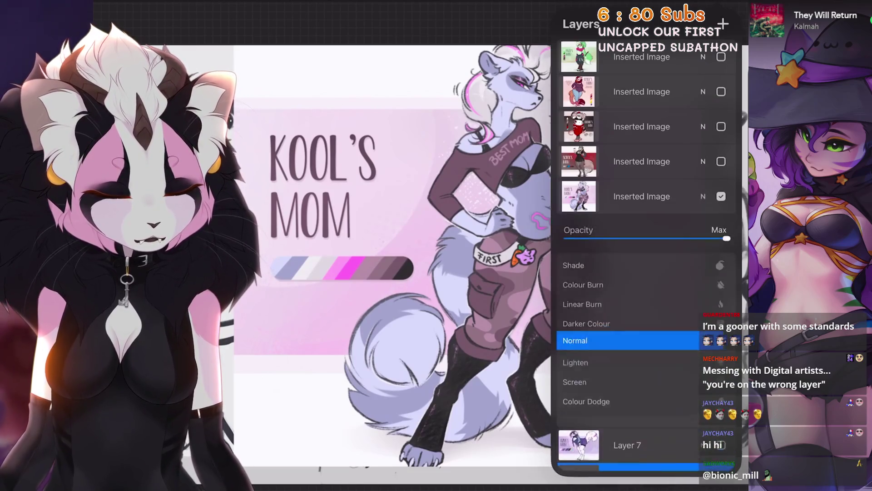
Step: Hide the Inserted Image reference layer and pan back to the five-mom lineup sketch
{"action": "left_click", "coordinate": [703, 197]}
{"action": "left_click", "coordinate": [721, 196]}
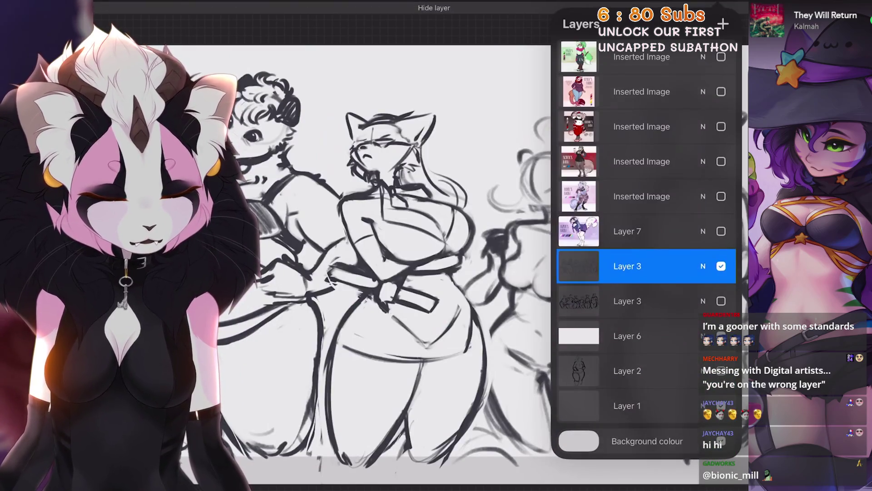
{"action": "left_click", "coordinate": [408, 227]}
{"action": "mouse_move", "coordinate": [391, 150]}
{"action": "left_mouse_down"}
{"action": "mouse_move", "coordinate": [312, 97]}
{"action": "mouse_move", "coordinate": [300, 77]}
{"action": "left_mouse_up"}
{"action": "left_click_drag", "start_coordinate": [500, 249], "coordinate": [483, 247]}
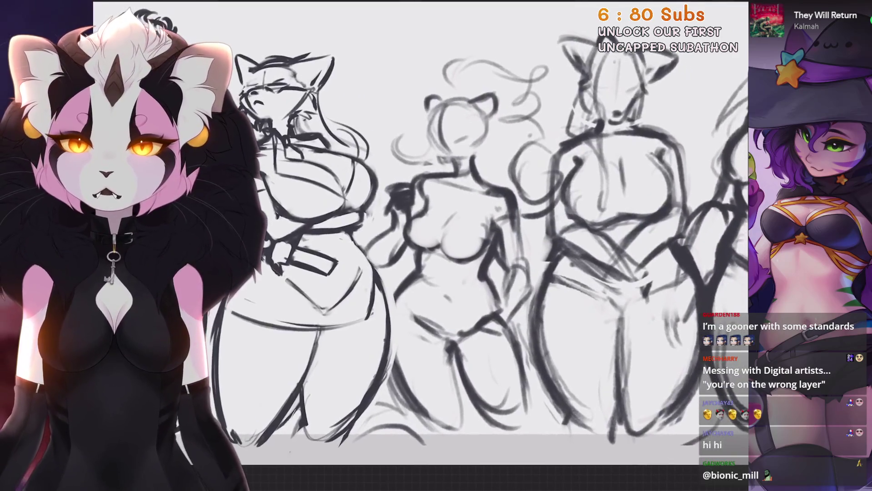
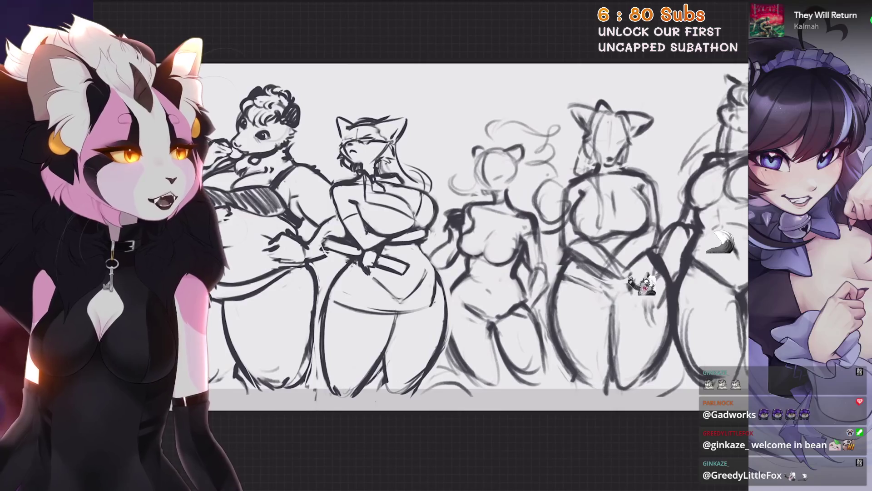
Step: Check the Kool's Mom reference image from the layers list, then hide it again
{"action": "key", "text": "l"}
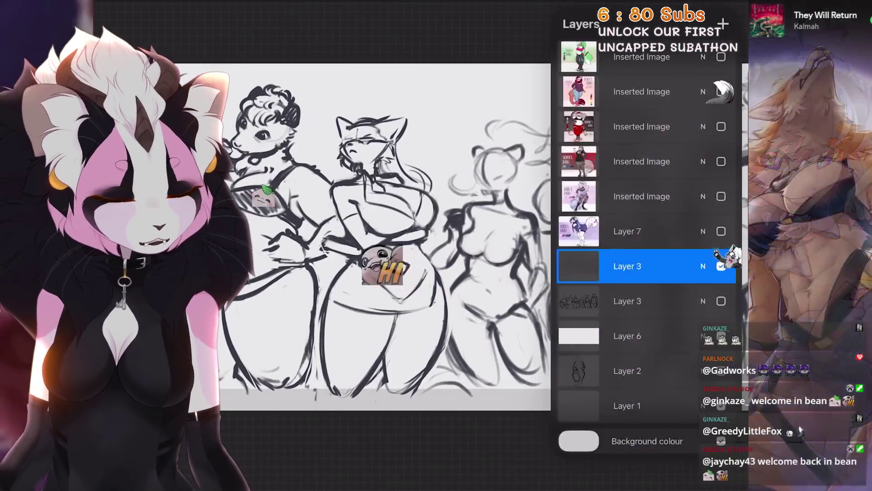
{"action": "left_click", "coordinate": [720, 196]}
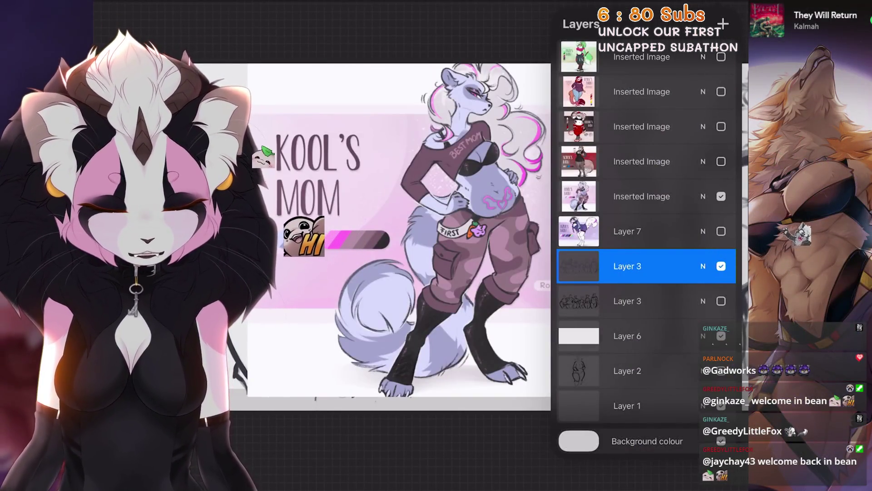
{"action": "left_click", "coordinate": [721, 197]}
{"action": "key", "text": "l"}
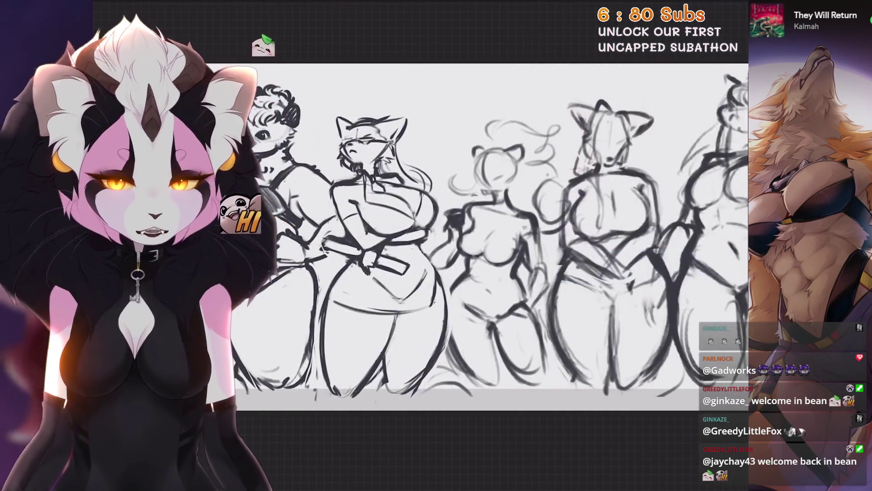
{"action": "key", "text": "ctrl+z"}
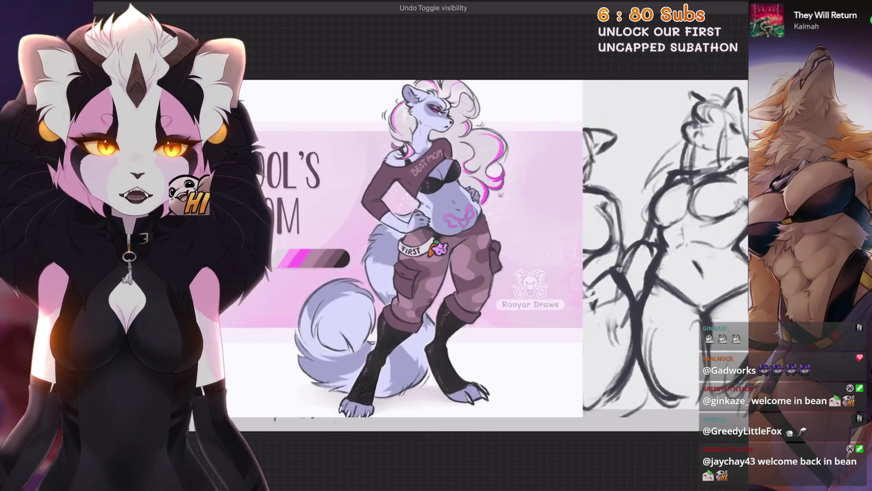
{"action": "scroll", "coordinate": [455, 255], "scroll_direction": "up", "scroll_amount": 1}
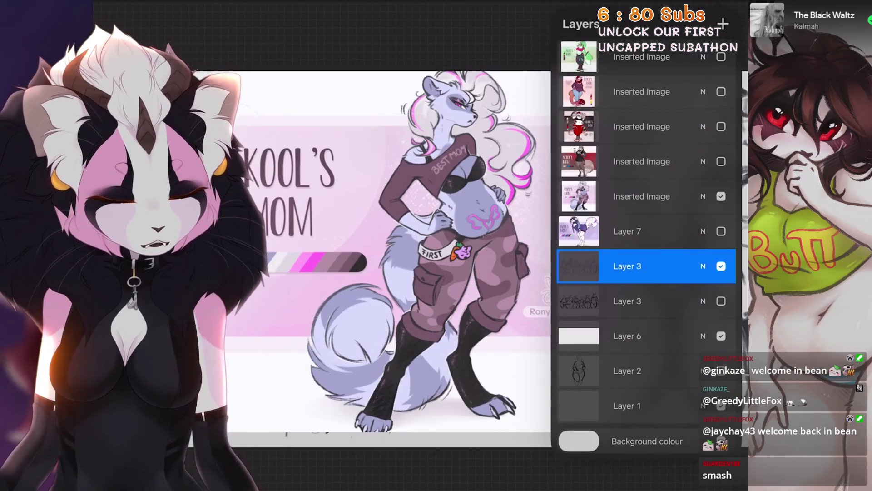
{"action": "key", "text": "ctrl+z"}
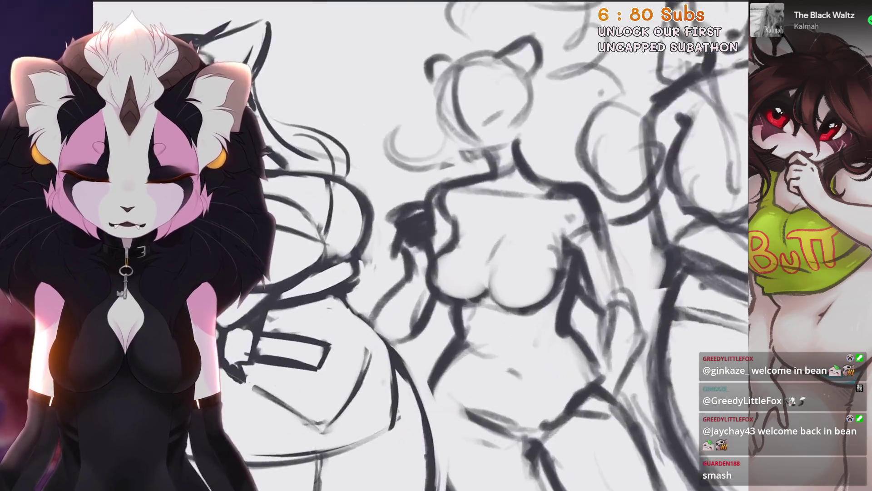
Step: Redraw the middle figure's under-chest and chest lines, undoing stray attempts
{"action": "scroll", "coordinate": [482, 361], "scroll_direction": "up", "scroll_amount": 2}
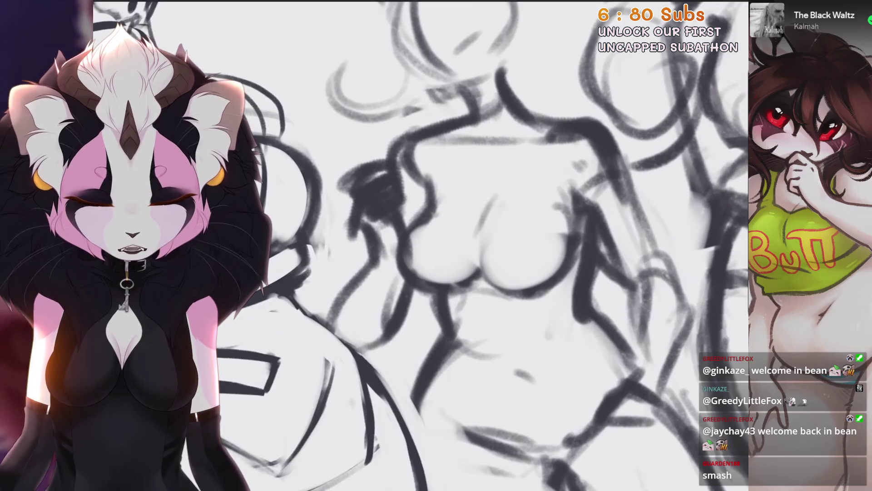
{"action": "scroll", "coordinate": [522, 245], "scroll_direction": "up", "scroll_amount": 1}
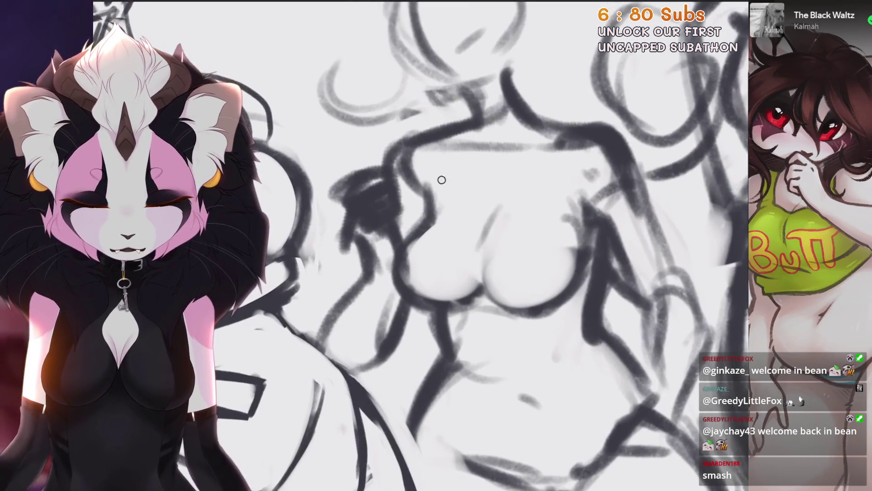
{"action": "scroll", "coordinate": [454, 245], "scroll_direction": "down", "scroll_amount": 2}
{"action": "scroll", "coordinate": [454, 245], "scroll_direction": "up", "scroll_amount": 2}
{"action": "key", "text": "ctrl+z"}
{"action": "left_click_drag", "start_coordinate": [399, 275], "coordinate": [447, 328]}
{"action": "left_click_drag", "start_coordinate": [454, 245], "coordinate": [427, 218]}
{"action": "key", "text": "ctrl+z"}
{"action": "left_click_drag", "start_coordinate": [436, 309], "coordinate": [501, 259]}
{"action": "scroll", "coordinate": [455, 245], "scroll_direction": "down", "scroll_amount": 3}
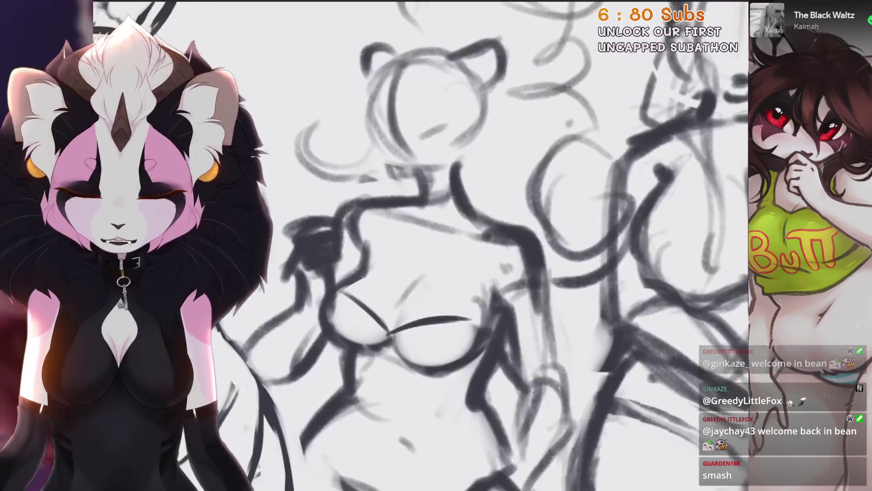
{"action": "scroll", "coordinate": [420, 245], "scroll_direction": "down", "scroll_amount": 2}
{"action": "scroll", "coordinate": [420, 246], "scroll_direction": "up", "scroll_amount": 5}
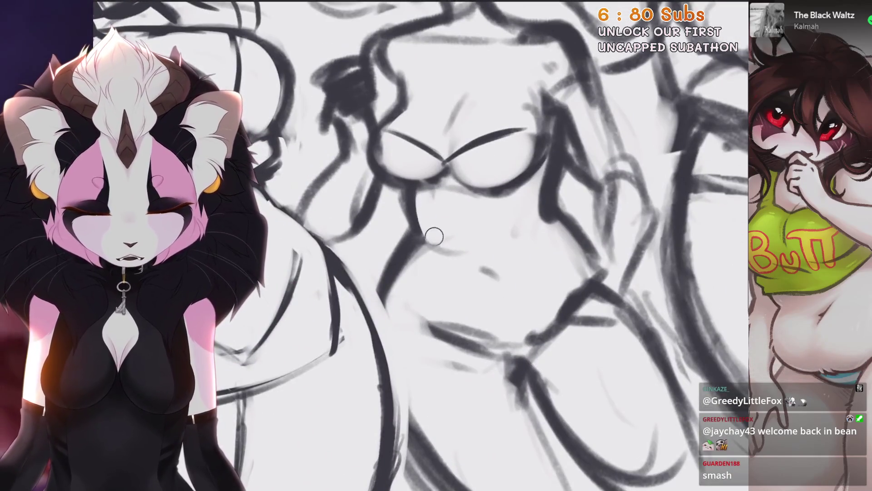
{"action": "scroll", "coordinate": [389, 279], "scroll_direction": "up", "scroll_amount": 1}
{"action": "left_click_drag", "start_coordinate": [424, 246], "coordinate": [399, 308]}
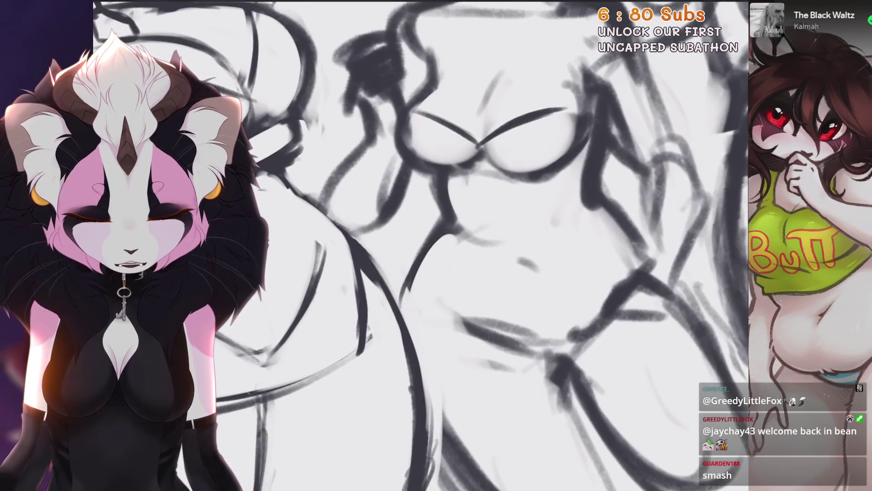
{"action": "key", "text": "ctrl+z"}
{"action": "left_click_drag", "start_coordinate": [427, 241], "coordinate": [361, 443]}
Step: Darken the middle figure's body line and add strokes along her leg
{"action": "scroll", "coordinate": [420, 246], "scroll_direction": "down", "scroll_amount": 3}
{"action": "scroll", "coordinate": [420, 245], "scroll_direction": "up", "scroll_amount": 2}
{"action": "scroll", "coordinate": [386, 386], "scroll_direction": "up", "scroll_amount": 2}
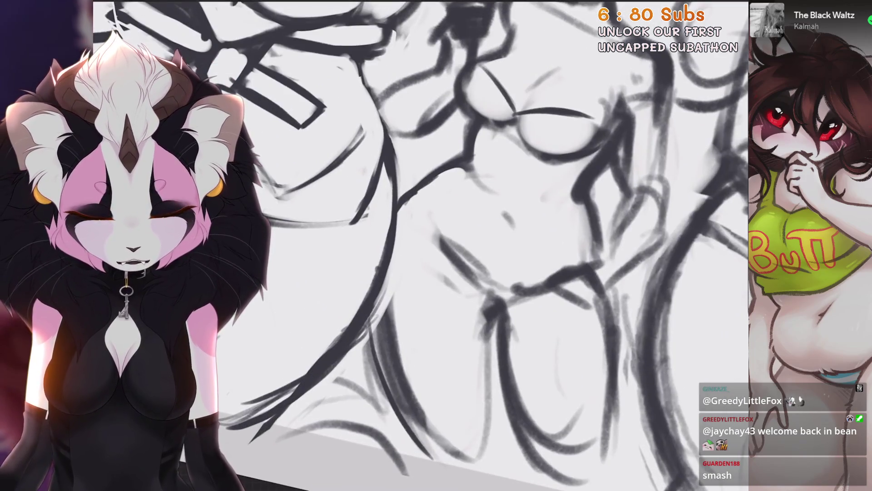
{"action": "scroll", "coordinate": [408, 396], "scroll_direction": "down", "scroll_amount": 3}
{"action": "scroll", "coordinate": [409, 395], "scroll_direction": "up", "scroll_amount": 2}
{"action": "scroll", "coordinate": [386, 313], "scroll_direction": "down", "scroll_amount": 3}
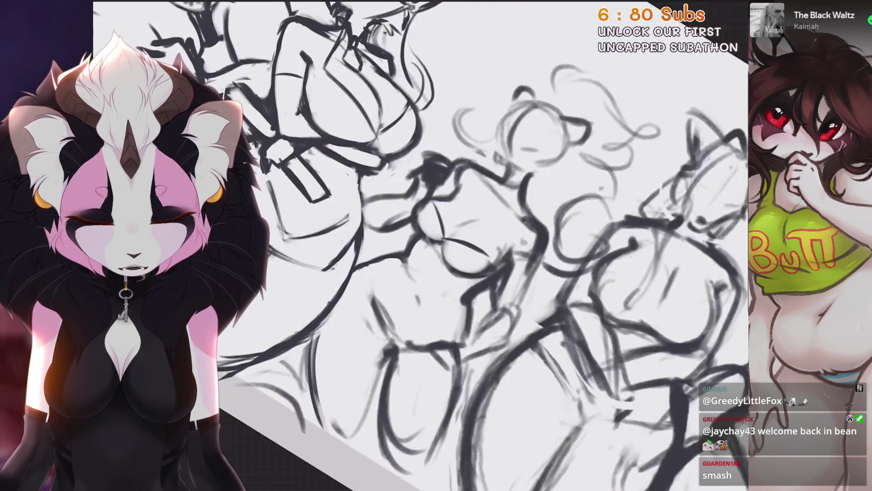
{"action": "scroll", "coordinate": [386, 314], "scroll_direction": "up", "scroll_amount": 3}
{"action": "left_click_drag", "start_coordinate": [416, 262], "coordinate": [434, 315]}
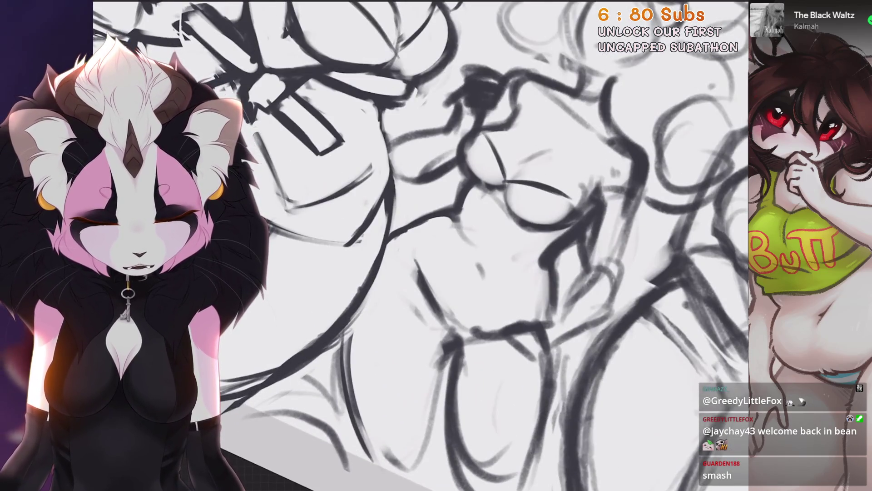
{"action": "scroll", "coordinate": [635, 364], "scroll_direction": "up", "scroll_amount": 1}
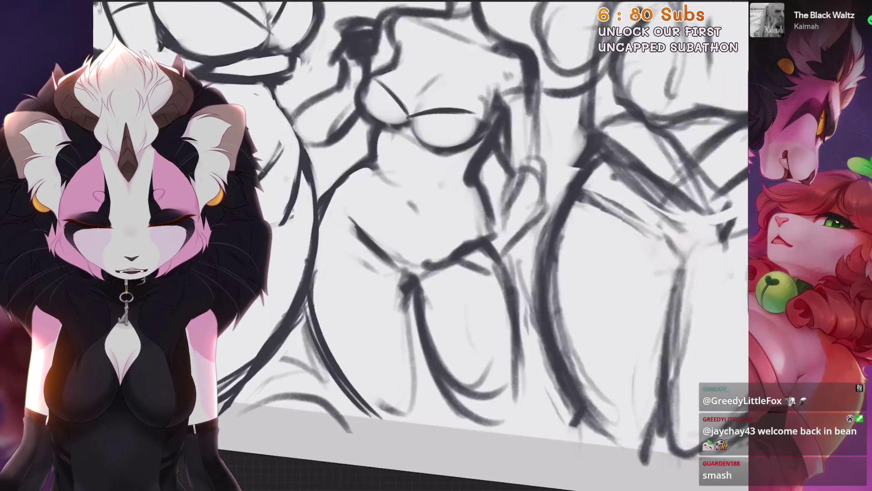
{"action": "left_click_drag", "start_coordinate": [401, 294], "coordinate": [416, 411]}
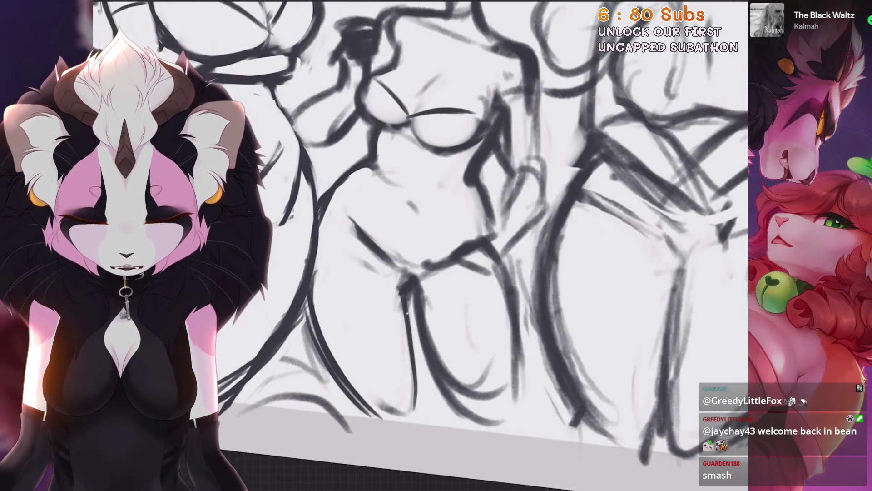
{"action": "left_click_drag", "start_coordinate": [407, 313], "coordinate": [414, 408]}
{"action": "left_click_drag", "start_coordinate": [347, 390], "coordinate": [372, 426]}
{"action": "left_click_drag", "start_coordinate": [409, 392], "coordinate": [424, 420]}
{"action": "scroll", "coordinate": [454, 227], "scroll_direction": "up", "scroll_amount": 1}
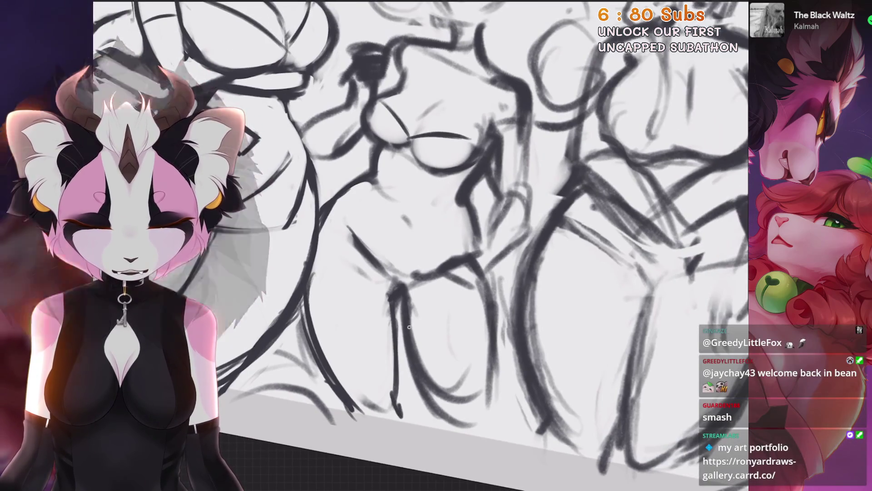
{"action": "left_click_drag", "start_coordinate": [400, 298], "coordinate": [411, 340]}
{"action": "left_click_drag", "start_coordinate": [431, 409], "coordinate": [444, 435]}
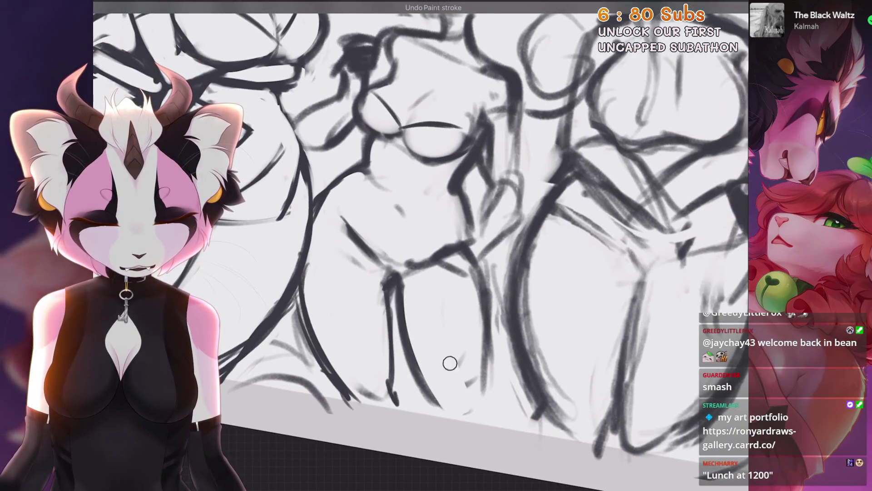
Step: Extend the leg lines down to the foot, undoing the bad extensions and hooked strokes
{"action": "left_click_drag", "start_coordinate": [477, 363], "coordinate": [471, 357]}
{"action": "left_click_drag", "start_coordinate": [481, 291], "coordinate": [488, 404]}
{"action": "left_click_drag", "start_coordinate": [402, 345], "coordinate": [452, 421]}
{"action": "key", "text": "ctrl+z"}
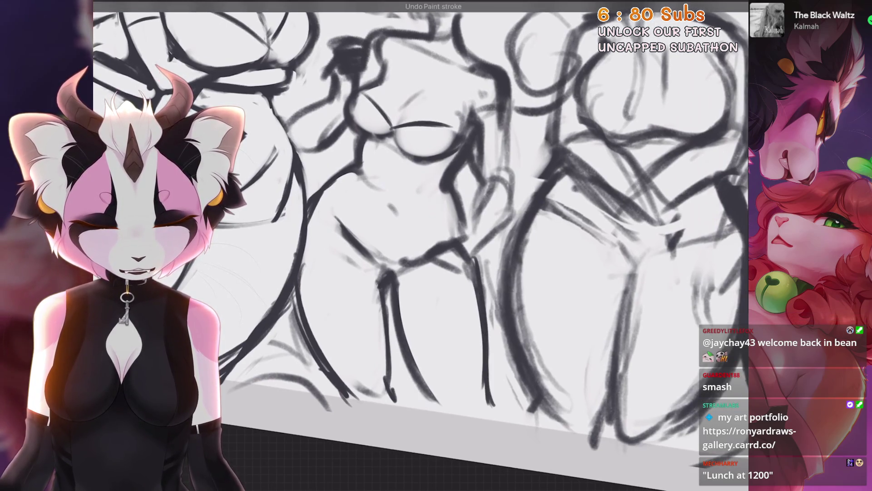
{"action": "left_click_drag", "start_coordinate": [485, 381], "coordinate": [497, 422]}
{"action": "mouse_move", "coordinate": [423, 386]}
{"action": "left_mouse_down"}
{"action": "mouse_move", "coordinate": [442, 420]}
{"action": "mouse_move", "coordinate": [444, 394]}
{"action": "left_mouse_up"}
{"action": "key", "text": "ctrl+z"}
{"action": "key", "text": "ctrl+z"}
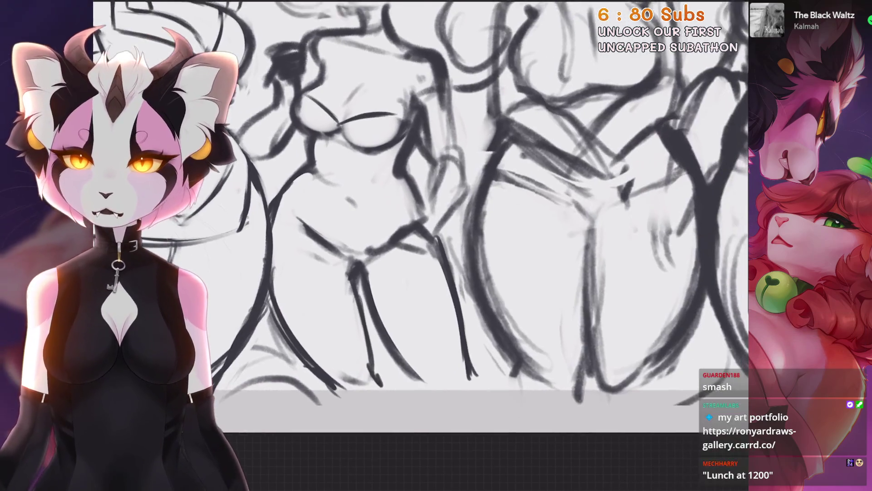
{"action": "mouse_move", "coordinate": [460, 325]}
{"action": "left_mouse_down"}
{"action": "mouse_move", "coordinate": [466, 370]}
{"action": "mouse_move", "coordinate": [493, 380]}
{"action": "left_mouse_up"}
{"action": "left_click_drag", "start_coordinate": [459, 247], "coordinate": [479, 377]}
{"action": "key", "text": "ctrl+z"}
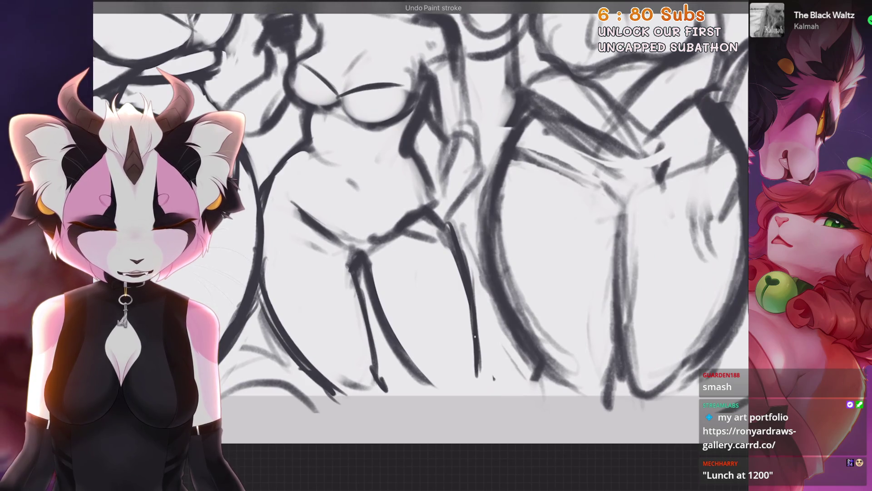
{"action": "left_click_drag", "start_coordinate": [408, 372], "coordinate": [447, 391]}
{"action": "key", "text": "ctrl+z"}
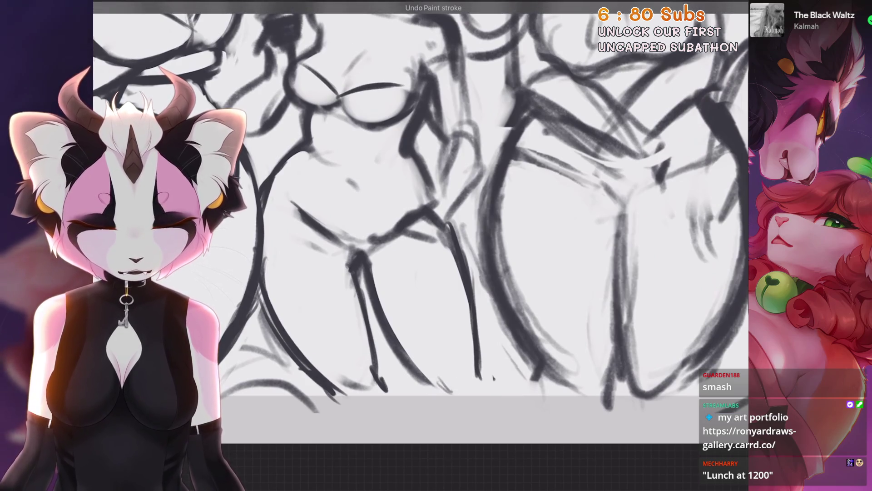
{"action": "scroll", "coordinate": [420, 205], "scroll_direction": "down", "scroll_amount": 3}
{"action": "scroll", "coordinate": [420, 205], "scroll_direction": "up", "scroll_amount": 3}
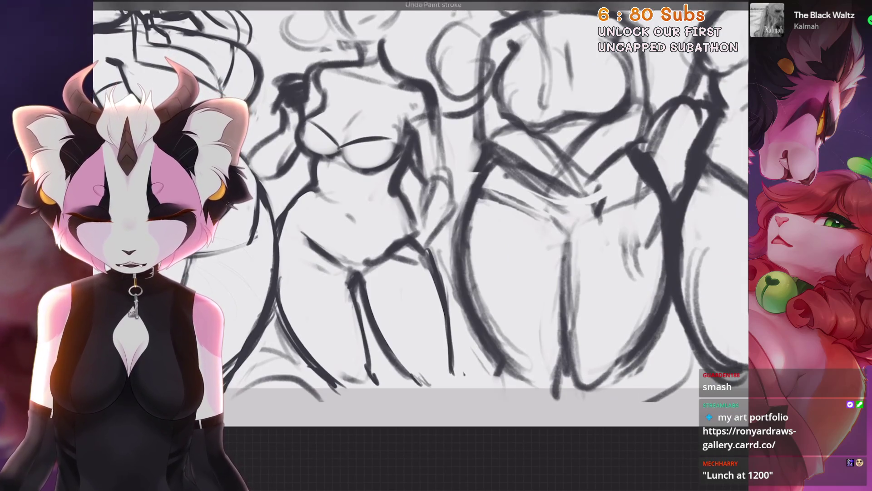
{"action": "left_click_drag", "start_coordinate": [401, 369], "coordinate": [417, 391]}
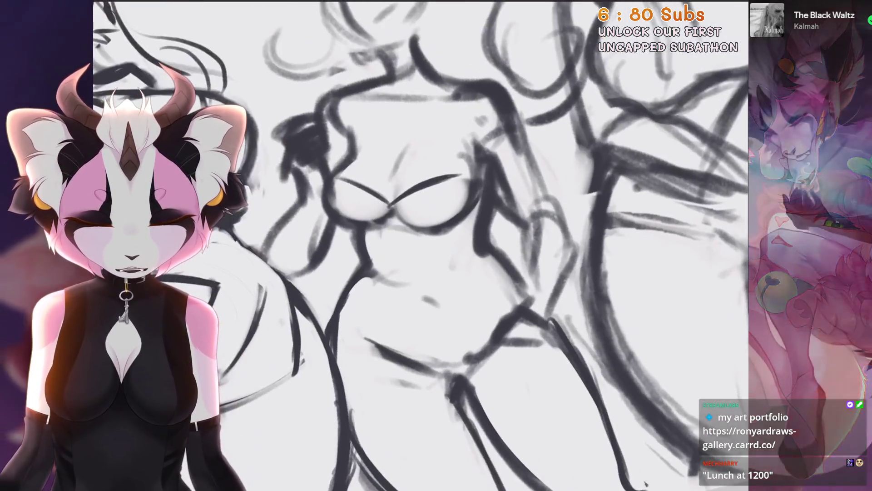
Step: Mark the navel and redraw a darker left hip curve, undoing failed strokes
{"action": "left_click_drag", "start_coordinate": [418, 292], "coordinate": [437, 304]}
{"action": "key", "text": "ctrl+z"}
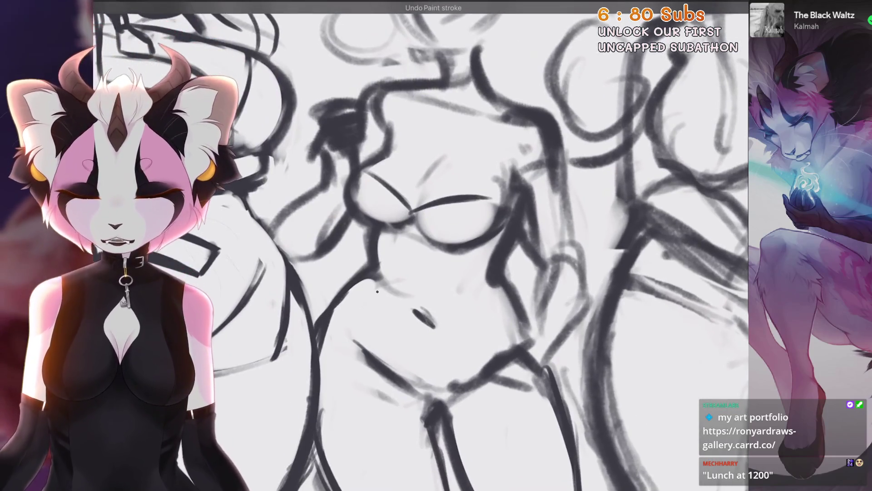
{"action": "key", "text": "ctrl+z"}
{"action": "left_click_drag", "start_coordinate": [369, 295], "coordinate": [368, 358]}
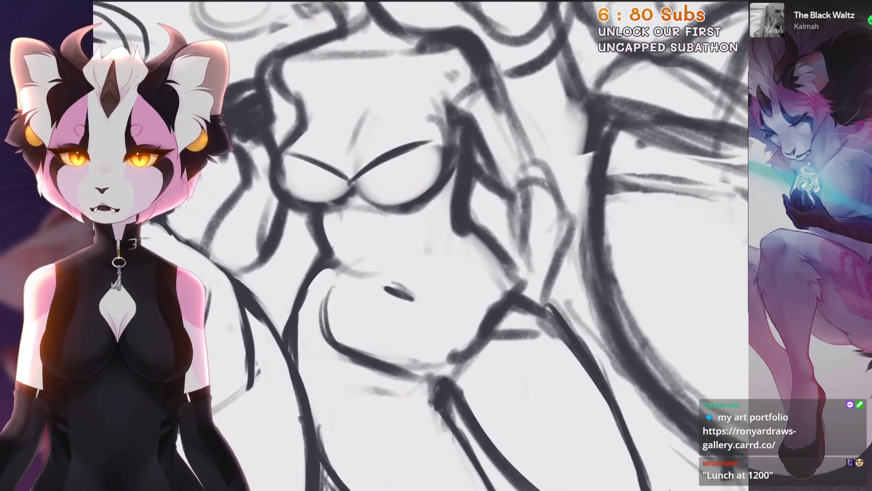
{"action": "key", "text": "ctrl+z"}
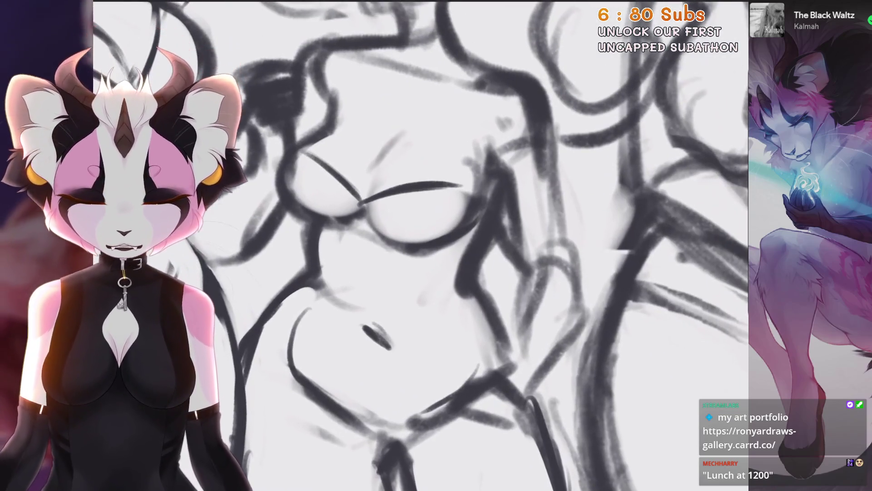
{"action": "mouse_move", "coordinate": [472, 200]}
{"action": "left_mouse_down"}
{"action": "mouse_move", "coordinate": [459, 298]}
{"action": "mouse_move", "coordinate": [475, 318]}
{"action": "mouse_move", "coordinate": [476, 273]}
{"action": "left_mouse_up"}
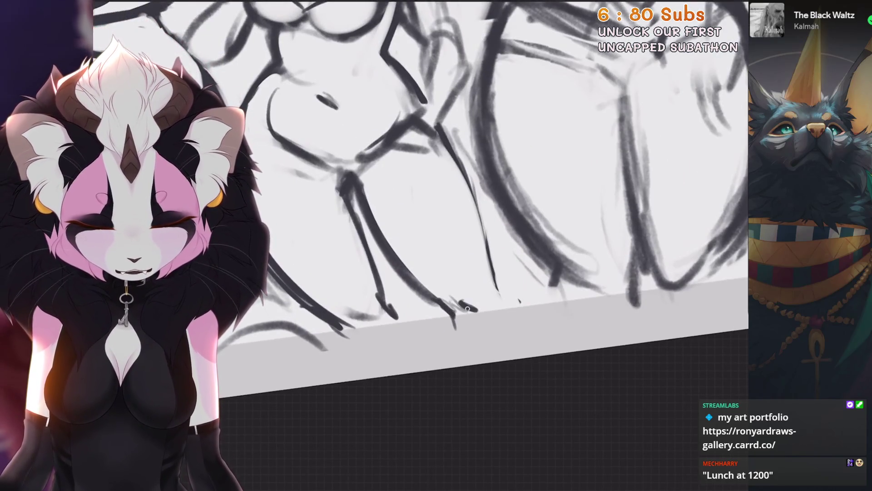
Step: Add strokes along the figure's right side and lighten stray marks beside her leg
{"action": "left_click_drag", "start_coordinate": [461, 301], "coordinate": [476, 267]}
{"action": "left_click_drag", "start_coordinate": [479, 206], "coordinate": [500, 295]}
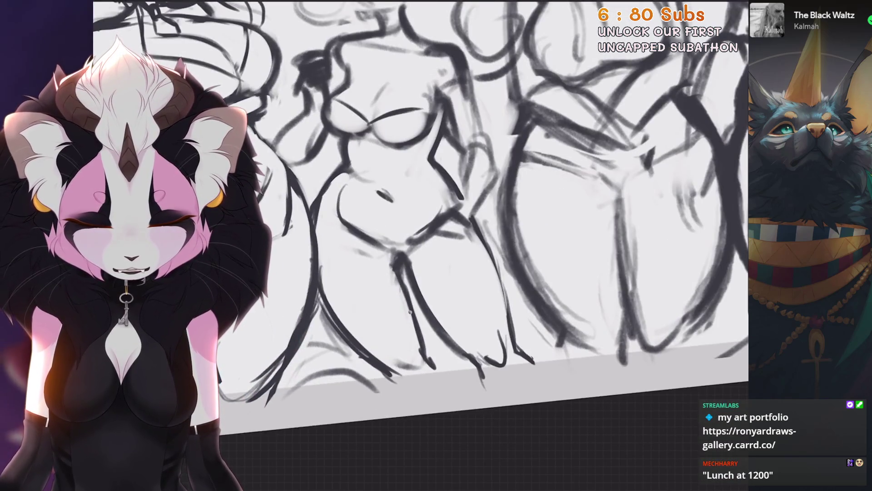
{"action": "left_click_drag", "start_coordinate": [407, 303], "coordinate": [444, 374]}
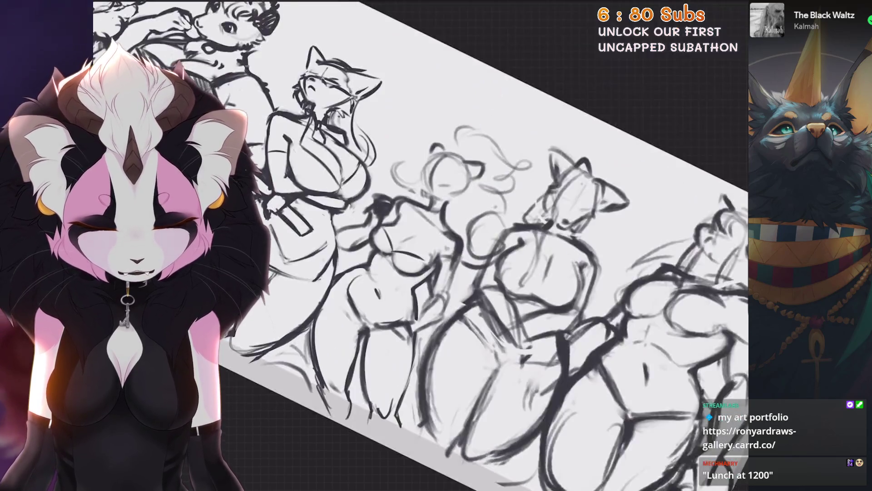
{"action": "key", "text": "ctrl+z"}
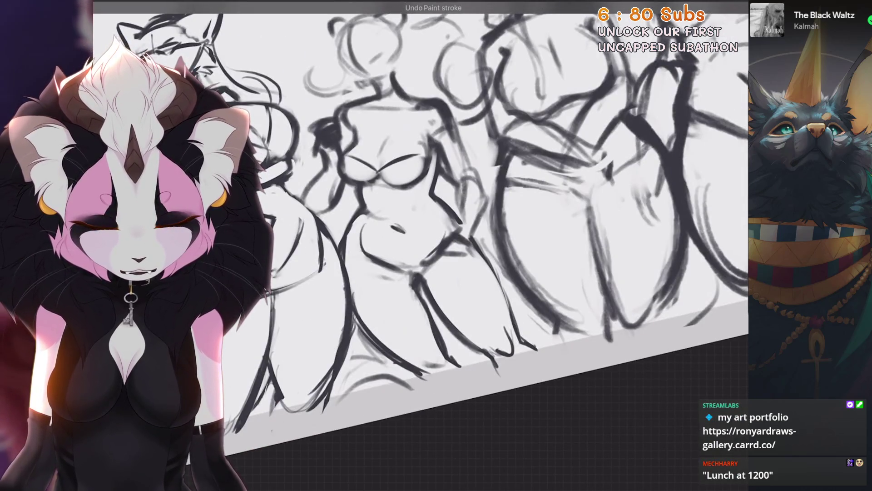
{"action": "scroll", "coordinate": [475, 303], "scroll_direction": "up", "scroll_amount": 5}
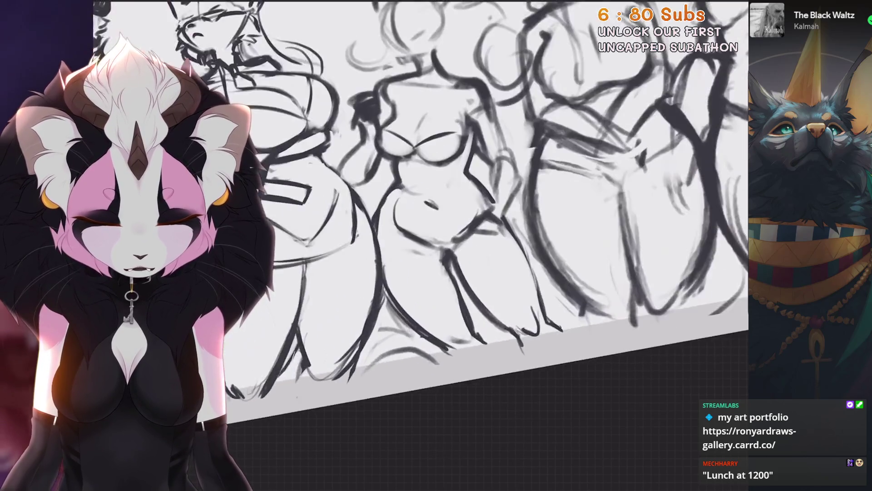
{"action": "left_click_drag", "start_coordinate": [487, 323], "coordinate": [484, 366]}
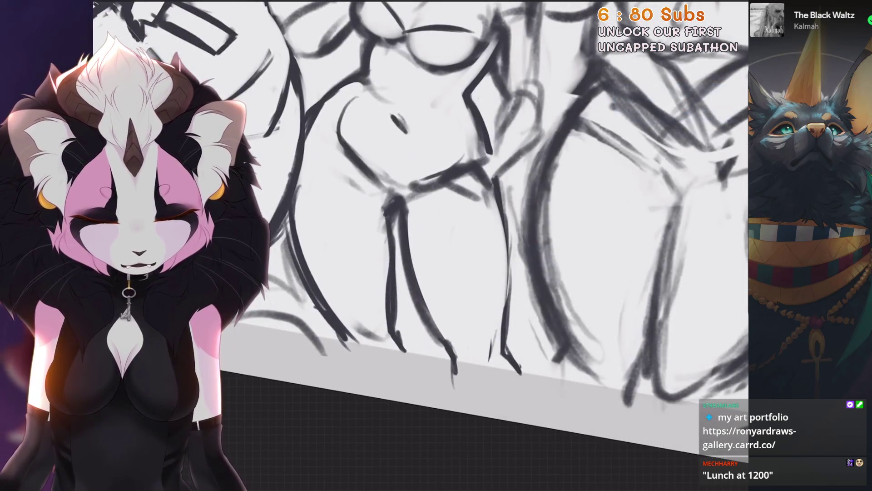
{"action": "mouse_move", "coordinate": [454, 338]}
{"action": "left_mouse_down"}
{"action": "mouse_move", "coordinate": [449, 358]}
{"action": "mouse_move", "coordinate": [472, 368]}
{"action": "left_mouse_up"}
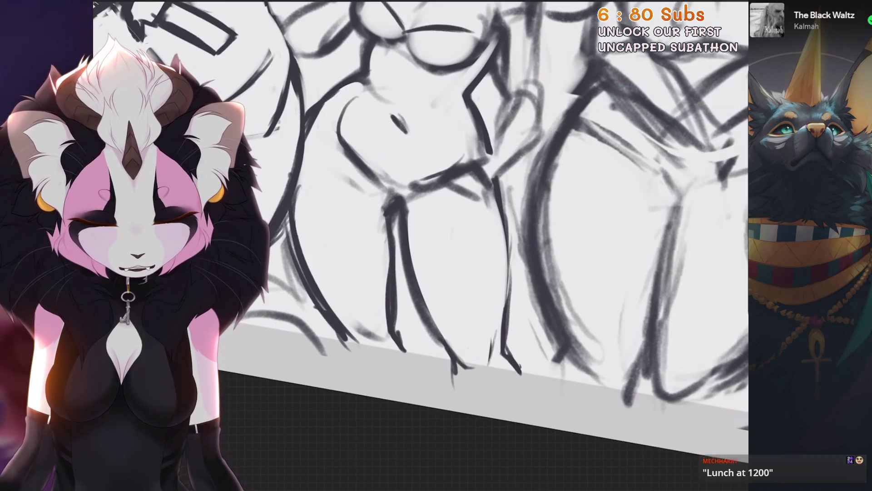
{"action": "left_click_drag", "start_coordinate": [492, 327], "coordinate": [491, 363]}
Step: Redraw the arm line higher and sketch rough finger and belt strokes at the hip
{"action": "scroll", "coordinate": [420, 245], "scroll_direction": "up", "scroll_amount": 3}
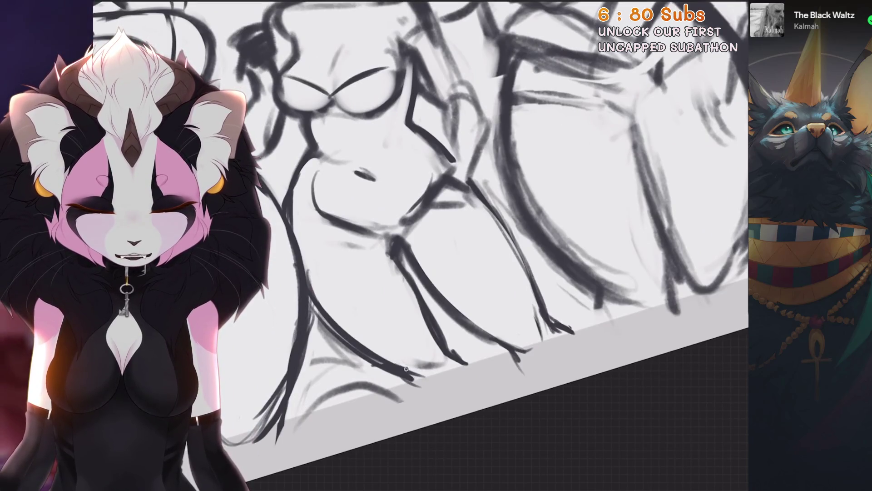
{"action": "scroll", "coordinate": [420, 245], "scroll_direction": "up", "scroll_amount": 2}
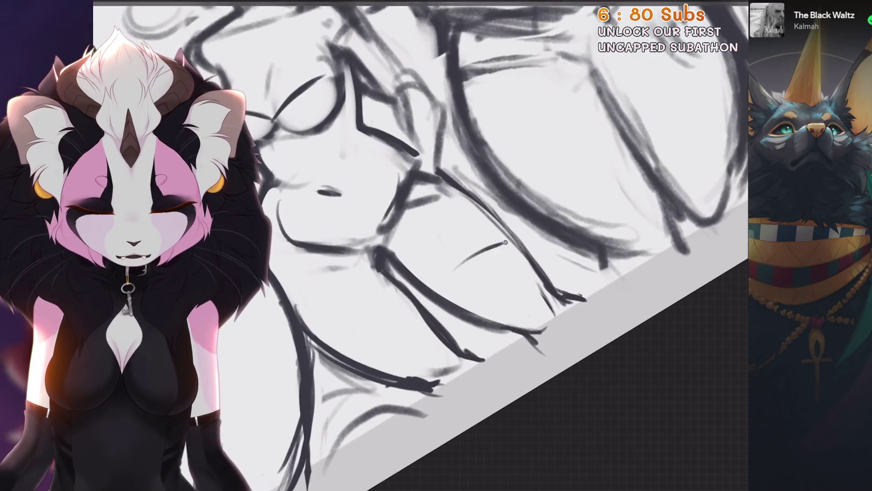
{"action": "mouse_move", "coordinate": [455, 258]}
{"action": "left_mouse_down"}
{"action": "mouse_move", "coordinate": [489, 243]}
{"action": "mouse_move", "coordinate": [495, 277]}
{"action": "mouse_move", "coordinate": [534, 245]}
{"action": "left_mouse_up"}
{"action": "key", "text": "4"}
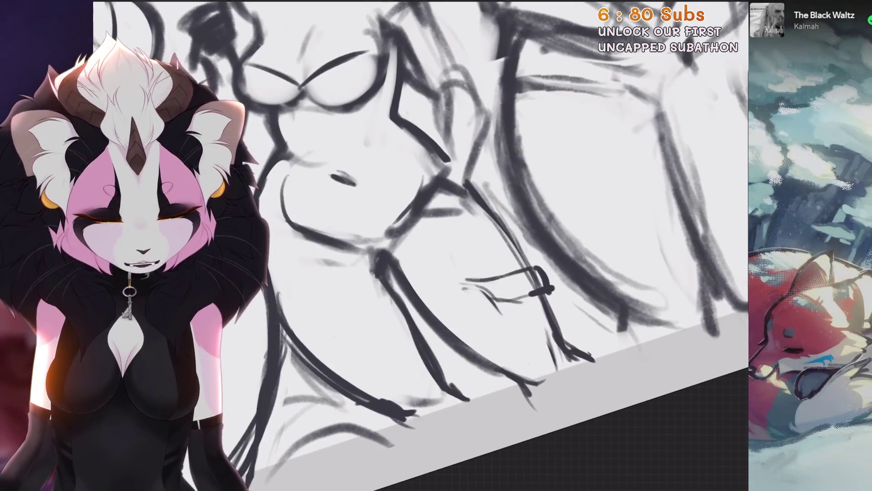
{"action": "key", "text": "6"}
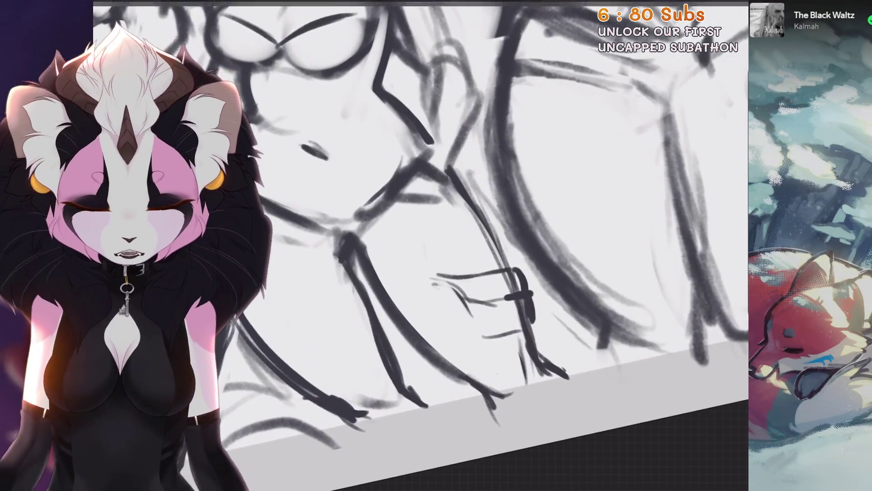
{"action": "mouse_move", "coordinate": [447, 291]}
{"action": "left_mouse_down"}
{"action": "mouse_move", "coordinate": [471, 327]}
{"action": "mouse_move", "coordinate": [522, 339]}
{"action": "left_mouse_up"}
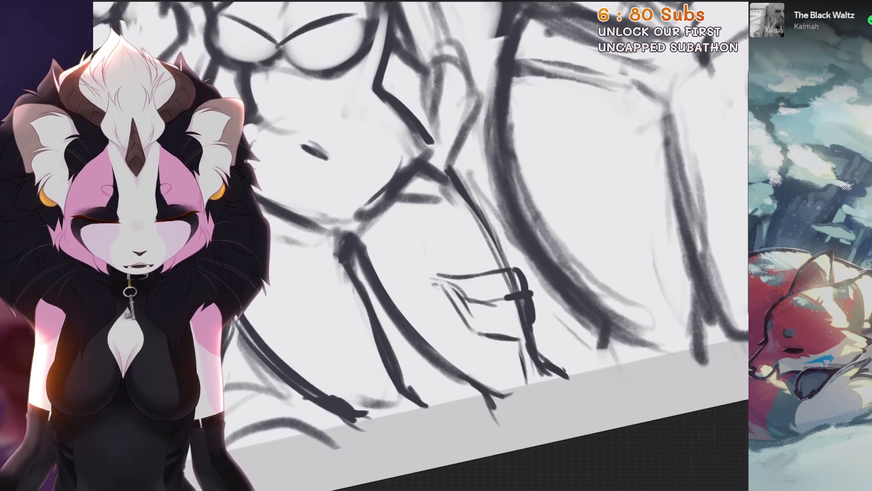
{"action": "key", "text": "5"}
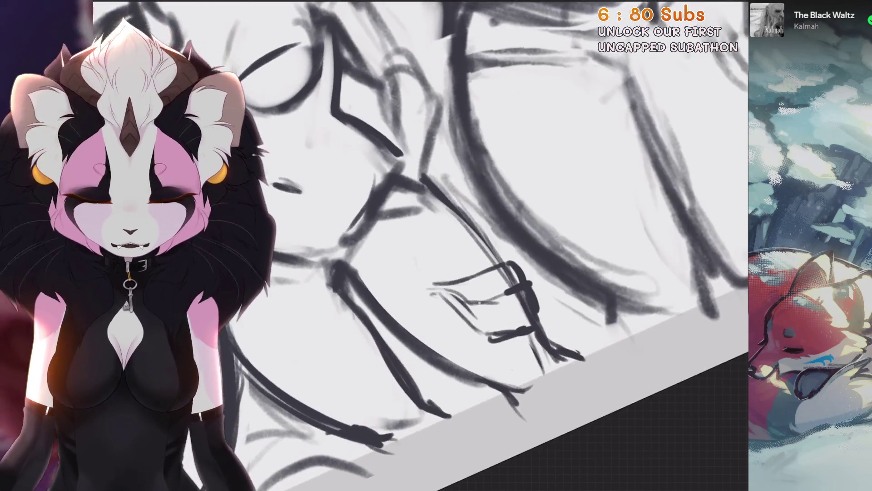
{"action": "left_click_drag", "start_coordinate": [482, 283], "coordinate": [500, 336]}
{"action": "left_click_drag", "start_coordinate": [476, 259], "coordinate": [493, 314]}
{"action": "key", "text": "plus"}
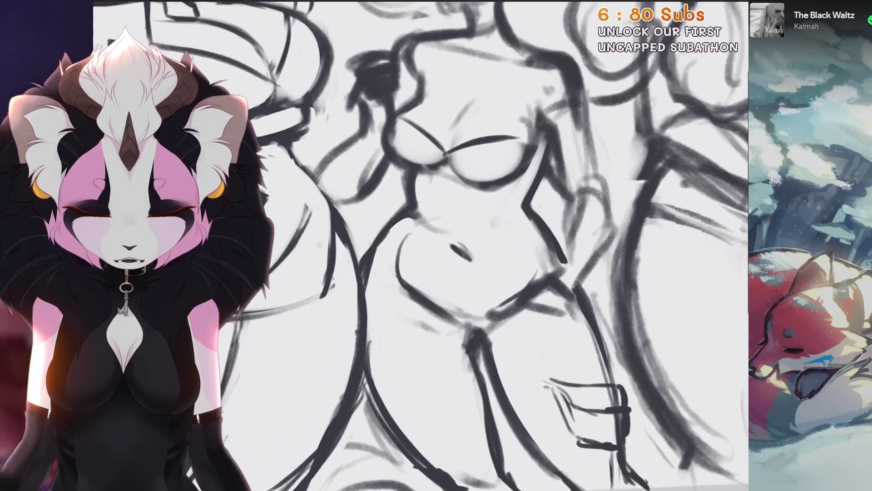
{"action": "scroll", "coordinate": [365, 256], "scroll_direction": "up", "scroll_amount": 2}
{"action": "key", "text": "plus"}
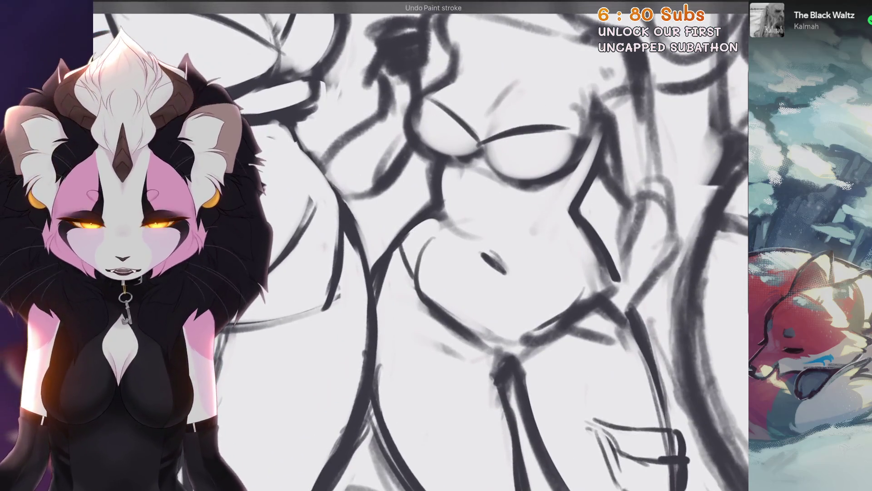
Step: Draw the upper arm curving down to the hip, plus a torso and forearm stroke
{"action": "scroll", "coordinate": [420, 227], "scroll_direction": "up", "scroll_amount": 1}
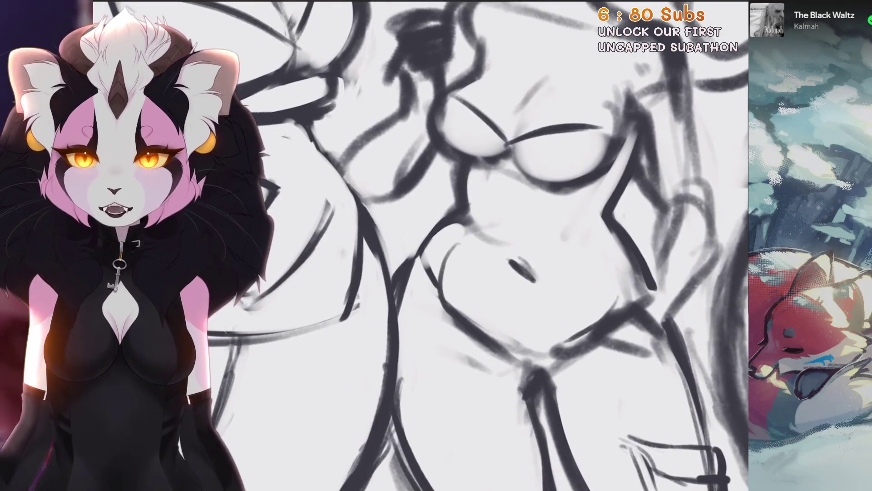
{"action": "scroll", "coordinate": [400, 289], "scroll_direction": "down", "scroll_amount": 1}
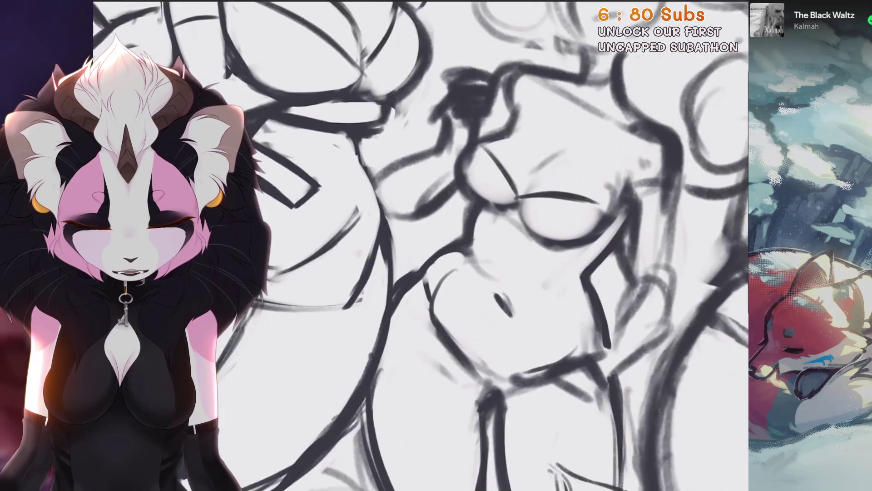
{"action": "scroll", "coordinate": [420, 245], "scroll_direction": "up", "scroll_amount": 1}
{"action": "scroll", "coordinate": [441, 236], "scroll_direction": "down", "scroll_amount": 1}
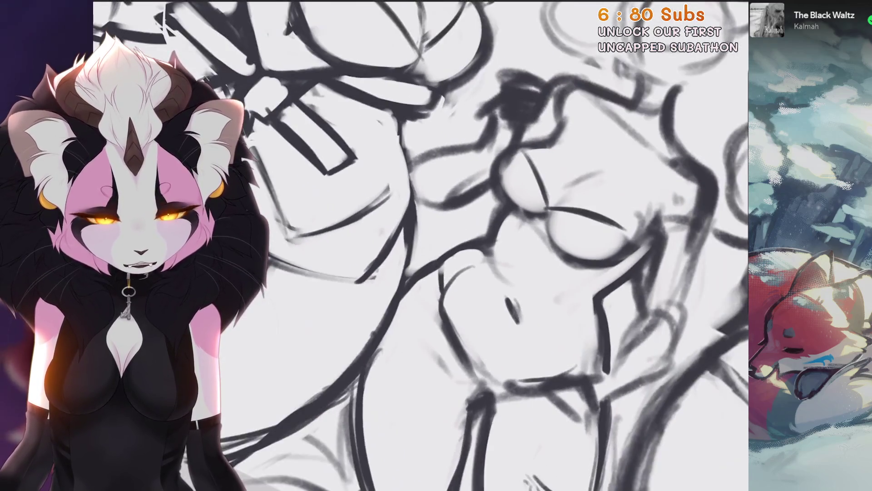
{"action": "scroll", "coordinate": [420, 246], "scroll_direction": "down", "scroll_amount": 1}
{"action": "scroll", "coordinate": [420, 246], "scroll_direction": "up", "scroll_amount": 1}
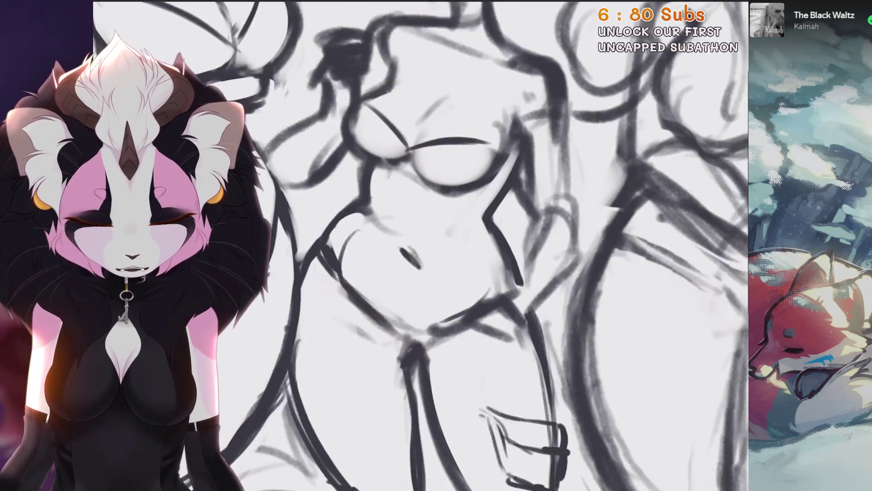
{"action": "scroll", "coordinate": [509, 285], "scroll_direction": "down", "scroll_amount": 3}
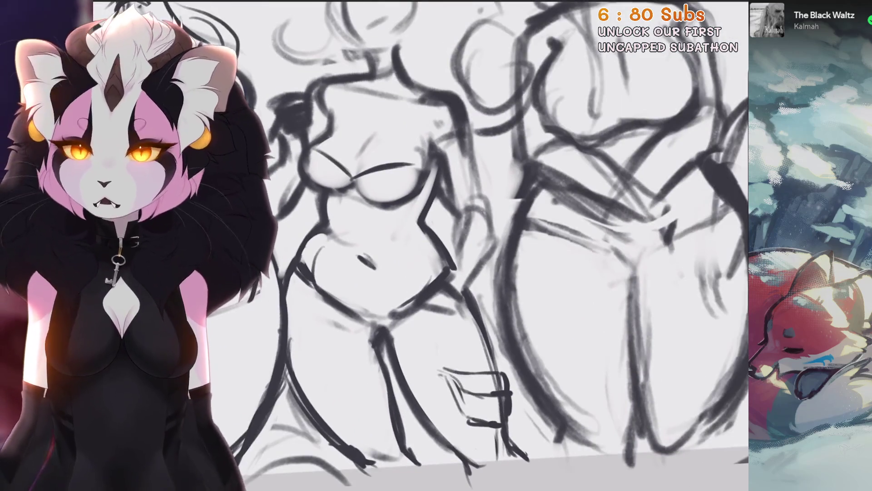
{"action": "scroll", "coordinate": [503, 245], "scroll_direction": "up", "scroll_amount": 1}
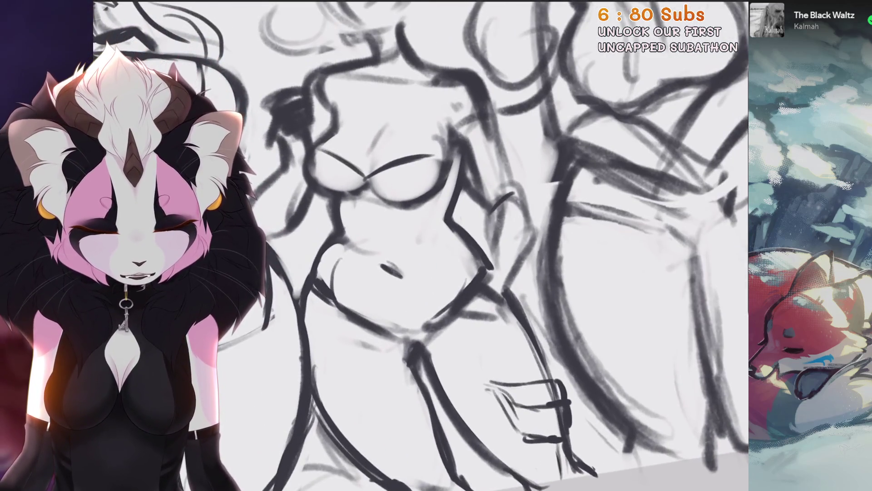
{"action": "scroll", "coordinate": [452, 300], "scroll_direction": "up", "scroll_amount": 2}
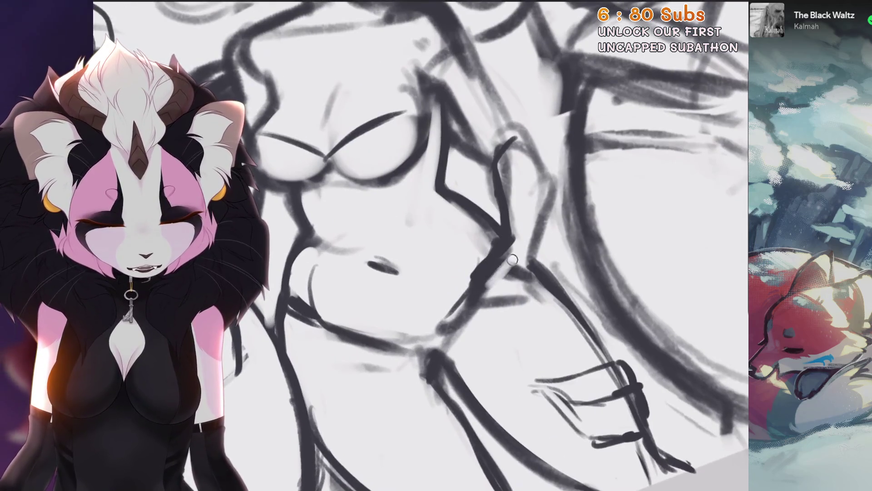
{"action": "scroll", "coordinate": [451, 300], "scroll_direction": "up", "scroll_amount": 3}
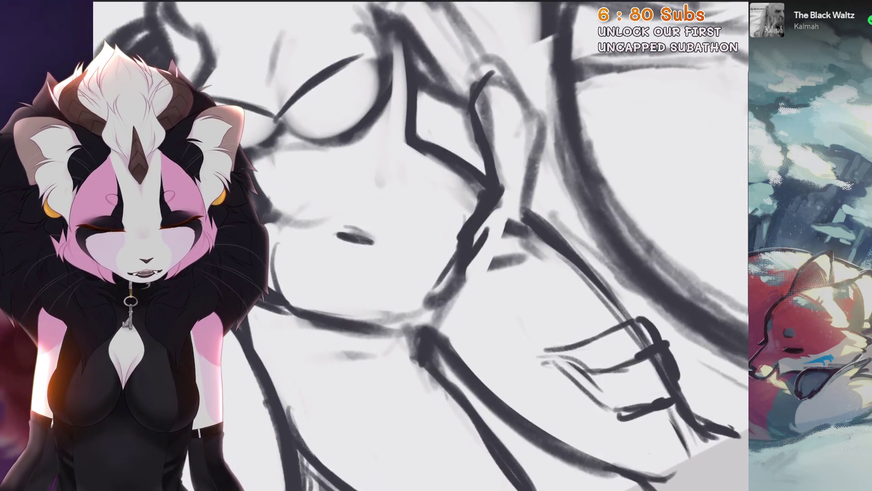
{"action": "scroll", "coordinate": [436, 254], "scroll_direction": "down", "scroll_amount": 3}
{"action": "scroll", "coordinate": [436, 255], "scroll_direction": "up", "scroll_amount": 3}
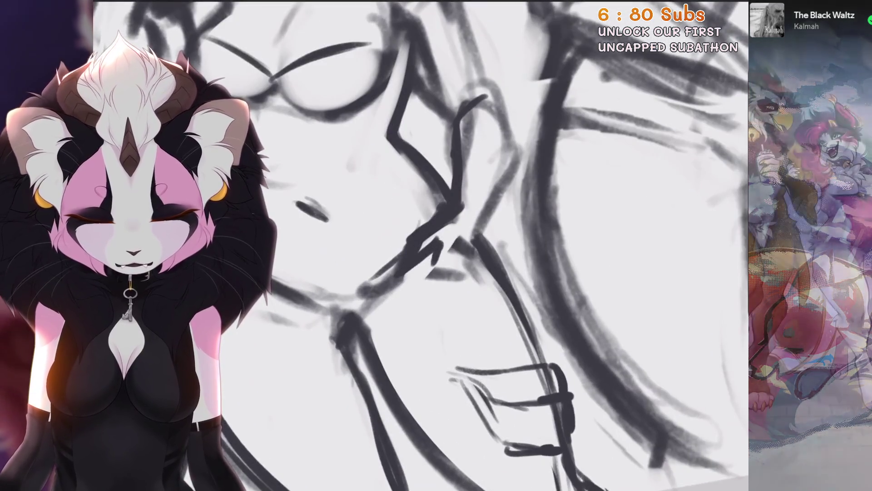
{"action": "left_click_drag", "start_coordinate": [433, 252], "coordinate": [426, 267]}
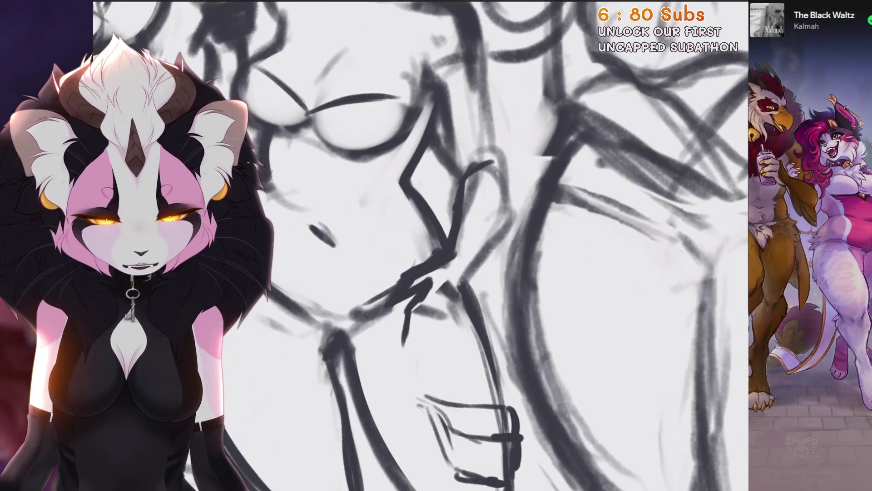
{"action": "left_click_drag", "start_coordinate": [502, 184], "coordinate": [475, 254]}
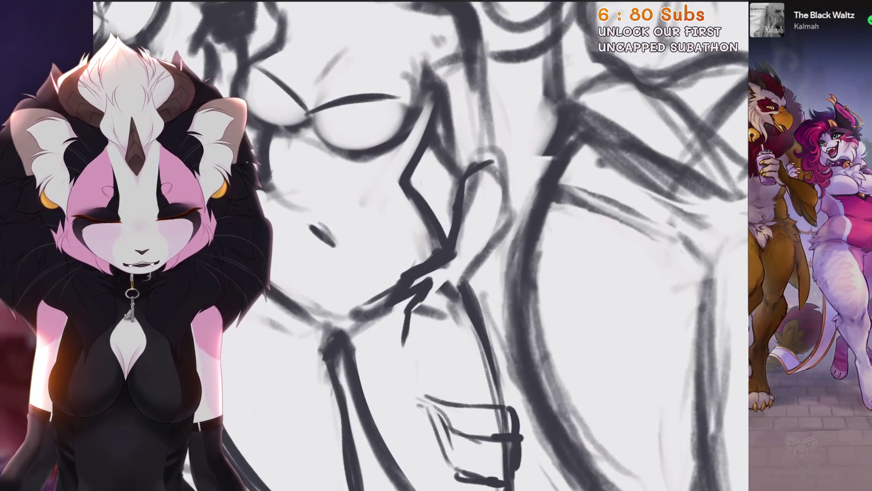
{"action": "left_click_drag", "start_coordinate": [524, 208], "coordinate": [469, 300]}
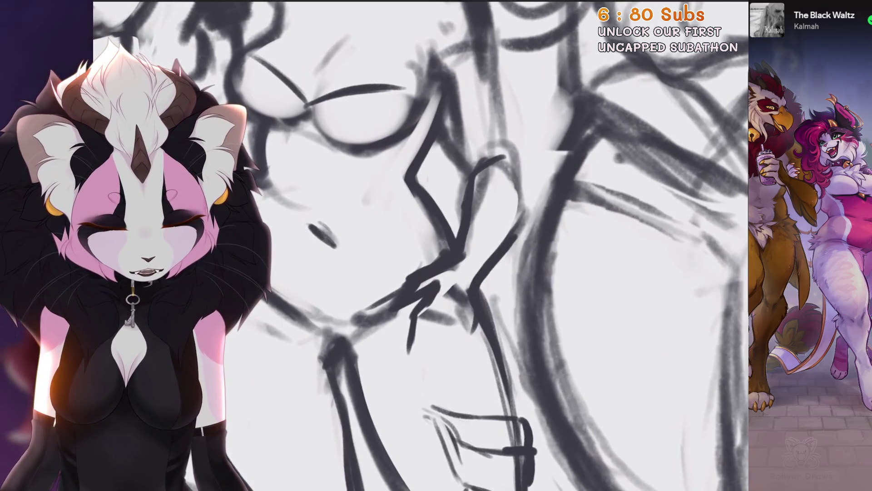
{"action": "mouse_move", "coordinate": [432, 365]}
{"action": "left_mouse_down"}
{"action": "mouse_move", "coordinate": [461, 337]}
{"action": "mouse_move", "coordinate": [483, 357]}
{"action": "left_mouse_up"}
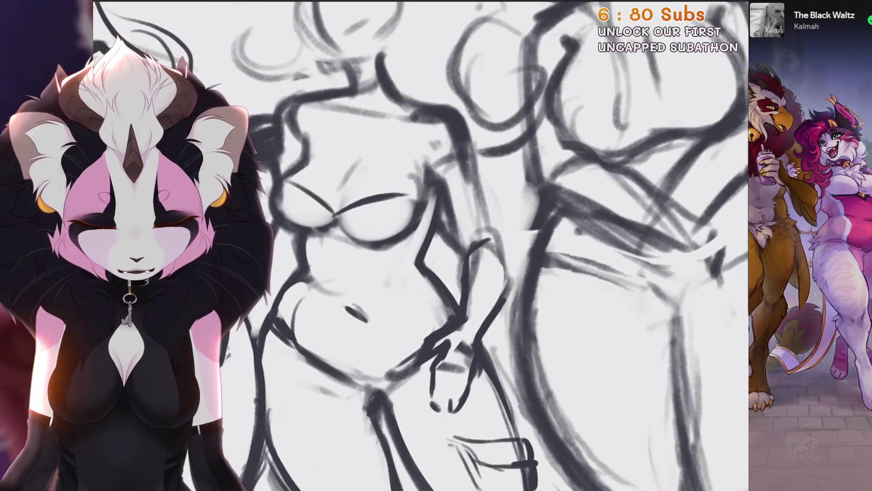
{"action": "left_click_drag", "start_coordinate": [504, 282], "coordinate": [488, 212]}
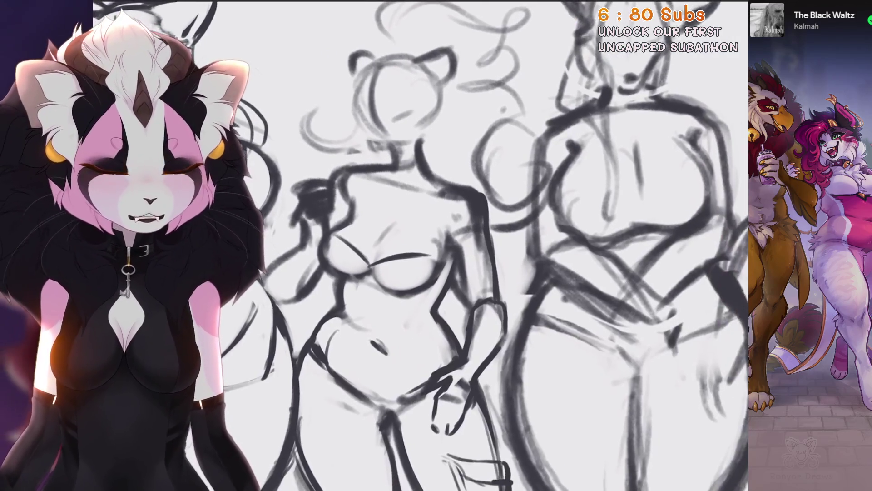
Step: Erase and lighten the rough dark marks around the hand and along the arm
{"action": "scroll", "coordinate": [402, 179], "scroll_direction": "up", "scroll_amount": 3}
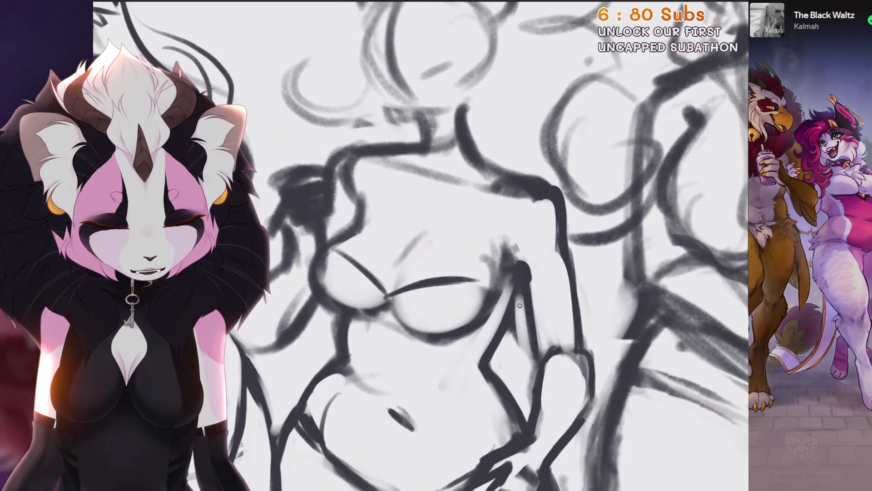
{"action": "scroll", "coordinate": [527, 332], "scroll_direction": "down", "scroll_amount": 3}
{"action": "scroll", "coordinate": [527, 331], "scroll_direction": "up", "scroll_amount": 3}
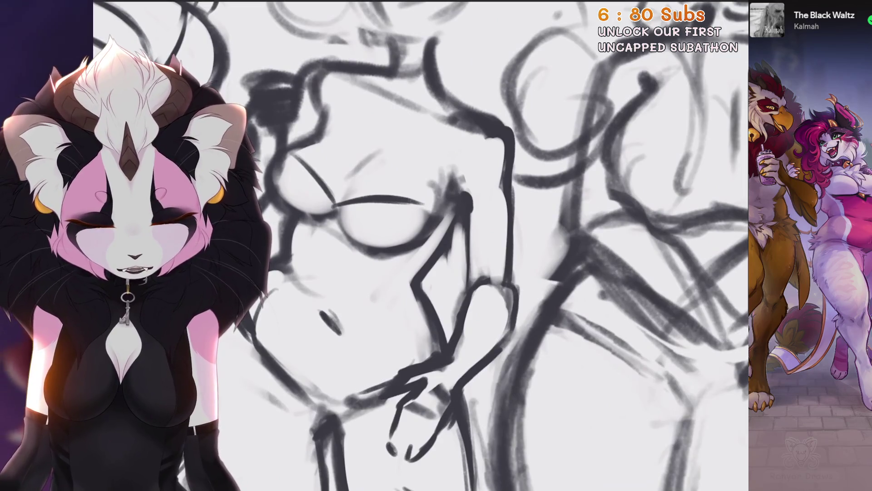
{"action": "scroll", "coordinate": [500, 245], "scroll_direction": "up", "scroll_amount": 1}
{"action": "scroll", "coordinate": [454, 391], "scroll_direction": "up", "scroll_amount": 2}
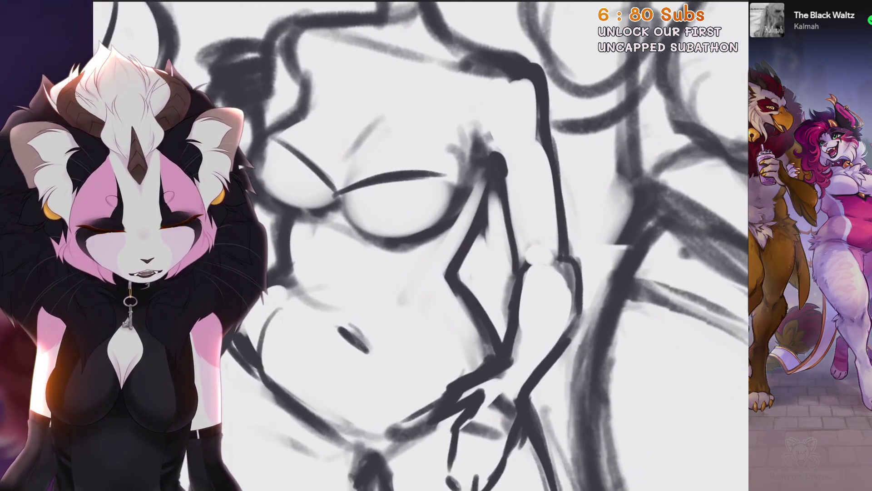
{"action": "scroll", "coordinate": [553, 261], "scroll_direction": "down", "scroll_amount": 3}
{"action": "scroll", "coordinate": [459, 354], "scroll_direction": "up", "scroll_amount": 3}
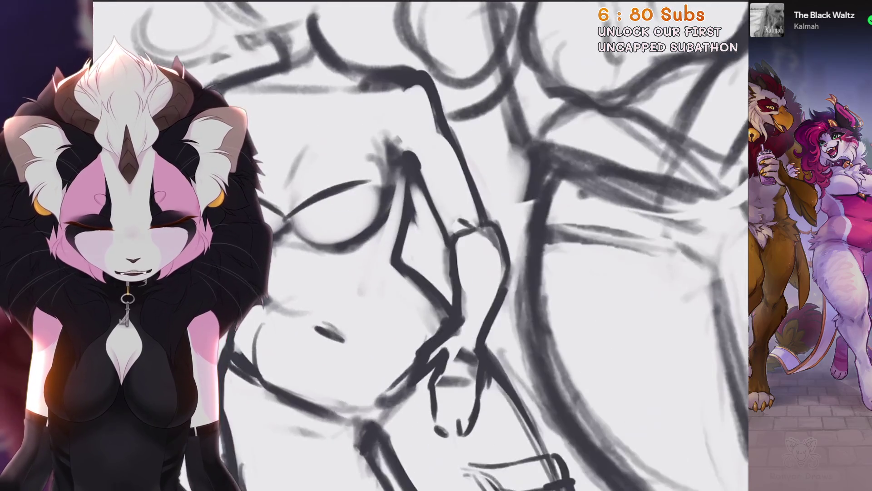
{"action": "scroll", "coordinate": [363, 386], "scroll_direction": "up", "scroll_amount": 2}
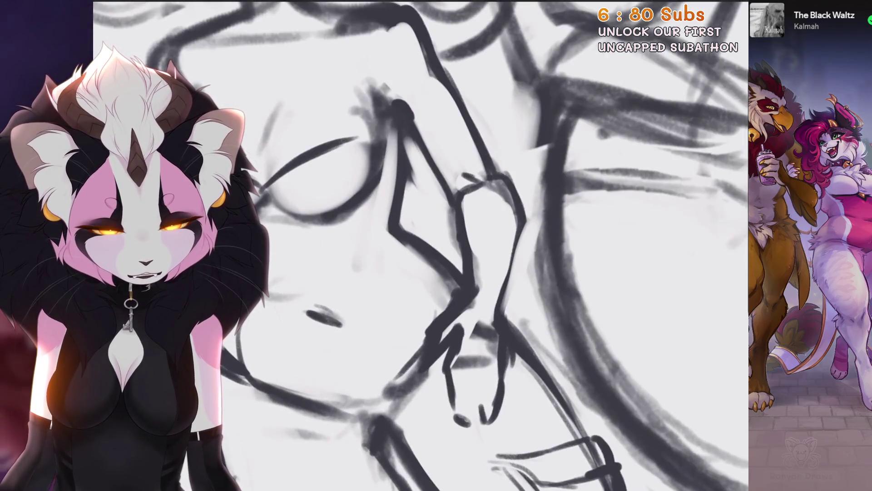
{"action": "scroll", "coordinate": [454, 272], "scroll_direction": "down", "scroll_amount": 1}
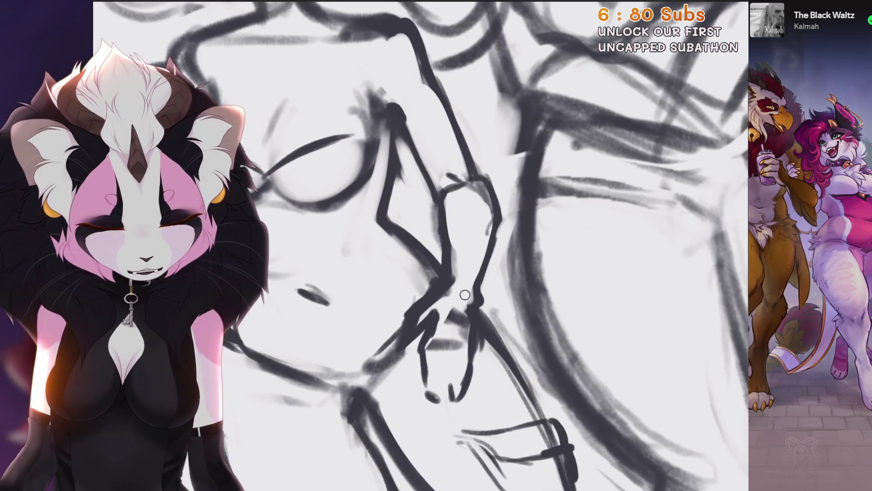
{"action": "mouse_move", "coordinate": [464, 295]}
{"action": "left_mouse_down"}
{"action": "mouse_move", "coordinate": [455, 341]}
{"action": "mouse_move", "coordinate": [444, 302]}
{"action": "left_mouse_up"}
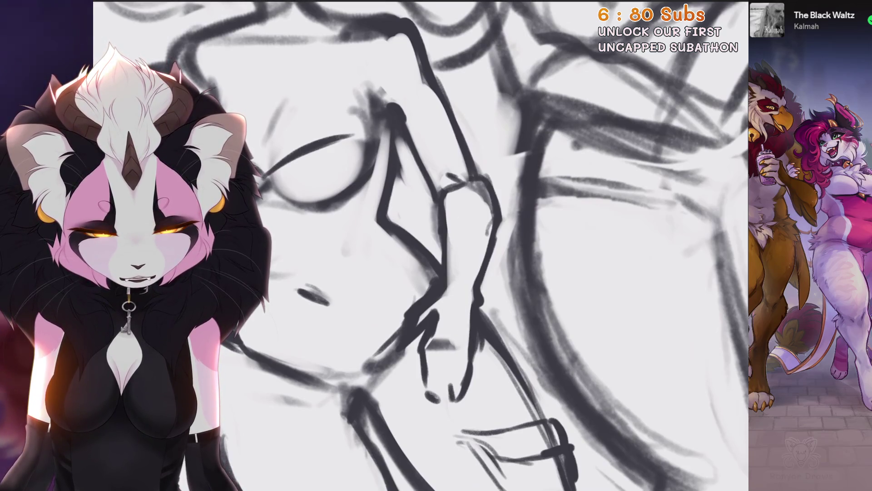
{"action": "scroll", "coordinate": [454, 273], "scroll_direction": "up", "scroll_amount": 1}
{"action": "scroll", "coordinate": [455, 273], "scroll_direction": "up", "scroll_amount": 1}
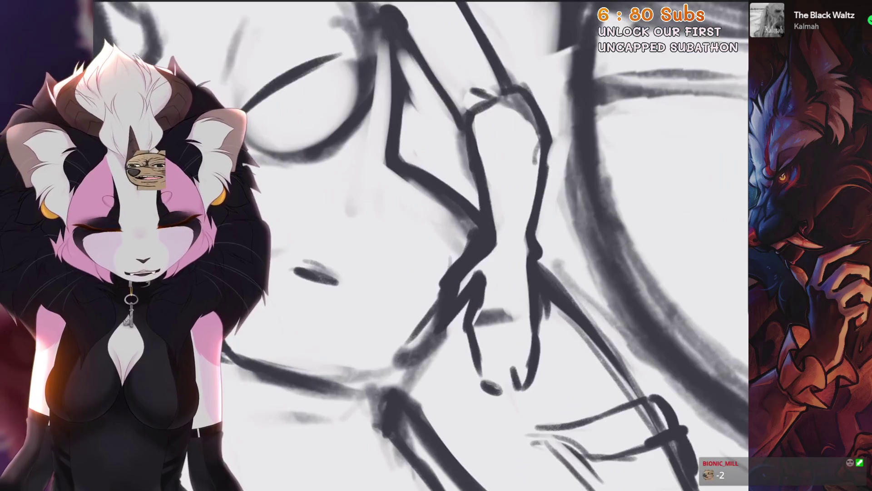
{"action": "left_click_drag", "start_coordinate": [454, 268], "coordinate": [438, 313]}
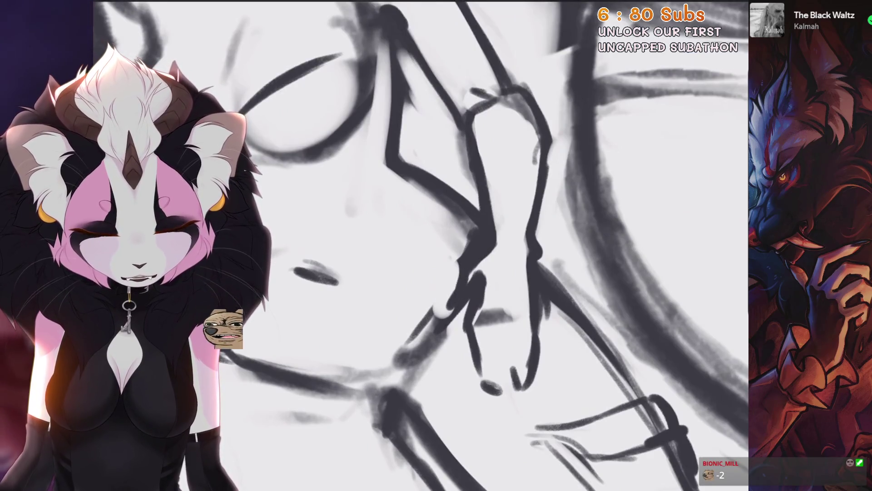
{"action": "scroll", "coordinate": [455, 273], "scroll_direction": "up", "scroll_amount": 1}
{"action": "left_click_drag", "start_coordinate": [461, 241], "coordinate": [495, 295]}
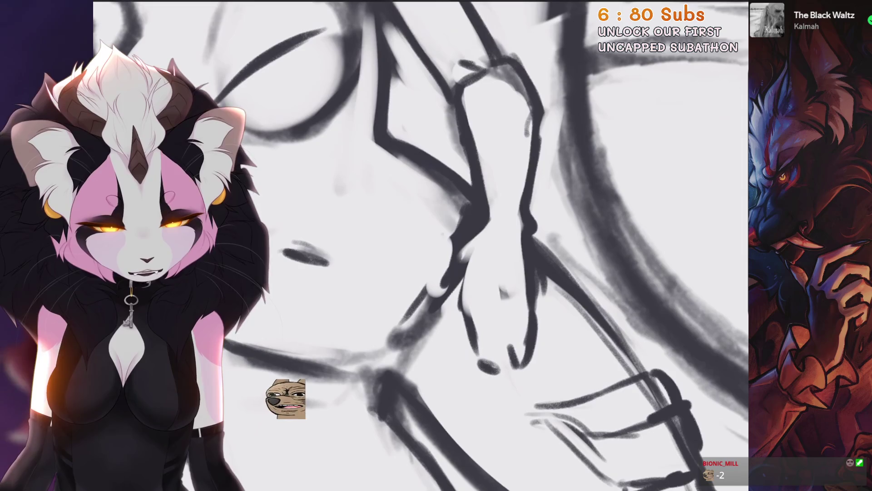
Step: Sketch separate fingers and fingertips on the hand at the hip, undoing one bad outline
{"action": "mouse_move", "coordinate": [478, 255]}
{"action": "left_mouse_down"}
{"action": "mouse_move", "coordinate": [457, 281]}
{"action": "mouse_move", "coordinate": [477, 331]}
{"action": "left_mouse_up"}
{"action": "mouse_move", "coordinate": [462, 282]}
{"action": "left_mouse_down"}
{"action": "mouse_move", "coordinate": [486, 302]}
{"action": "mouse_move", "coordinate": [498, 296]}
{"action": "mouse_move", "coordinate": [486, 323]}
{"action": "left_mouse_up"}
{"action": "left_click_drag", "start_coordinate": [491, 311], "coordinate": [493, 343]}
{"action": "scroll", "coordinate": [429, 379], "scroll_direction": "down", "scroll_amount": 1}
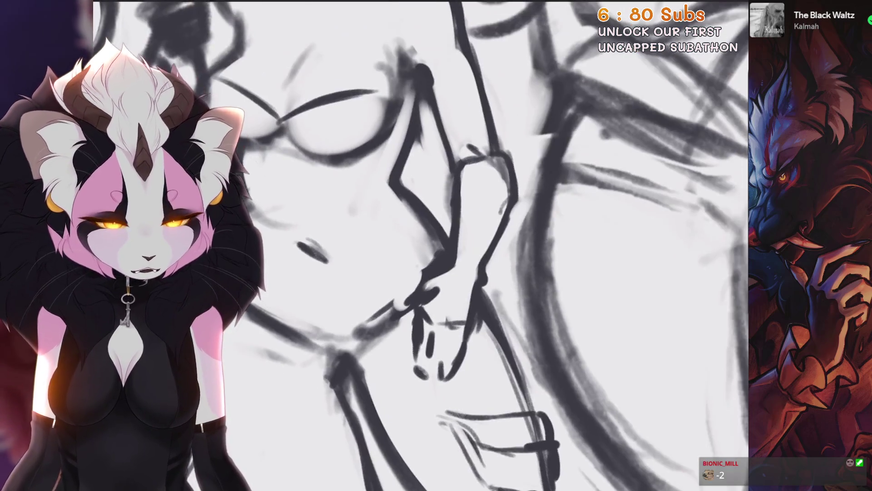
{"action": "scroll", "coordinate": [422, 245], "scroll_direction": "down", "scroll_amount": 3}
{"action": "scroll", "coordinate": [423, 245], "scroll_direction": "up", "scroll_amount": 5}
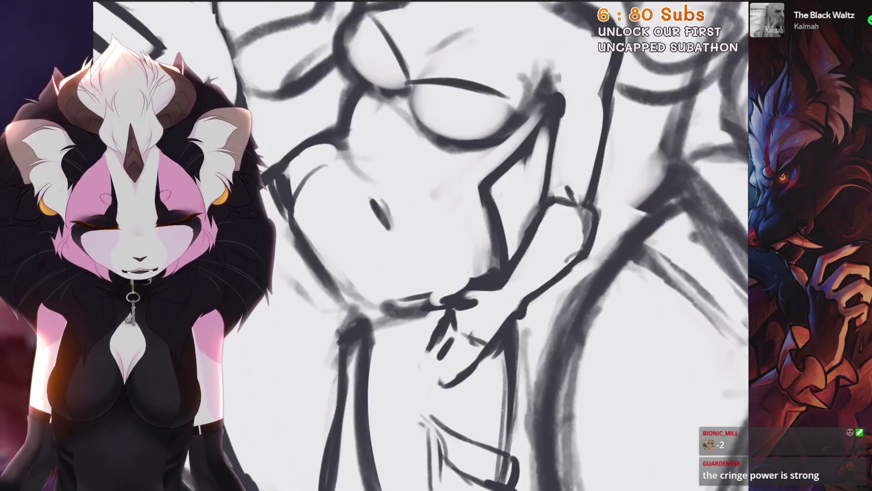
{"action": "left_click_drag", "start_coordinate": [456, 274], "coordinate": [452, 336]}
{"action": "key", "text": "ctrl+z"}
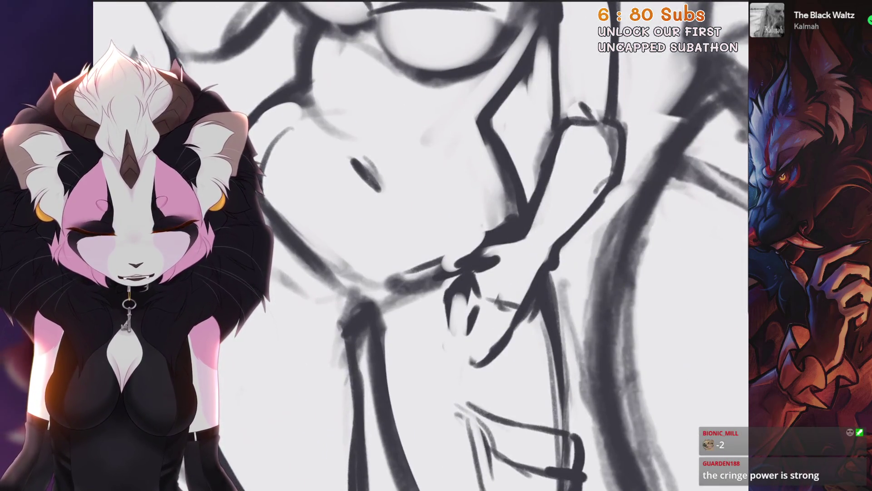
{"action": "mouse_move", "coordinate": [472, 298]}
{"action": "left_mouse_down"}
{"action": "mouse_move", "coordinate": [462, 353]}
{"action": "mouse_move", "coordinate": [497, 317]}
{"action": "left_mouse_up"}
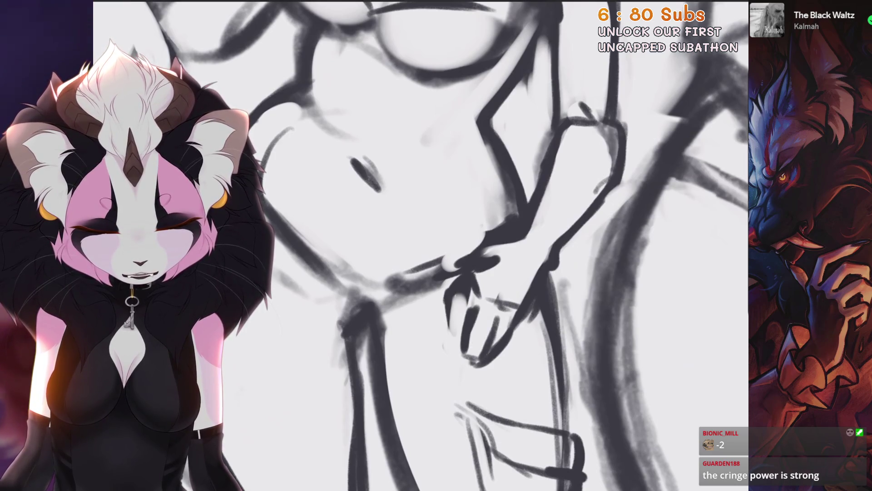
{"action": "scroll", "coordinate": [422, 245], "scroll_direction": "down", "scroll_amount": 5}
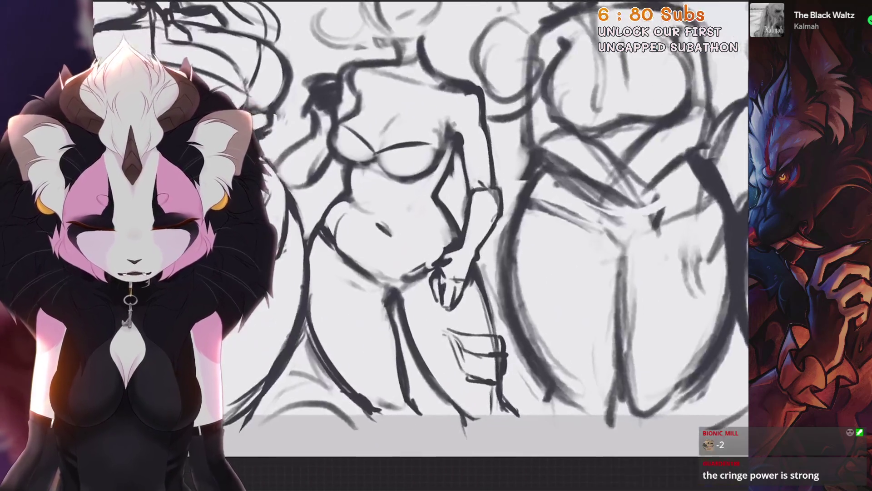
{"action": "scroll", "coordinate": [364, 189], "scroll_direction": "up", "scroll_amount": 5}
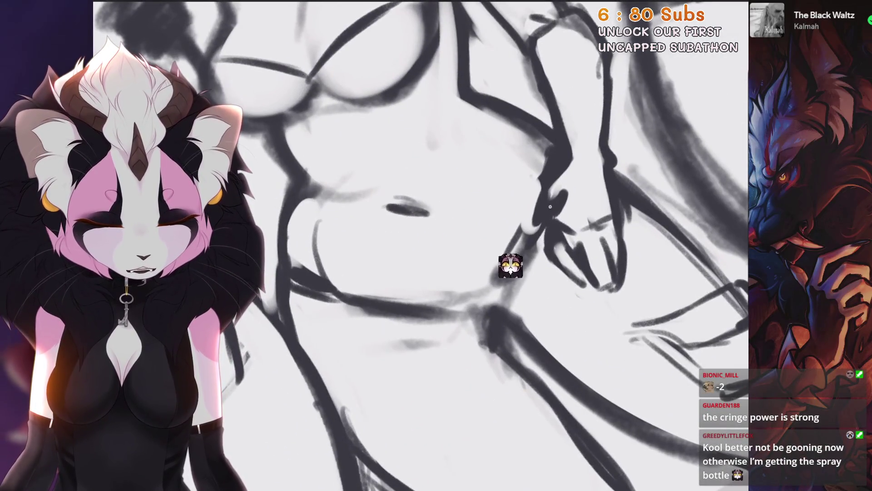
{"action": "left_click_drag", "start_coordinate": [551, 282], "coordinate": [643, 340]}
{"action": "key", "text": "ctrl+z"}
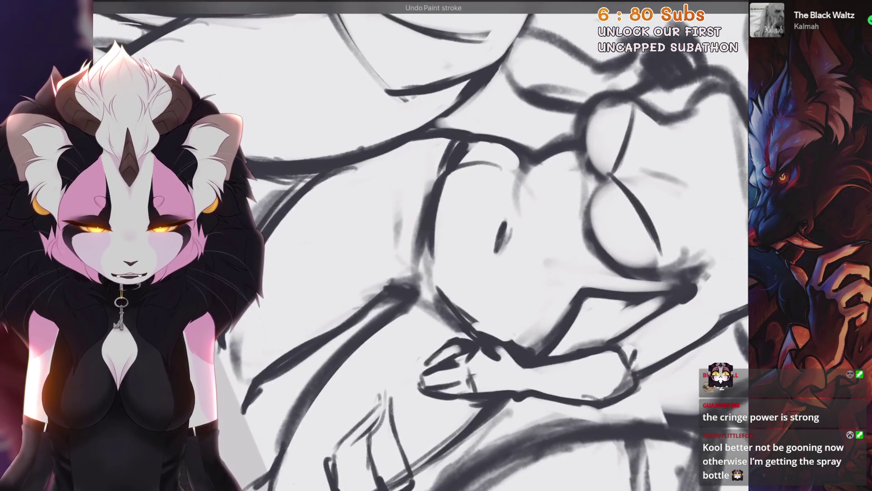
{"action": "left_click_drag", "start_coordinate": [499, 234], "coordinate": [562, 268]}
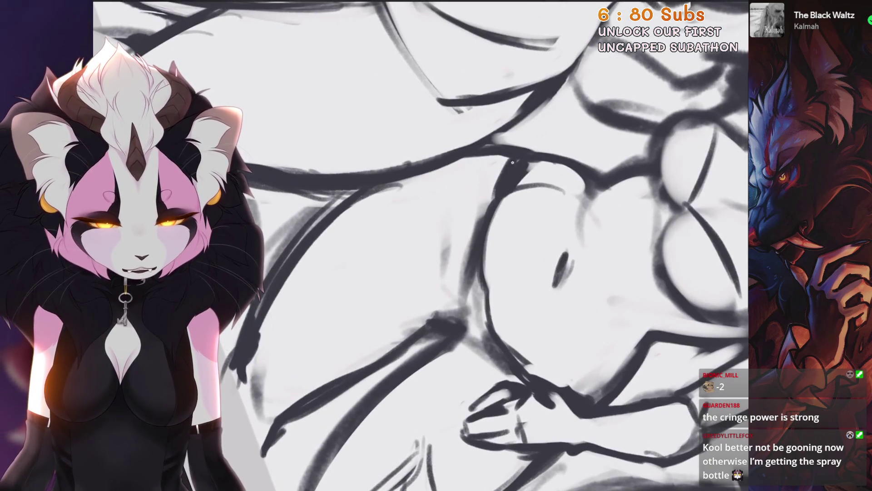
{"action": "mouse_move", "coordinate": [450, 331]}
{"action": "left_mouse_down"}
{"action": "mouse_move", "coordinate": [500, 309]}
{"action": "mouse_move", "coordinate": [536, 363]}
{"action": "left_mouse_up"}
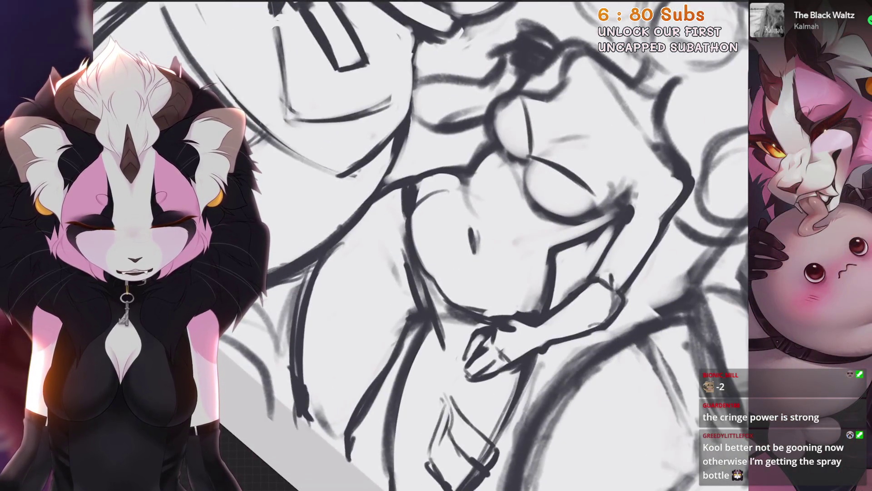
{"action": "left_click_drag", "start_coordinate": [419, 276], "coordinate": [526, 341]}
{"action": "left_click_drag", "start_coordinate": [485, 273], "coordinate": [483, 249]}
{"action": "scroll", "coordinate": [455, 267], "scroll_direction": "down", "scroll_amount": 5}
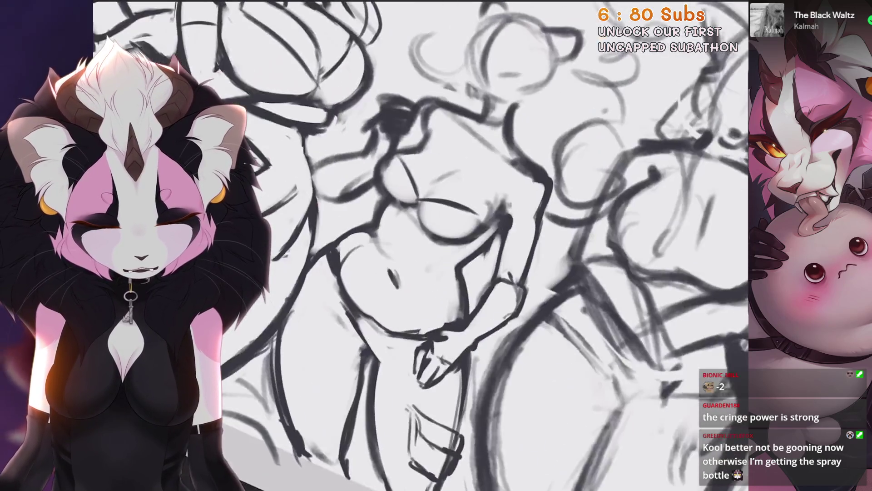
{"action": "scroll", "coordinate": [454, 267], "scroll_direction": "up", "scroll_amount": 5}
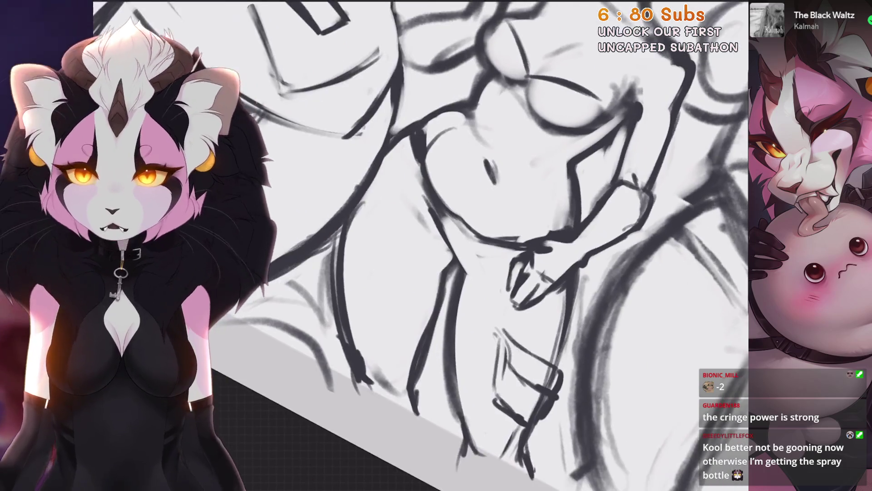
{"action": "left_click_drag", "start_coordinate": [459, 195], "coordinate": [559, 127]}
{"action": "left_click_drag", "start_coordinate": [506, 249], "coordinate": [495, 300]}
{"action": "key", "text": "ctrl+z"}
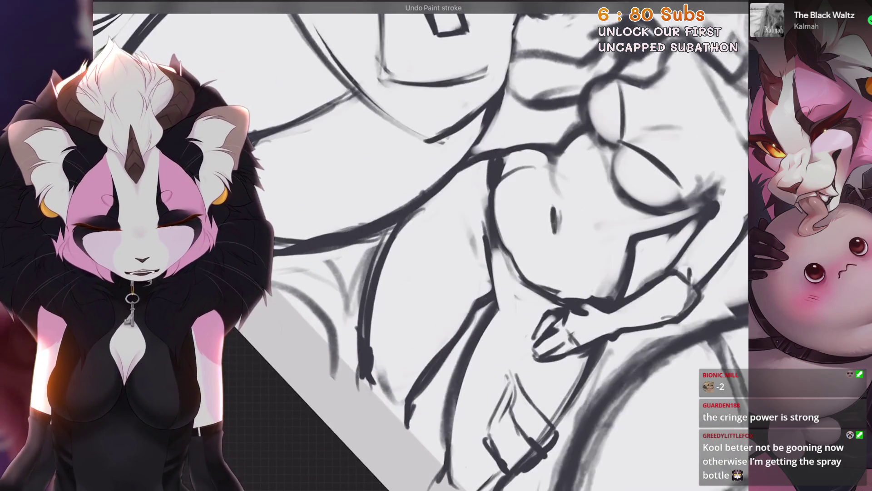
{"action": "scroll", "coordinate": [454, 245], "scroll_direction": "down", "scroll_amount": 3}
{"action": "scroll", "coordinate": [455, 245], "scroll_direction": "up", "scroll_amount": 3}
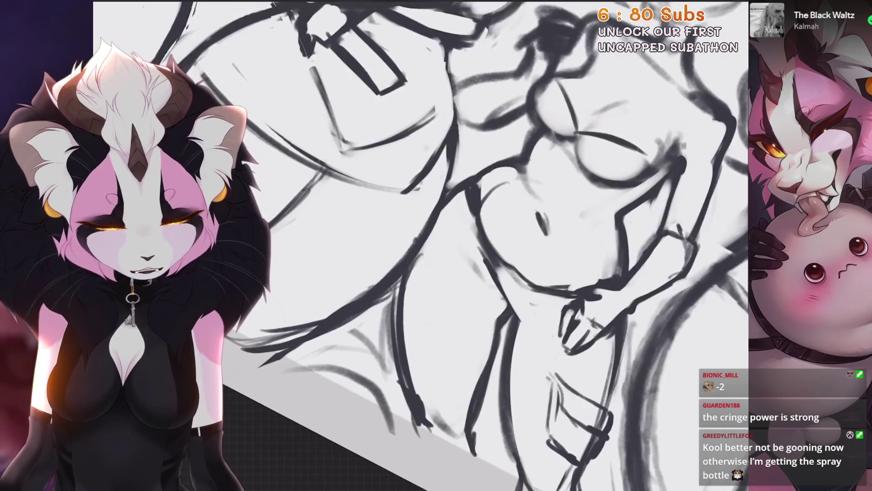
{"action": "left_click_drag", "start_coordinate": [500, 273], "coordinate": [431, 136]}
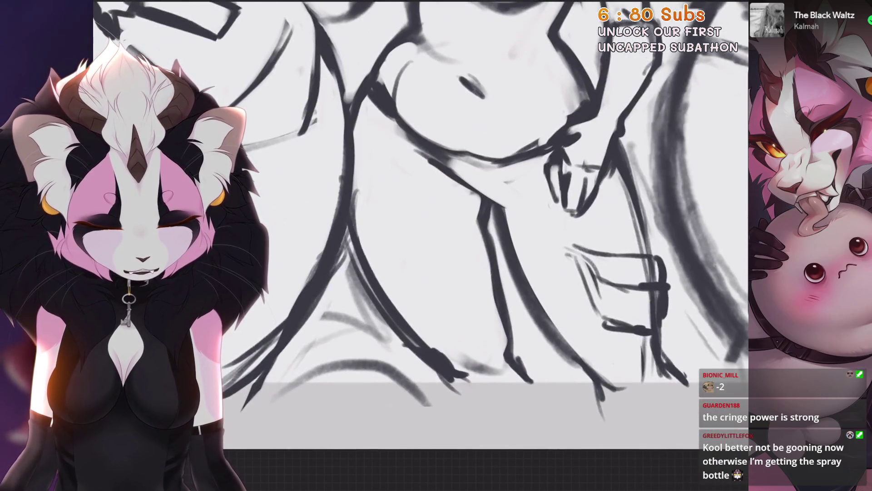
Step: Rotate and zoom onto the middle figure's legs and draw the leg line downward
{"action": "mouse_move", "coordinate": [499, 272]}
{"action": "left_mouse_down"}
{"action": "mouse_move", "coordinate": [454, 299]}
{"action": "mouse_move", "coordinate": [409, 308]}
{"action": "left_mouse_up"}
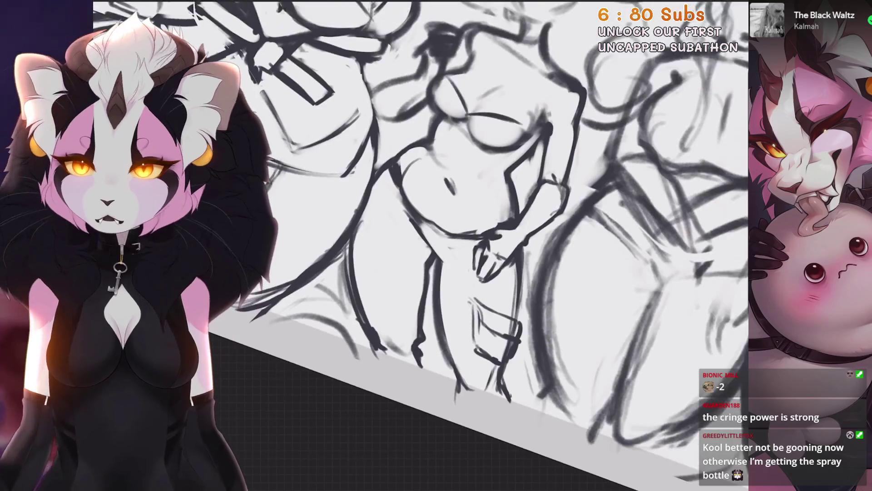
{"action": "left_click_drag", "start_coordinate": [454, 273], "coordinate": [522, 259]}
{"action": "mouse_move", "coordinate": [418, 385]}
{"action": "left_mouse_down"}
{"action": "mouse_move", "coordinate": [454, 364]}
{"action": "mouse_move", "coordinate": [468, 377]}
{"action": "left_mouse_up"}
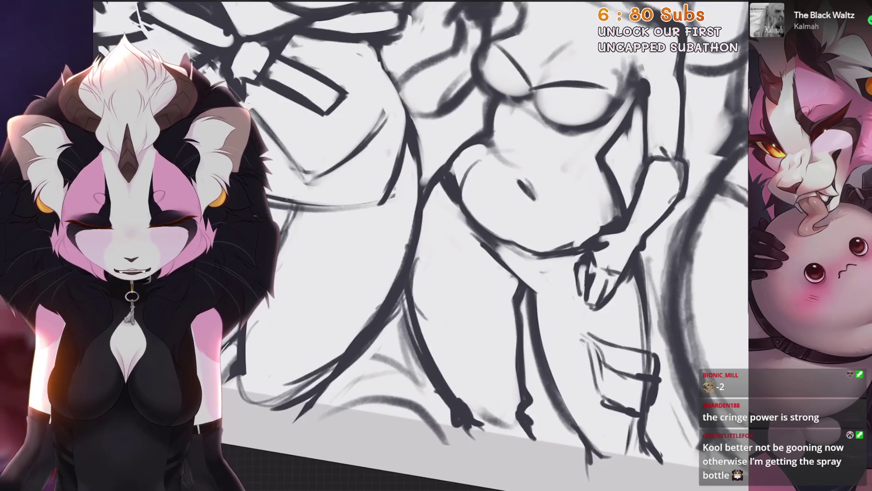
{"action": "left_click_drag", "start_coordinate": [409, 300], "coordinate": [397, 360]}
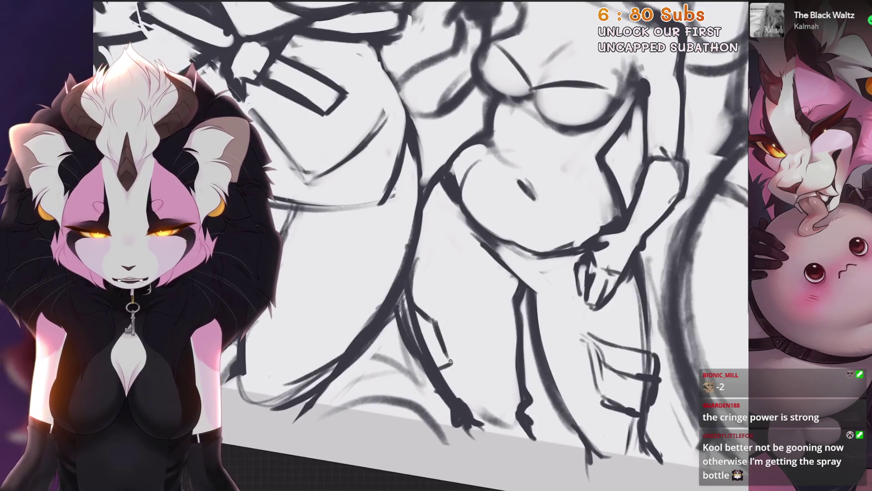
{"action": "left_click_drag", "start_coordinate": [450, 361], "coordinate": [494, 333]}
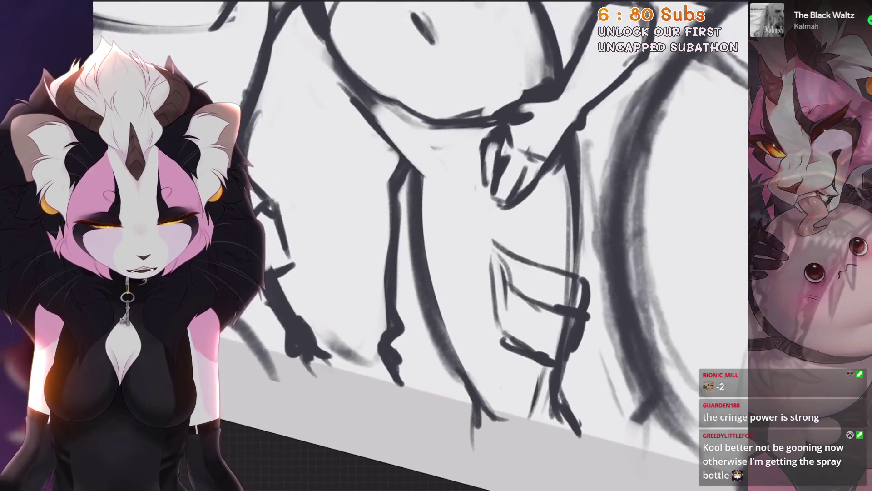
{"action": "left_click_drag", "start_coordinate": [486, 291], "coordinate": [487, 339]}
Step: Add the thigh pouch line and a mark above the strap, then undo the stray strokes
{"action": "left_click_drag", "start_coordinate": [494, 243], "coordinate": [507, 275]}
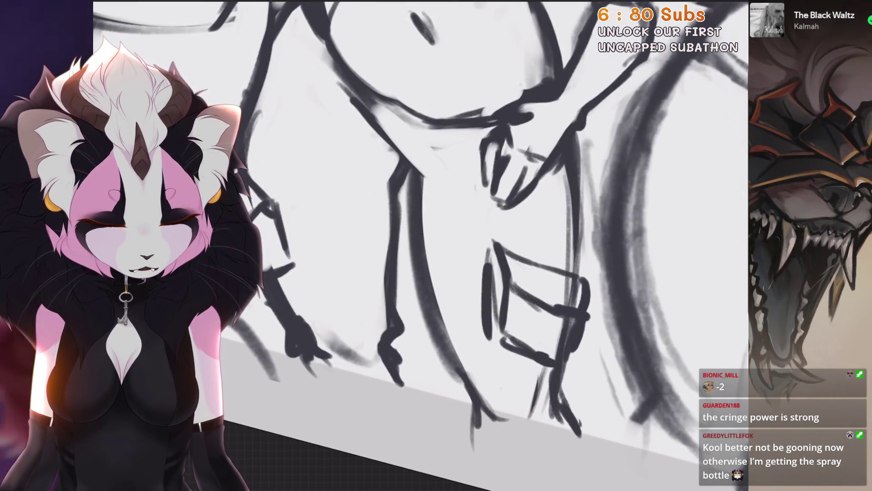
{"action": "left_click", "coordinate": [555, 297]}
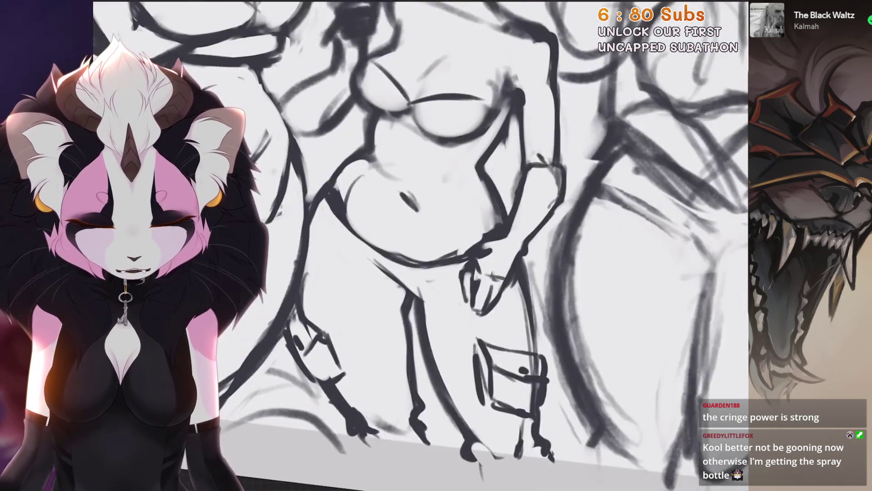
{"action": "key", "text": "ctrl+z"}
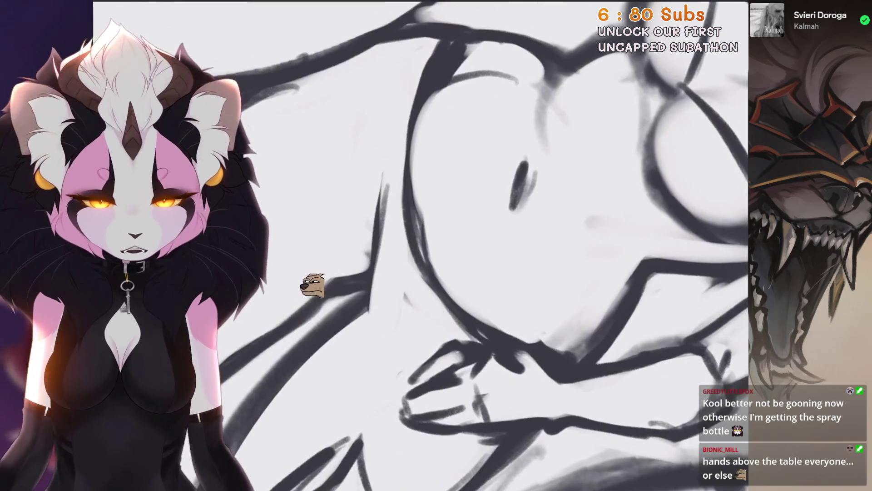
{"action": "key", "text": "ctrl+z"}
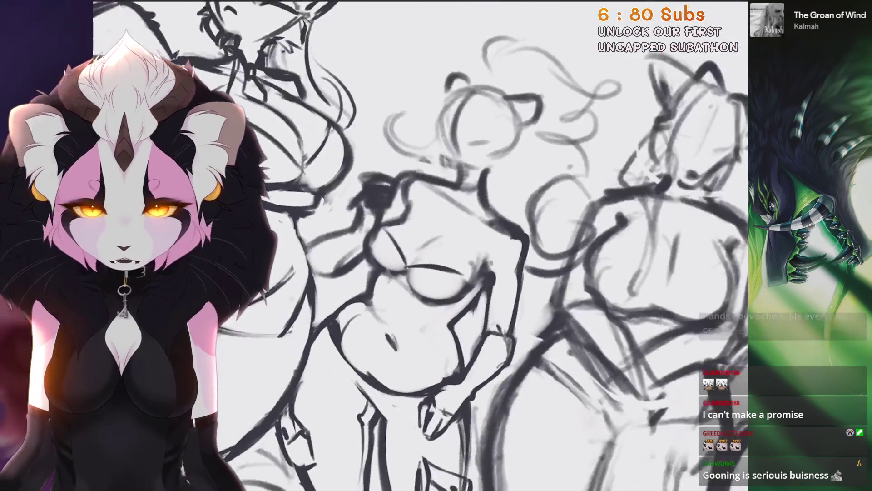
{"action": "key", "text": "ctrl+z"}
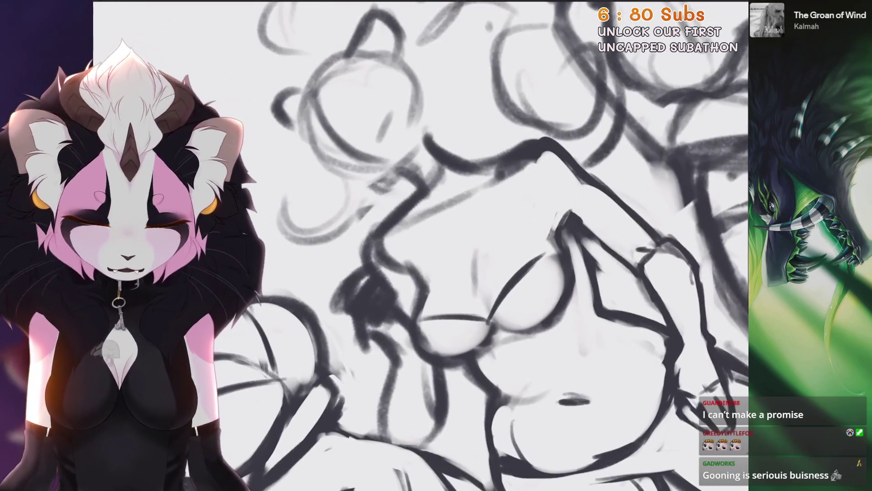
Step: Undo the last six rough strokes on the middle figure
{"action": "key", "text": "ctrl+z"}
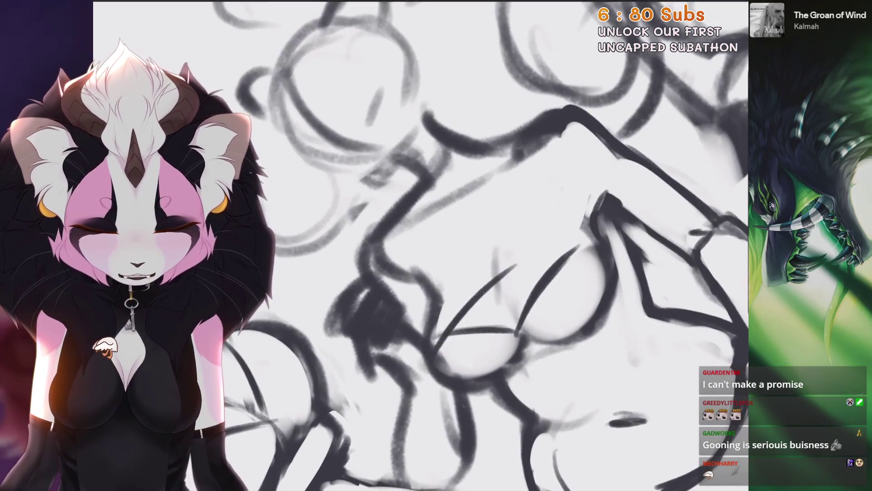
{"action": "key", "text": "ctrl+z"}
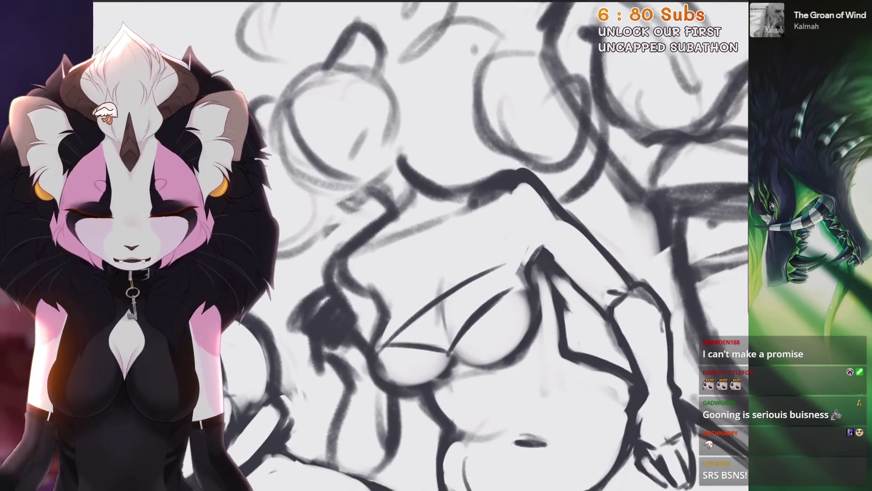
{"action": "key", "text": "ctrl+z"}
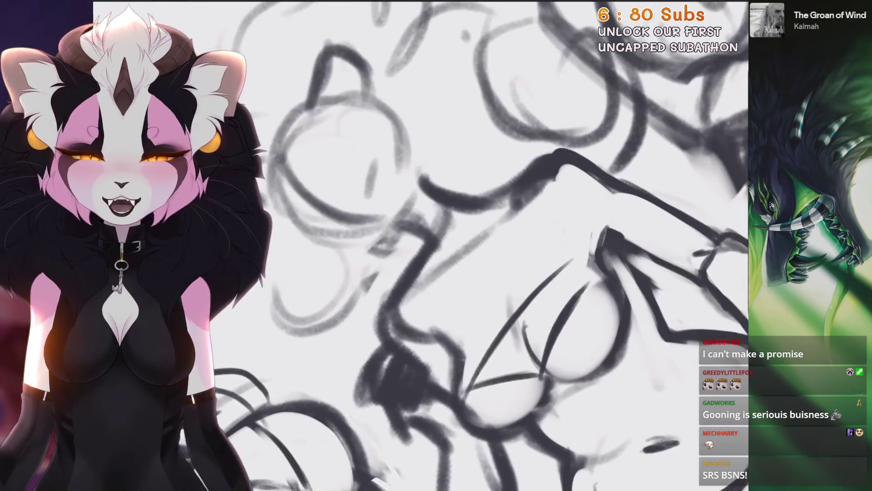
{"action": "key", "text": "ctrl+z"}
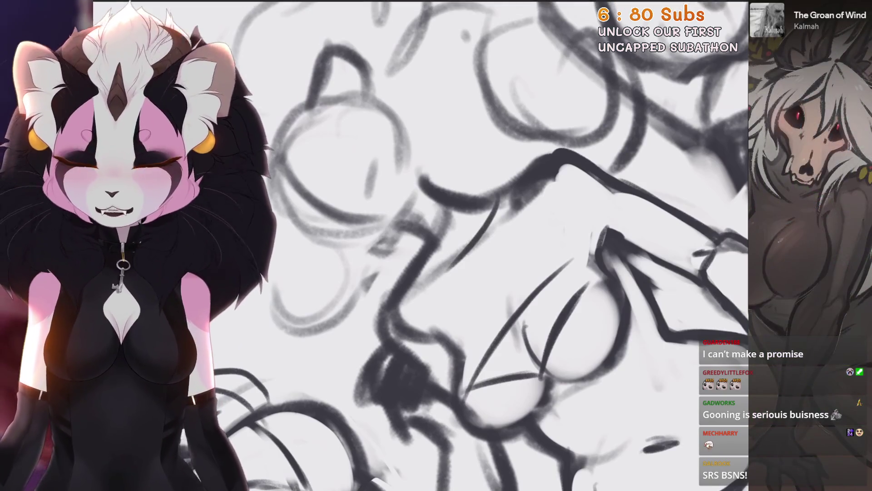
{"action": "key", "text": "ctrl+z"}
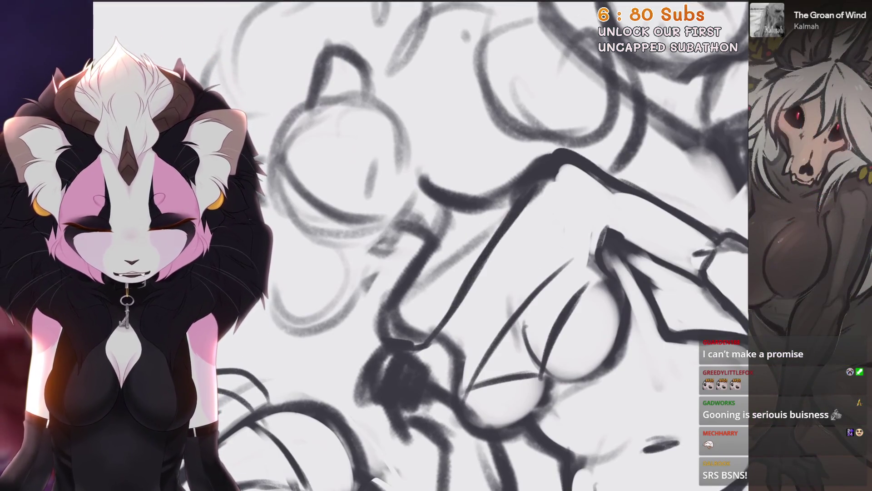
{"action": "key", "text": "ctrl+z"}
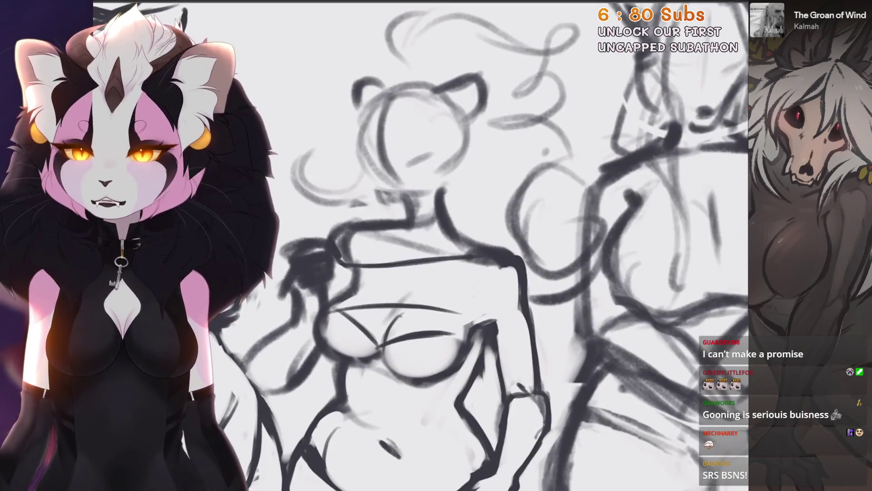
Step: Redraw the shirt's side as one long dark stroke toward the lower left
{"action": "left_click_drag", "start_coordinate": [379, 228], "coordinate": [362, 260]}
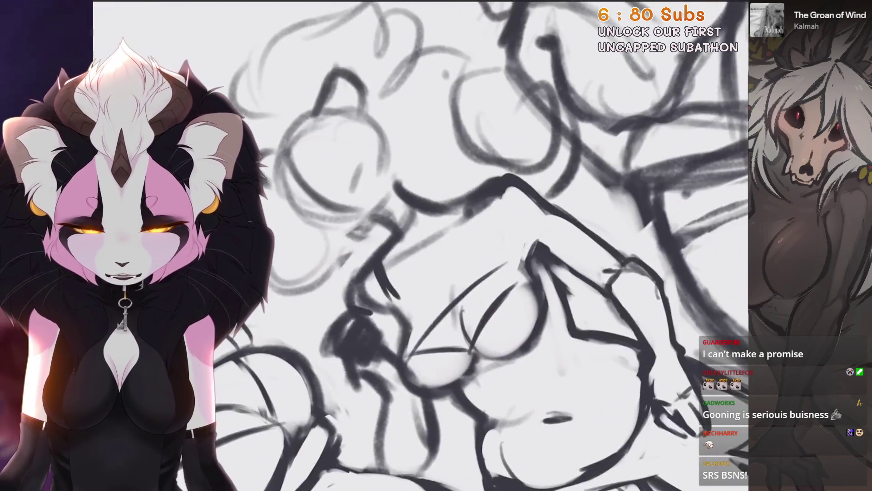
{"action": "key", "text": "ctrl+z"}
{"action": "left_click_drag", "start_coordinate": [483, 200], "coordinate": [398, 309]}
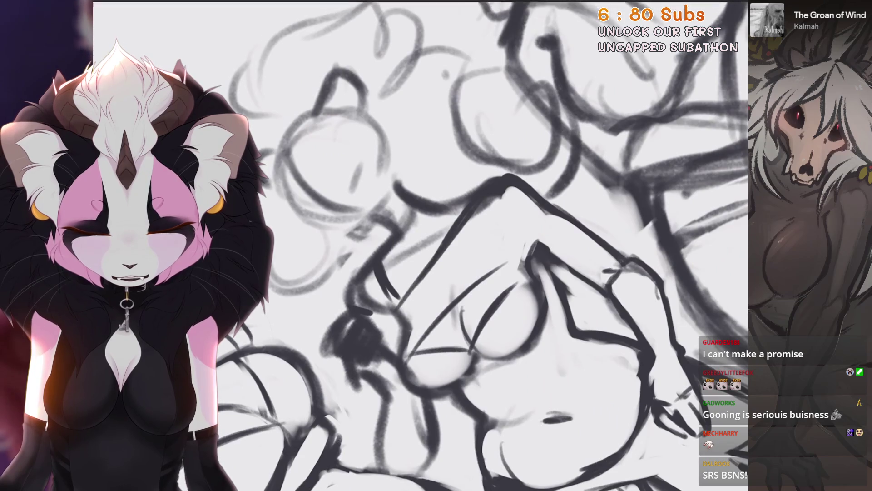
{"action": "key", "text": "ctrl+z"}
{"action": "left_click_drag", "start_coordinate": [481, 202], "coordinate": [390, 310]}
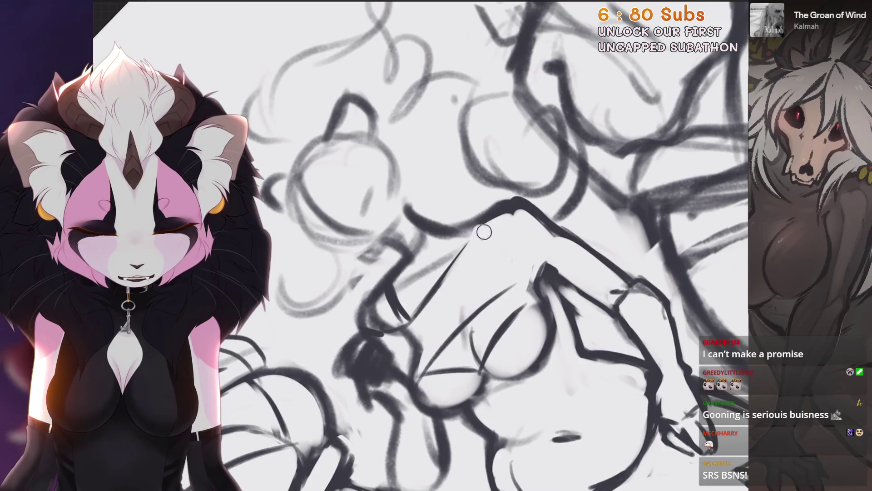
{"action": "scroll", "coordinate": [474, 225], "scroll_direction": "down", "scroll_amount": 5}
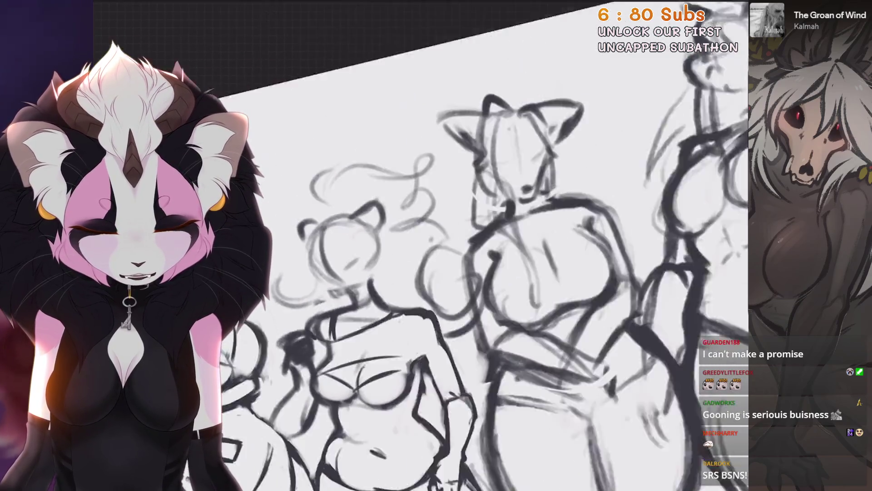
Step: Letter 'MOM' after 'Best' on the shirt, redoing a stray letter
{"action": "scroll", "coordinate": [474, 225], "scroll_direction": "up", "scroll_amount": 5}
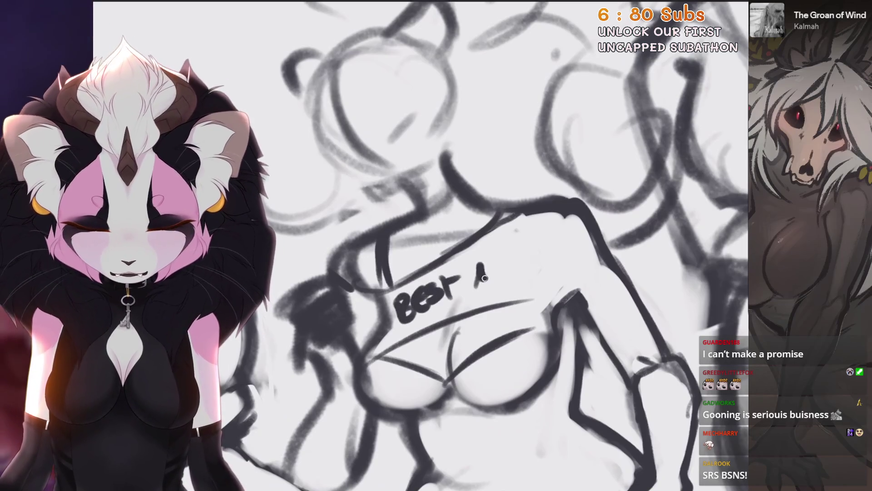
{"action": "left_click_drag", "start_coordinate": [514, 276], "coordinate": [527, 252]}
{"action": "key", "text": "ctrl+z"}
{"action": "key", "text": "ctrl+z"}
{"action": "key", "text": "ctrl+z"}
{"action": "mouse_move", "coordinate": [468, 292]}
{"action": "left_mouse_down"}
{"action": "mouse_move", "coordinate": [477, 261]}
{"action": "mouse_move", "coordinate": [496, 264]}
{"action": "left_mouse_up"}
{"action": "left_click_drag", "start_coordinate": [508, 264], "coordinate": [529, 277]}
Step: Zoom in and out to inspect the 'Best MOM' lettering
{"action": "scroll", "coordinate": [500, 273], "scroll_direction": "down", "scroll_amount": 3}
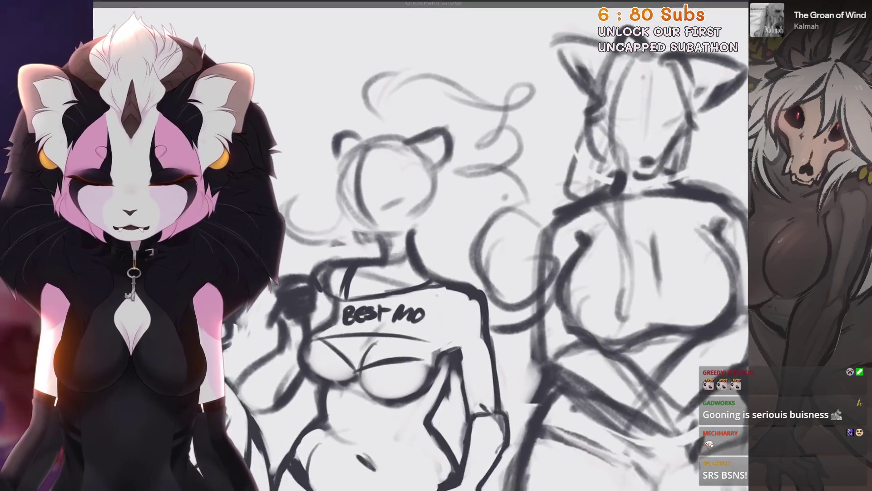
{"action": "scroll", "coordinate": [500, 272], "scroll_direction": "up", "scroll_amount": 3}
{"action": "scroll", "coordinate": [408, 272], "scroll_direction": "up", "scroll_amount": 2}
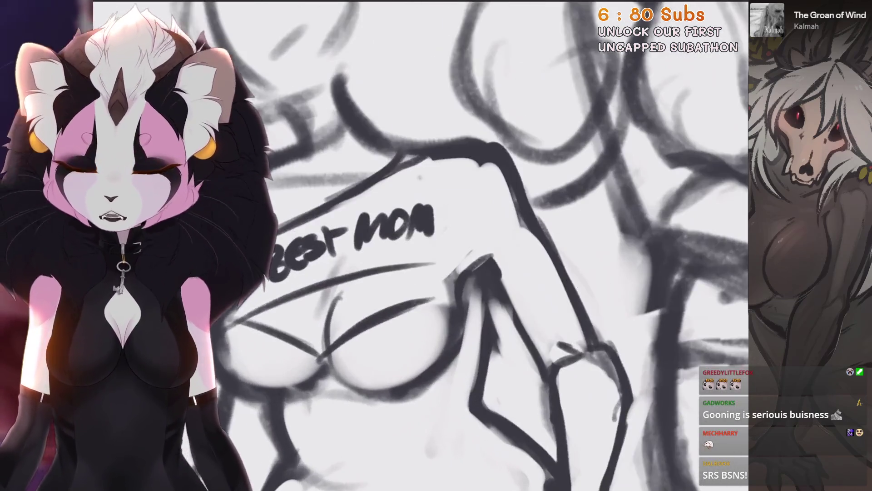
{"action": "scroll", "coordinate": [495, 270], "scroll_direction": "down", "scroll_amount": 2}
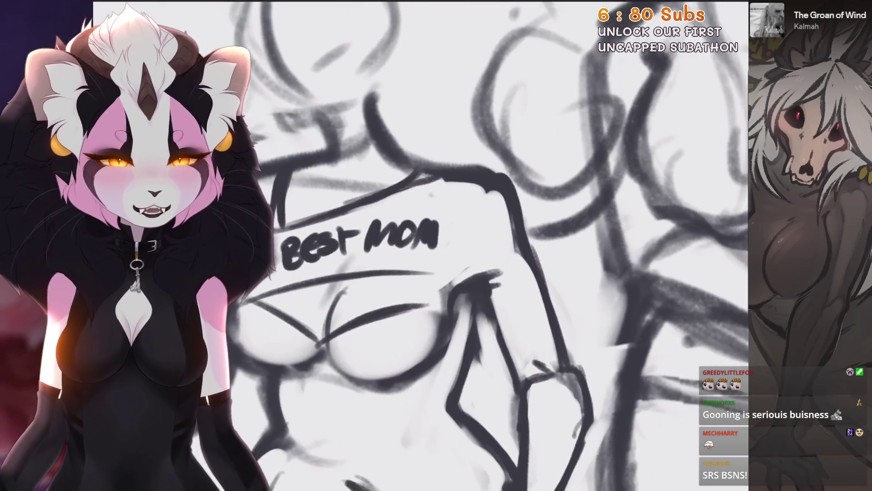
{"action": "scroll", "coordinate": [455, 254], "scroll_direction": "up", "scroll_amount": 4}
{"action": "scroll", "coordinate": [409, 255], "scroll_direction": "up", "scroll_amount": 1}
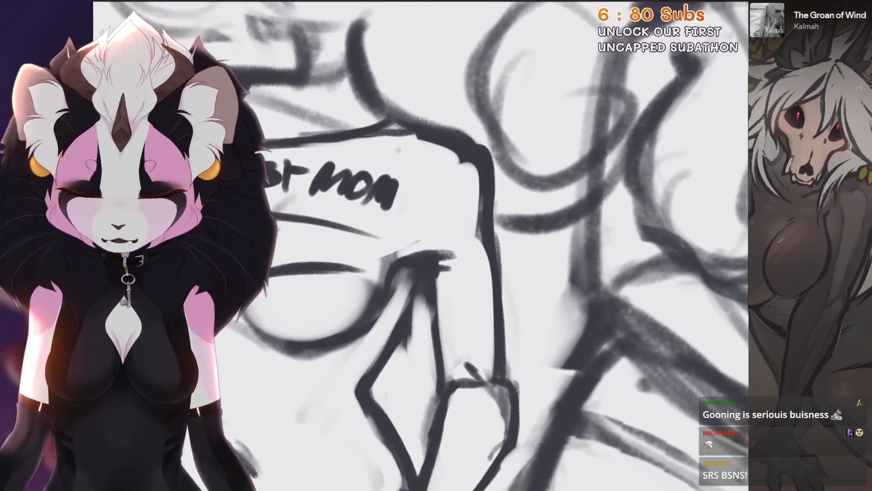
{"action": "scroll", "coordinate": [454, 255], "scroll_direction": "down", "scroll_amount": 2}
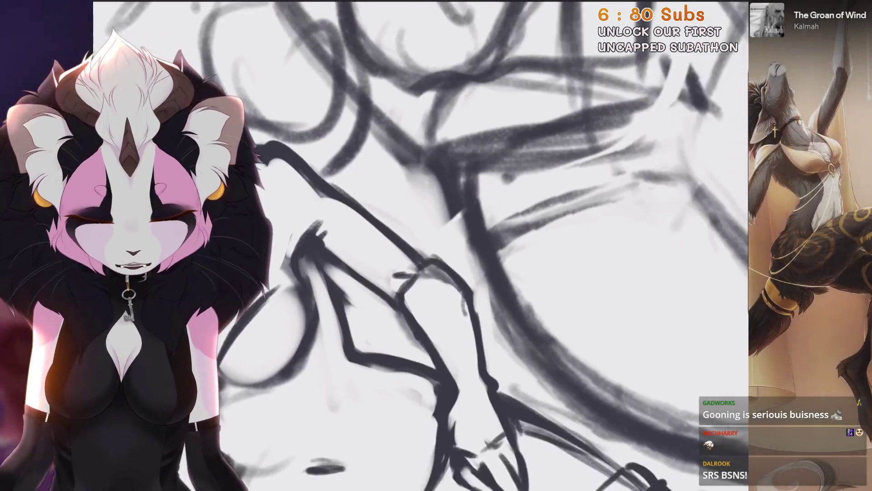
{"action": "scroll", "coordinate": [409, 317], "scroll_direction": "down", "scroll_amount": 3}
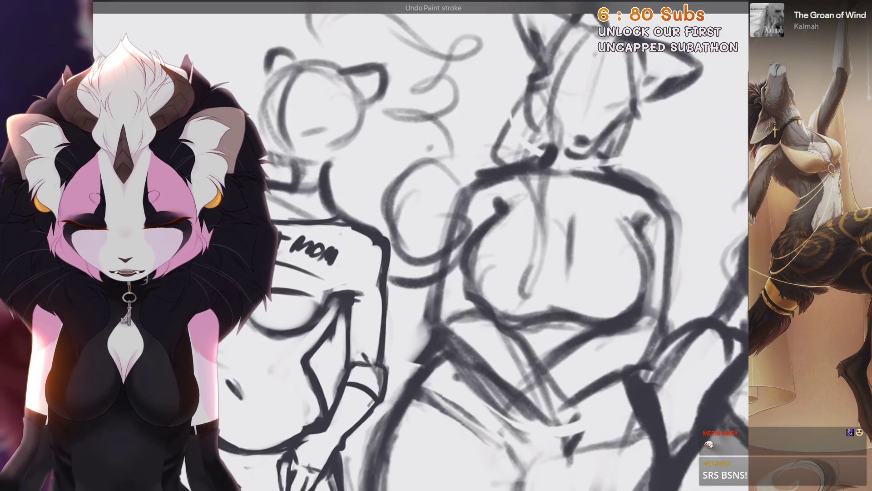
{"action": "scroll", "coordinate": [409, 317], "scroll_direction": "up", "scroll_amount": 3}
{"action": "scroll", "coordinate": [409, 317], "scroll_direction": "down", "scroll_amount": 3}
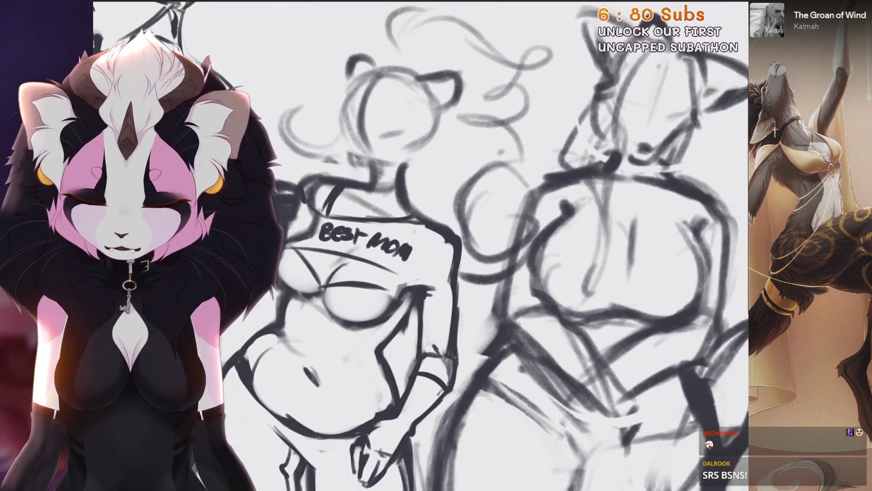
Step: Undo two stray strokes near the 'Best MOM' lettering while turning the canvas
{"action": "scroll", "coordinate": [409, 316], "scroll_direction": "up", "scroll_amount": 4}
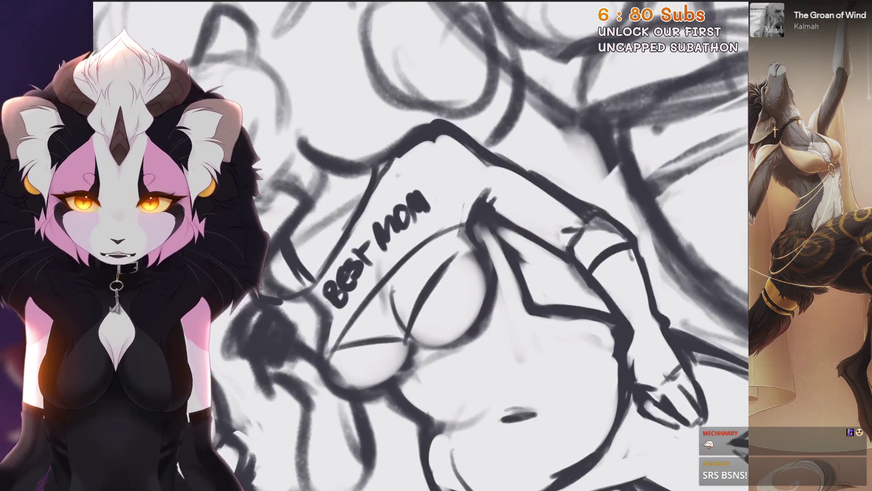
{"action": "key", "text": "ctrl+z"}
{"action": "left_click_drag", "start_coordinate": [409, 272], "coordinate": [418, 256]}
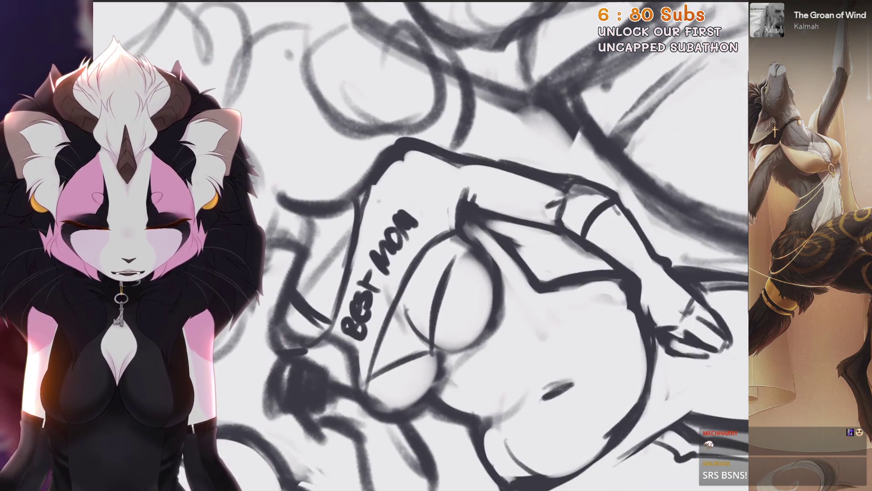
{"action": "scroll", "coordinate": [418, 256], "scroll_direction": "down", "scroll_amount": 3}
{"action": "scroll", "coordinate": [418, 257], "scroll_direction": "up", "scroll_amount": 3}
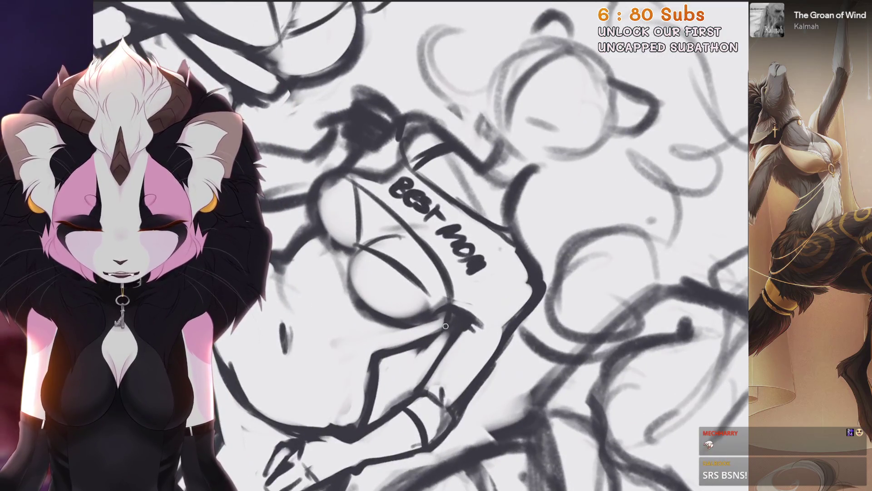
{"action": "key", "text": "ctrl+z"}
{"action": "mouse_move", "coordinate": [436, 222]}
{"action": "left_mouse_down"}
{"action": "mouse_move", "coordinate": [457, 204]}
{"action": "mouse_move", "coordinate": [418, 191]}
{"action": "mouse_move", "coordinate": [390, 224]}
{"action": "mouse_move", "coordinate": [341, 149]}
{"action": "left_mouse_up"}
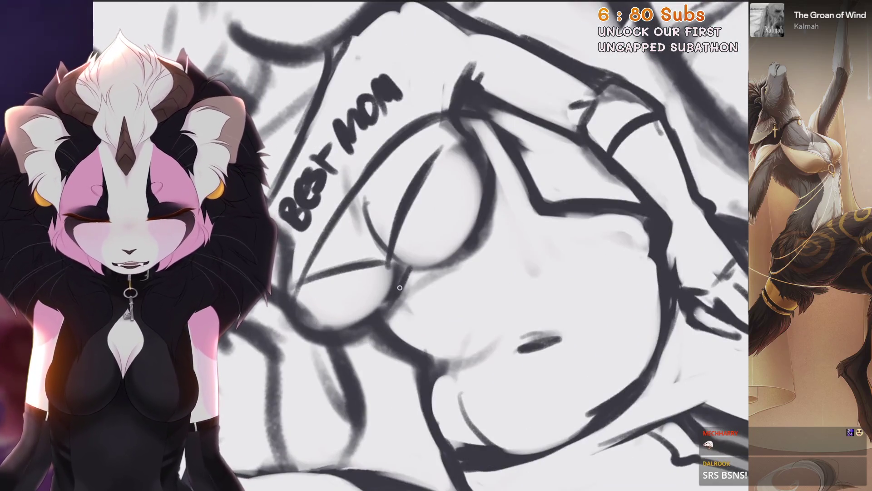
Step: Rotate and zoom the canvas to view the lettering horizontally and vertically
{"action": "scroll", "coordinate": [400, 287], "scroll_direction": "down", "scroll_amount": 3}
{"action": "scroll", "coordinate": [400, 287], "scroll_direction": "up", "scroll_amount": 3}
{"action": "mouse_move", "coordinate": [407, 282]}
{"action": "left_mouse_down"}
{"action": "mouse_move", "coordinate": [415, 228]}
{"action": "mouse_move", "coordinate": [432, 207]}
{"action": "mouse_move", "coordinate": [423, 233]}
{"action": "left_mouse_up"}
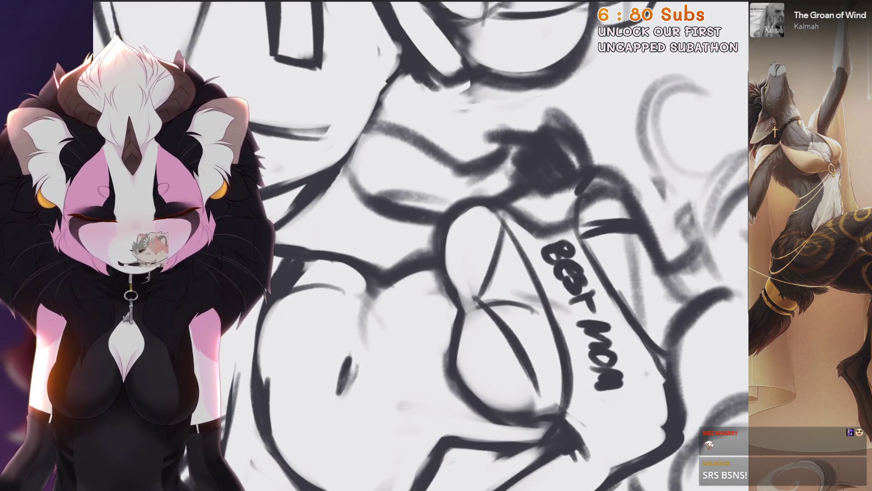
{"action": "left_click_drag", "start_coordinate": [482, 309], "coordinate": [427, 214]}
{"action": "mouse_move", "coordinate": [545, 236]}
{"action": "left_mouse_down"}
{"action": "mouse_move", "coordinate": [522, 168]}
{"action": "mouse_move", "coordinate": [459, 132]}
{"action": "left_mouse_up"}
{"action": "left_click_drag", "start_coordinate": [378, 186], "coordinate": [398, 181]}
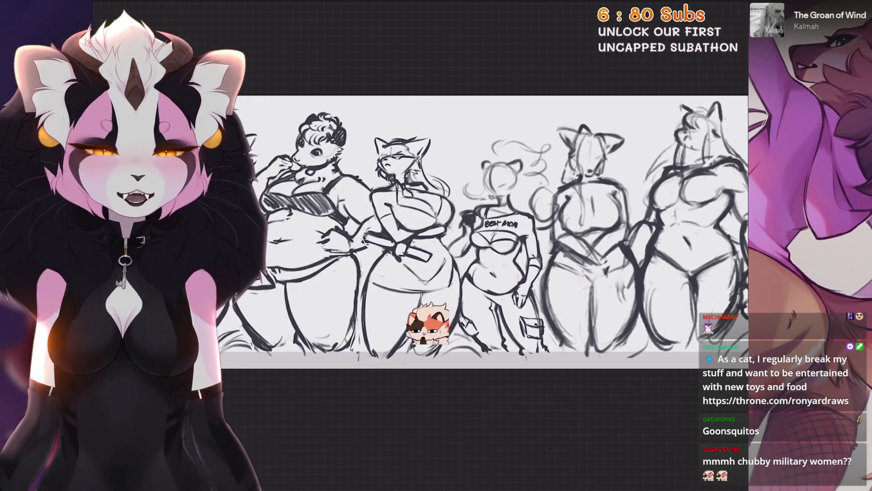
Step: Lasso the navel mark with a freehand selection and scale it down uniformly
{"action": "scroll", "coordinate": [525, 257], "scroll_direction": "up", "scroll_amount": 5}
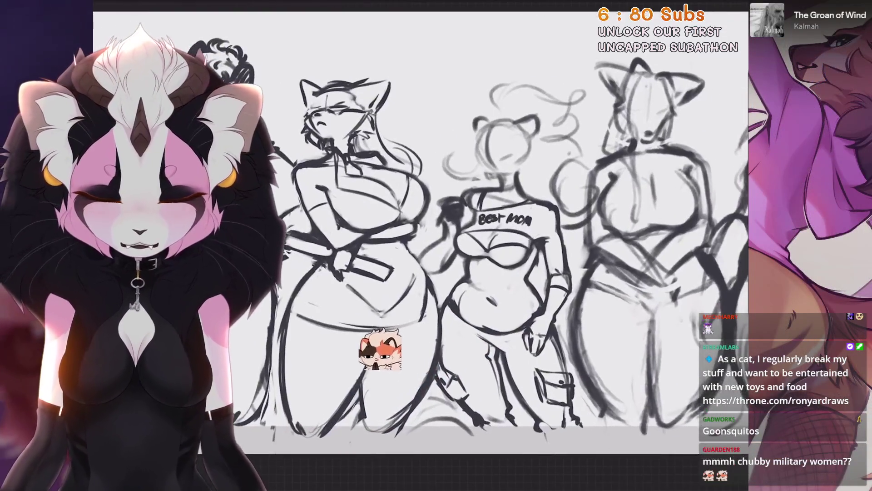
{"action": "scroll", "coordinate": [467, 309], "scroll_direction": "up", "scroll_amount": 2}
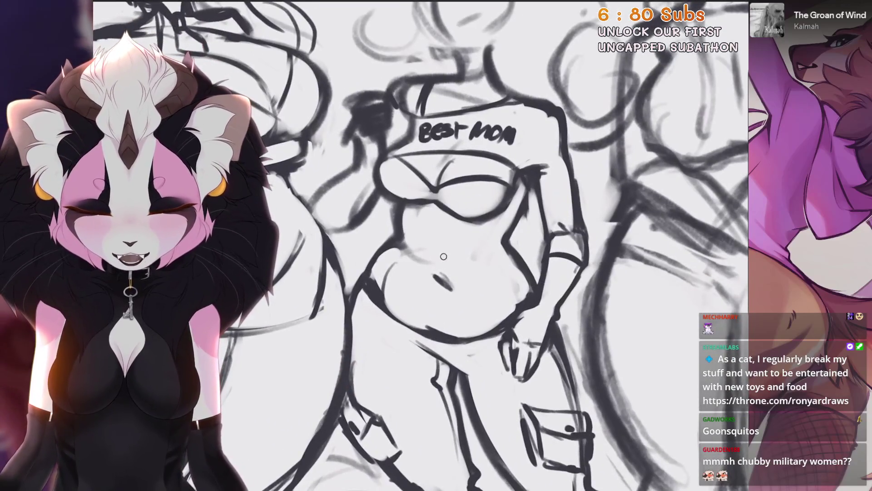
{"action": "scroll", "coordinate": [455, 227], "scroll_direction": "up", "scroll_amount": 2}
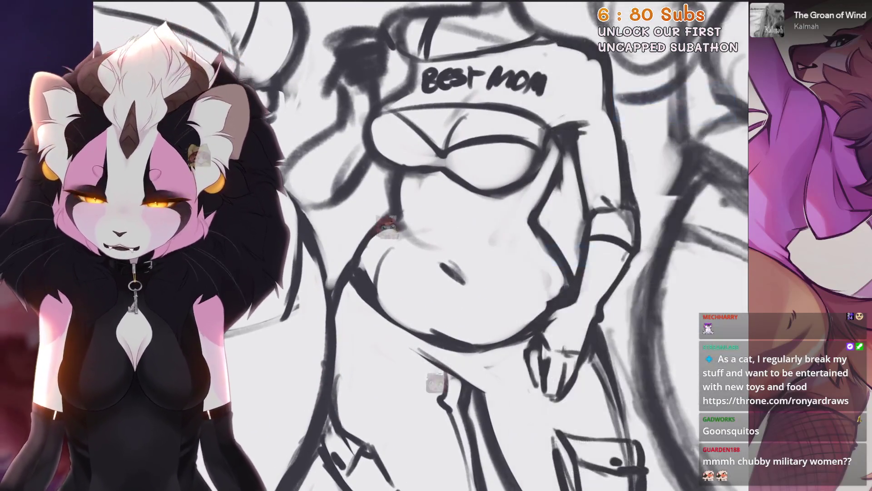
{"action": "key", "text": "s"}
{"action": "left_click_drag", "start_coordinate": [456, 286], "coordinate": [477, 253]}
{"action": "key", "text": "v"}
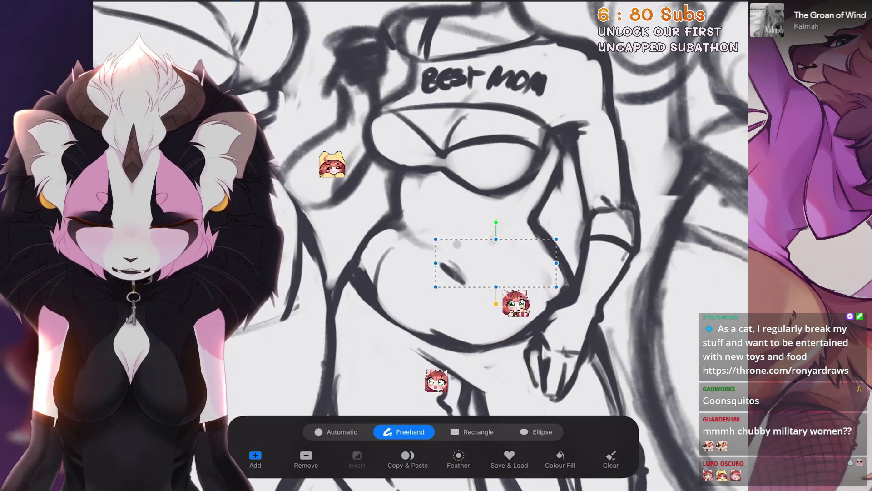
{"action": "key", "text": "s"}
{"action": "key", "text": "v"}
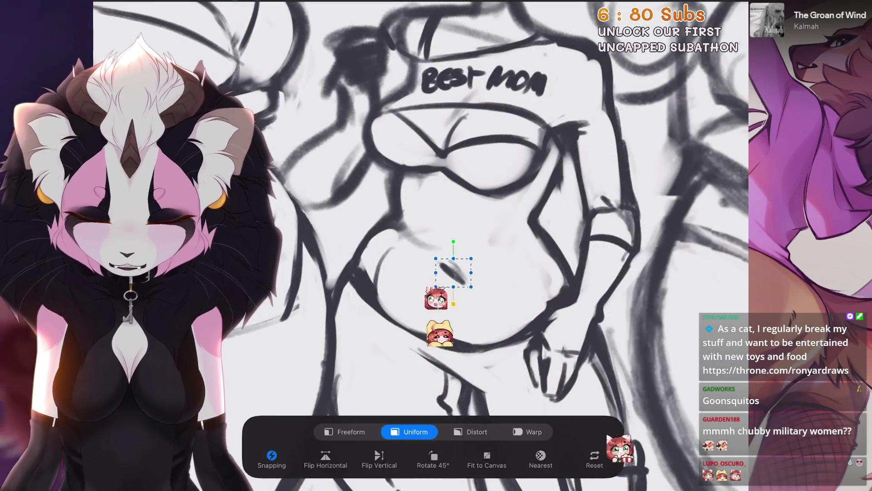
{"action": "key", "text": "v"}
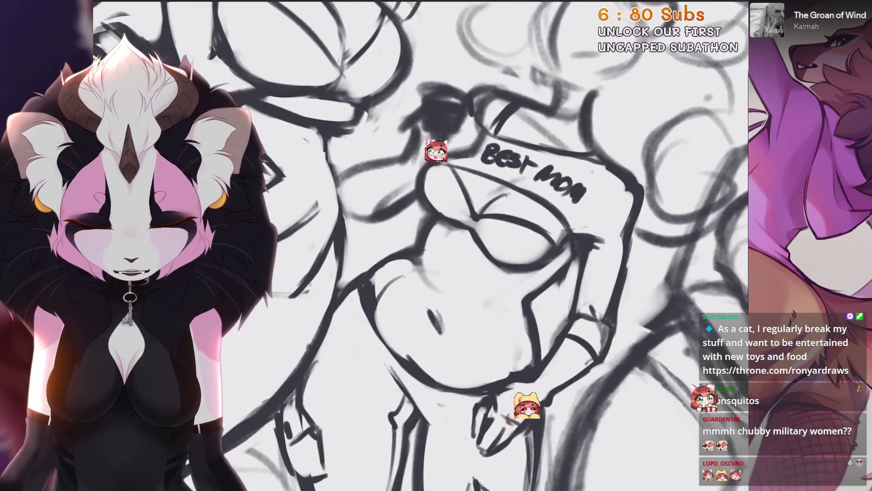
Step: Undo two small strokes and fit the whole five-figure lineup in view
{"action": "key", "text": "ctrl+z"}
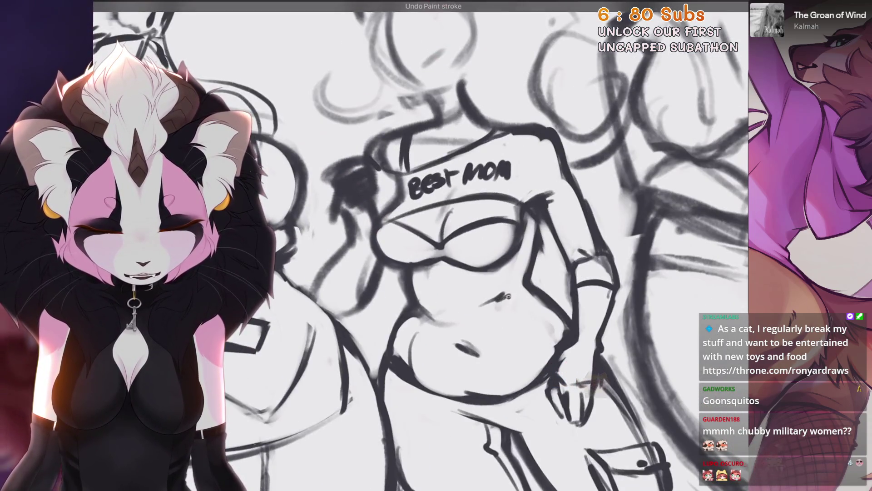
{"action": "key", "text": "ctrl+z"}
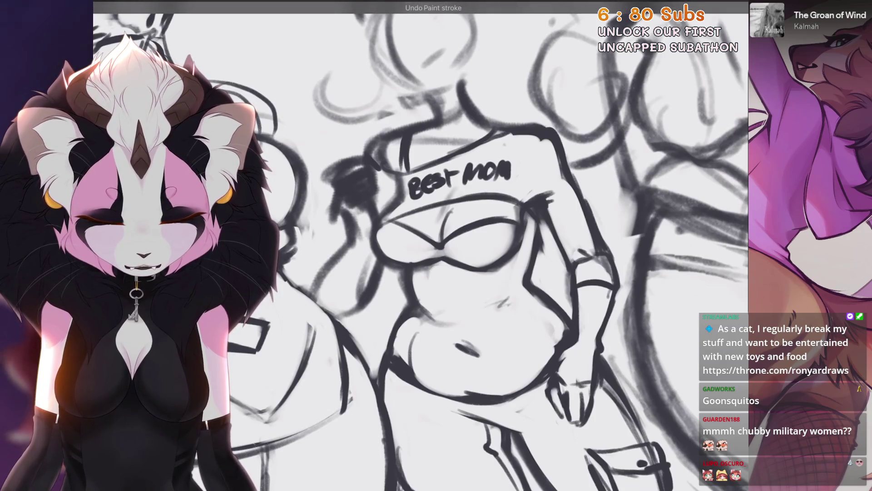
{"action": "key", "text": "ctrl+0"}
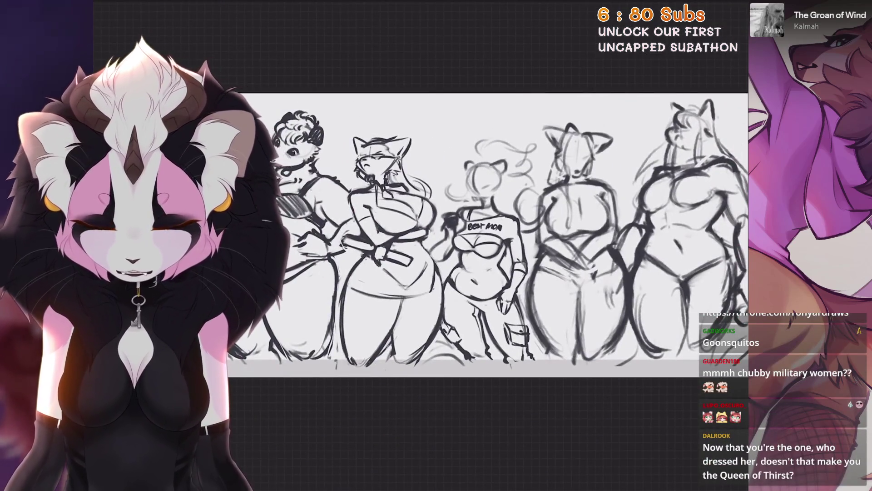
Step: Undo three bad torso strokes, tilting the canvas to a better drawing angle
{"action": "scroll", "coordinate": [481, 236], "scroll_direction": "up", "scroll_amount": 5}
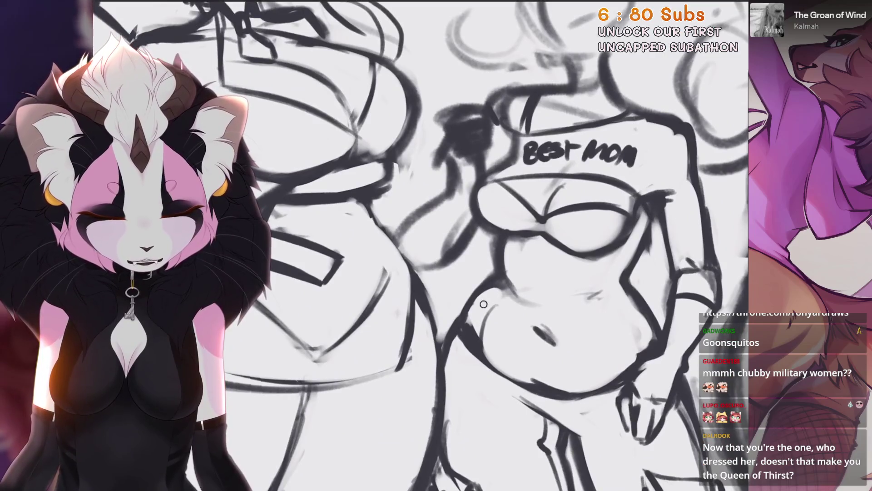
{"action": "scroll", "coordinate": [531, 274], "scroll_direction": "down", "scroll_amount": 3}
{"action": "scroll", "coordinate": [531, 274], "scroll_direction": "up", "scroll_amount": 6}
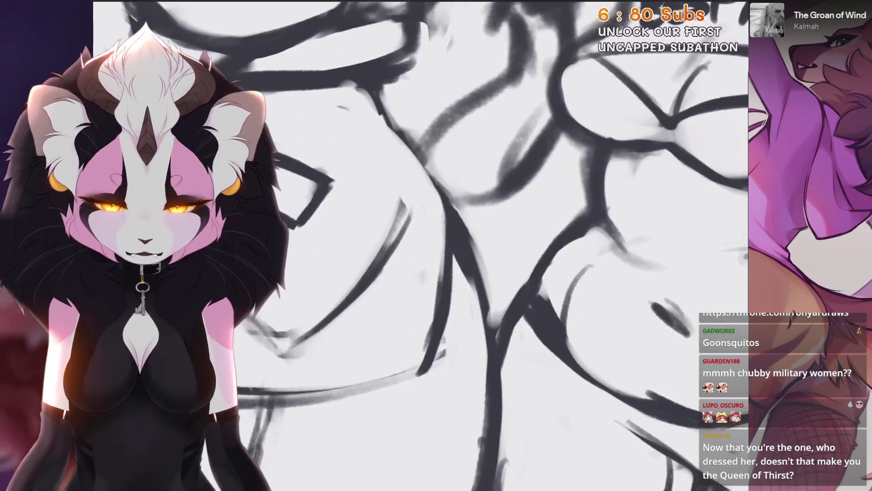
{"action": "scroll", "coordinate": [532, 274], "scroll_direction": "down", "scroll_amount": 3}
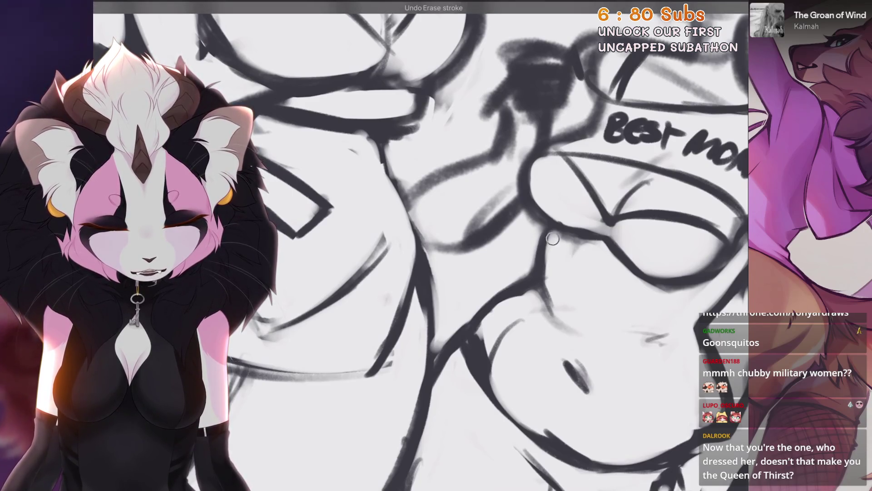
{"action": "scroll", "coordinate": [532, 274], "scroll_direction": "down", "scroll_amount": 1}
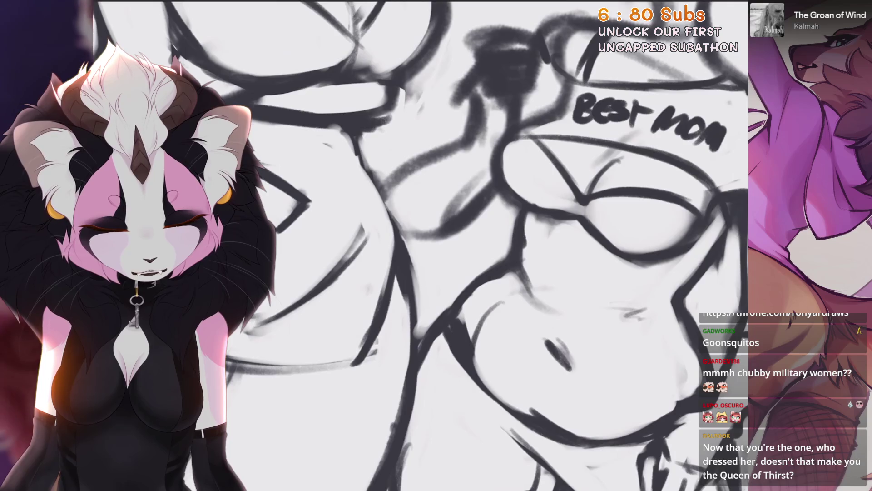
{"action": "scroll", "coordinate": [500, 245], "scroll_direction": "down", "scroll_amount": 3}
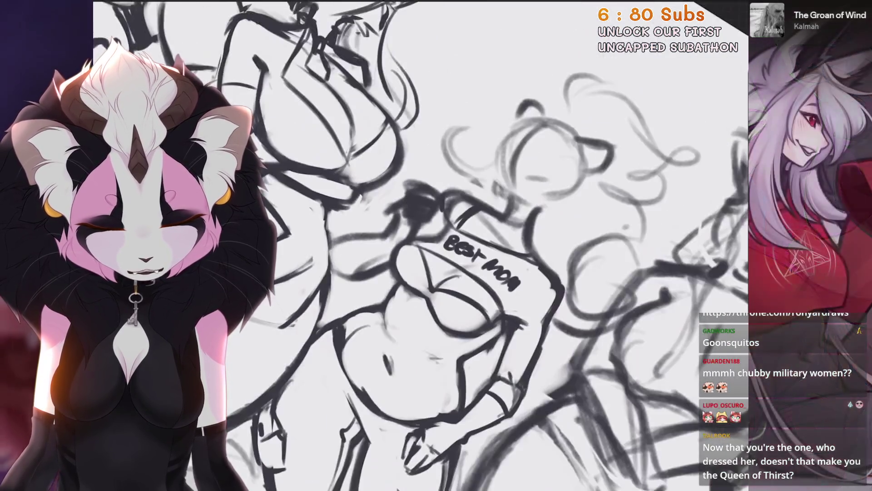
{"action": "scroll", "coordinate": [427, 354], "scroll_direction": "up", "scroll_amount": 4}
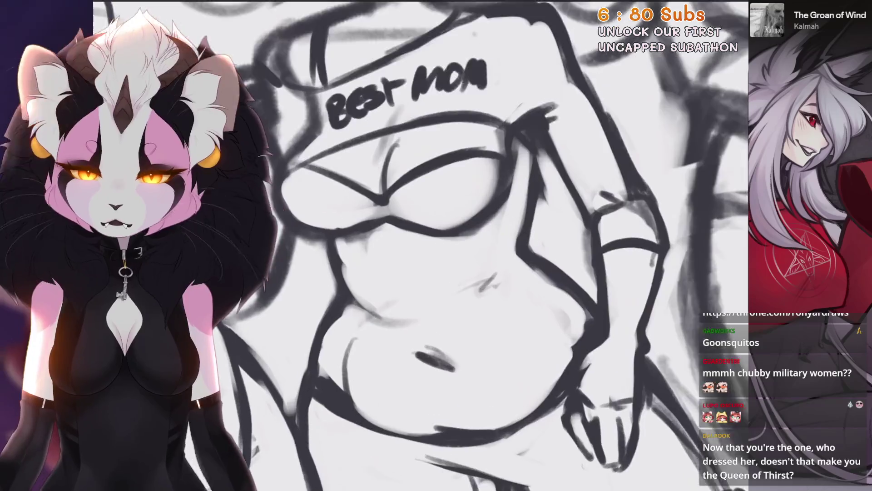
{"action": "scroll", "coordinate": [422, 245], "scroll_direction": "down", "scroll_amount": 1}
{"action": "key", "text": "ctrl+z"}
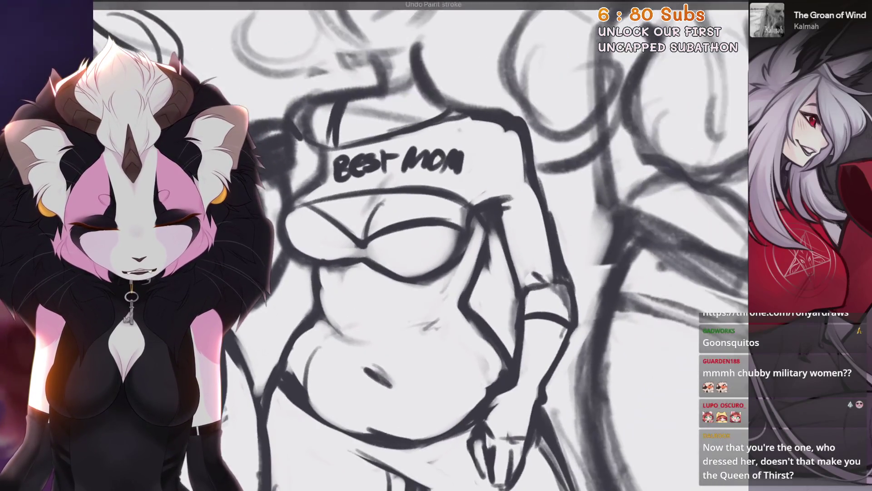
{"action": "key", "text": "ctrl+]"}
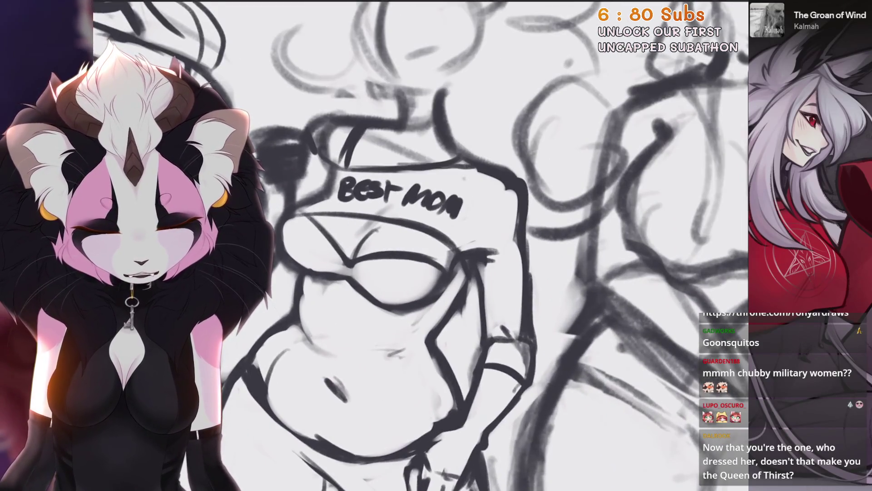
{"action": "key", "text": "ctrl+]"}
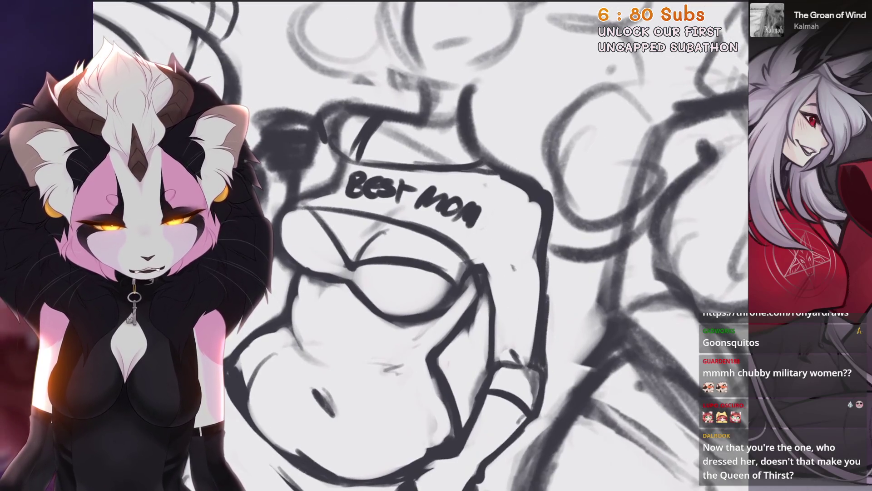
{"action": "key", "text": "ctrl+z"}
{"action": "scroll", "coordinate": [422, 245], "scroll_direction": "down", "scroll_amount": 2}
{"action": "key", "text": "ctrl+z"}
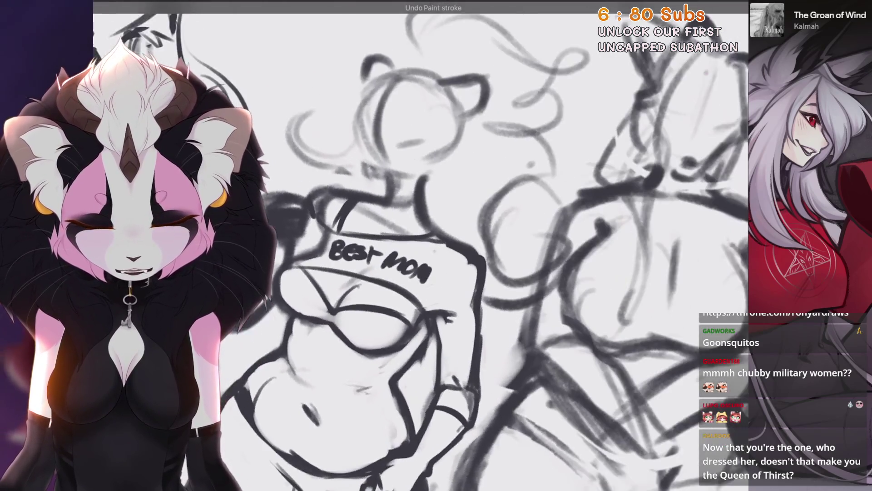
Step: Take back the last eraser stroke and two more paint strokes on the torso
{"action": "scroll", "coordinate": [422, 246], "scroll_direction": "up", "scroll_amount": 2}
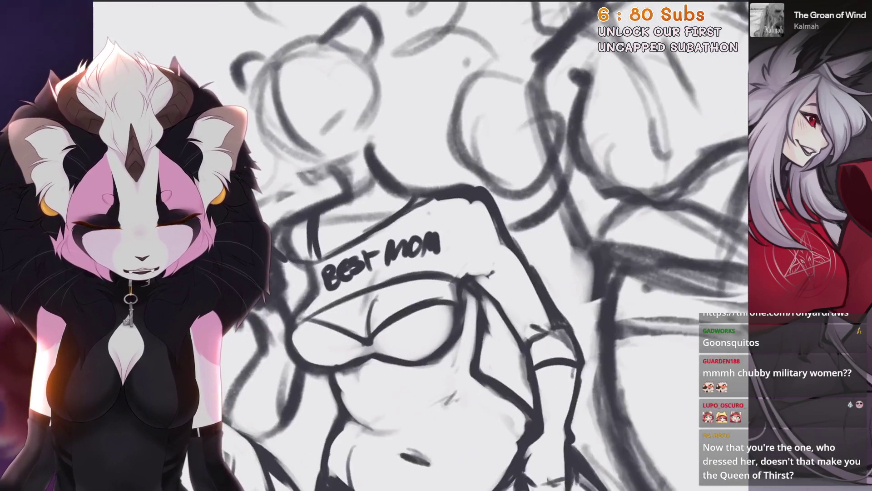
{"action": "scroll", "coordinate": [422, 246], "scroll_direction": "down", "scroll_amount": 3}
{"action": "scroll", "coordinate": [422, 245], "scroll_direction": "up", "scroll_amount": 3}
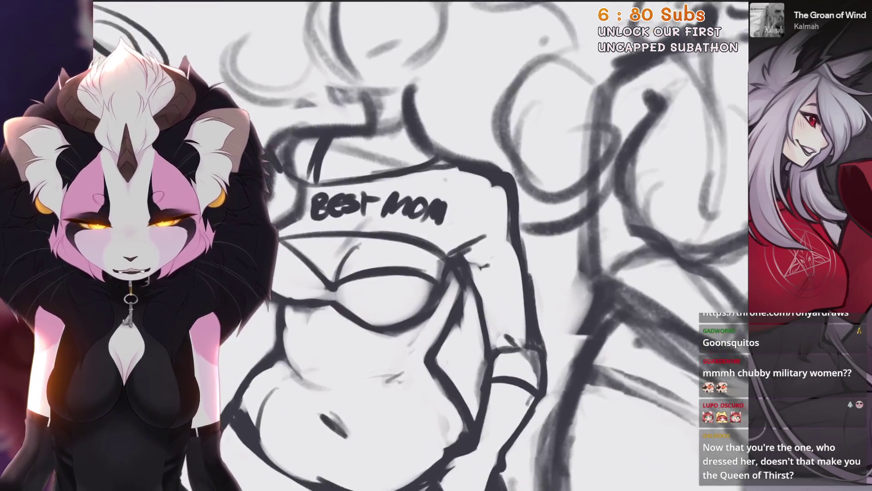
{"action": "scroll", "coordinate": [421, 245], "scroll_direction": "down", "scroll_amount": 1}
{"action": "scroll", "coordinate": [422, 245], "scroll_direction": "up", "scroll_amount": 1}
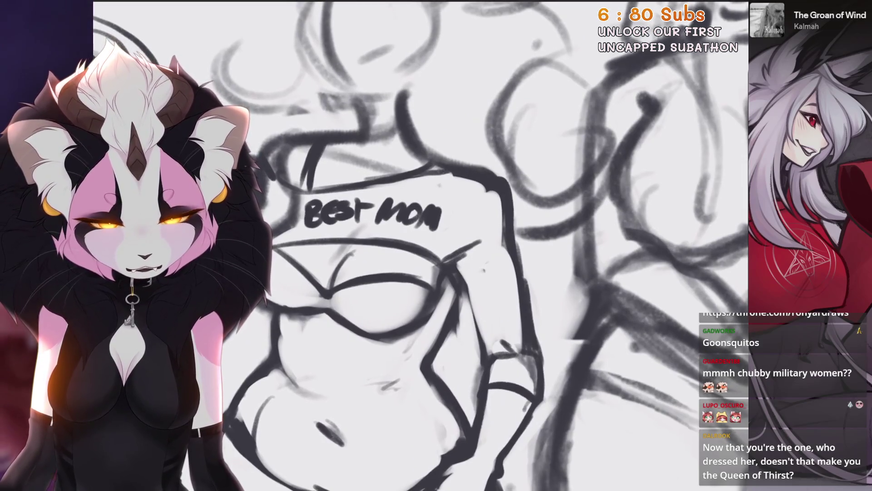
{"action": "scroll", "coordinate": [465, 295], "scroll_direction": "up", "scroll_amount": 2}
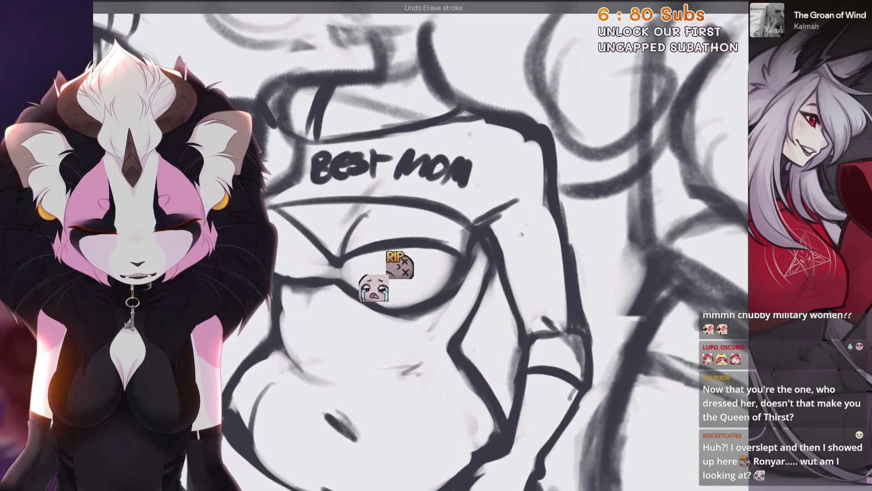
{"action": "key", "text": "4"}
{"action": "key", "text": "4"}
{"action": "key", "text": "5"}
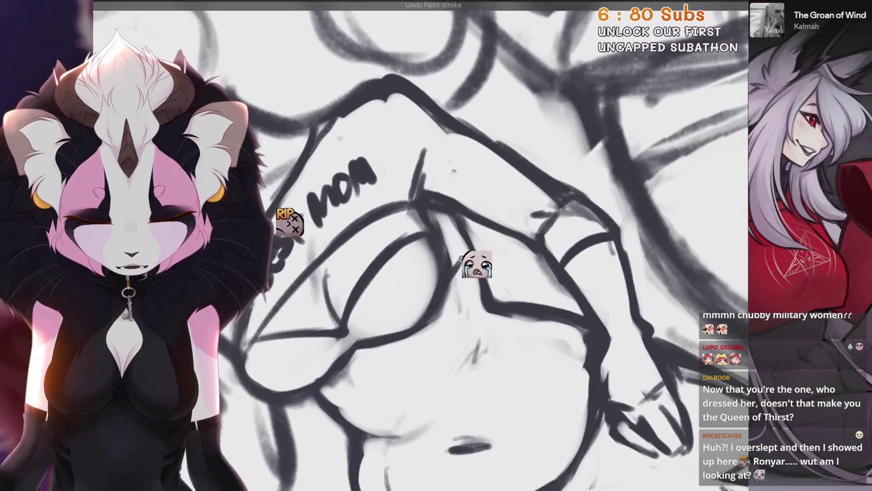
{"action": "key", "text": "5"}
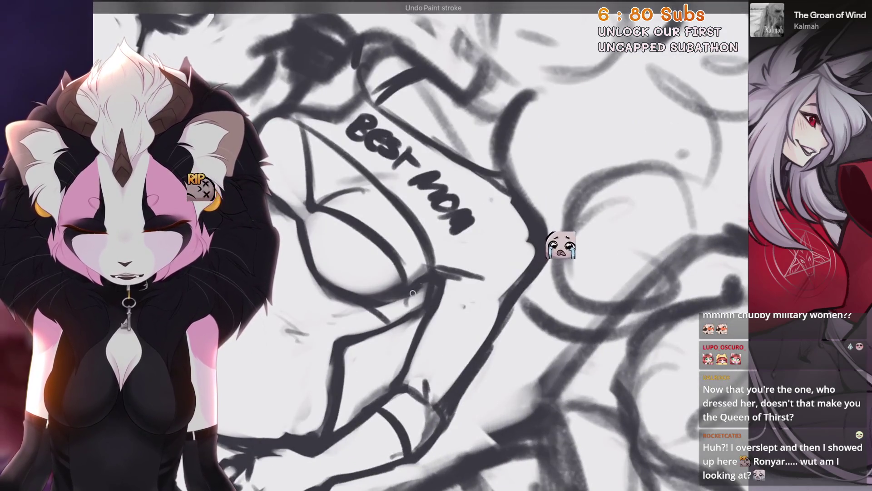
Step: Level and tilt the canvas, then zoom out to view all five figures
{"action": "key", "text": "4"}
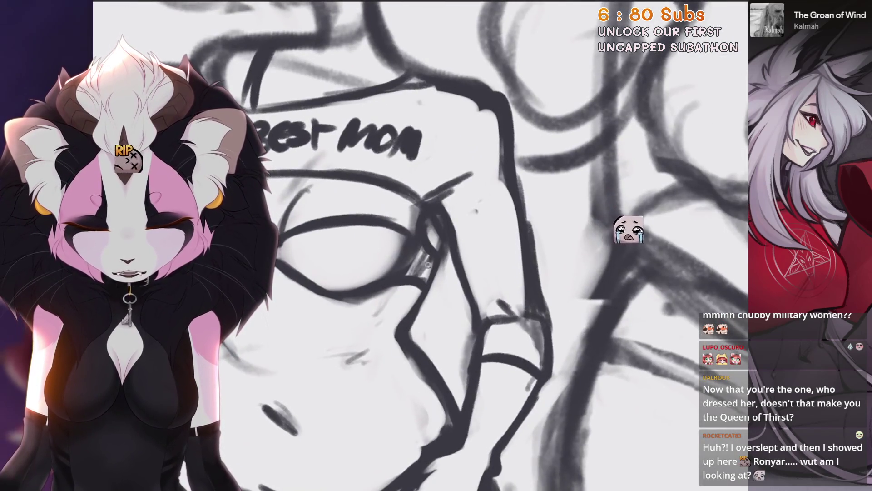
{"action": "scroll", "coordinate": [427, 264], "scroll_direction": "down", "scroll_amount": 3}
{"action": "key", "text": "4"}
{"action": "scroll", "coordinate": [504, 289], "scroll_direction": "up", "scroll_amount": 3}
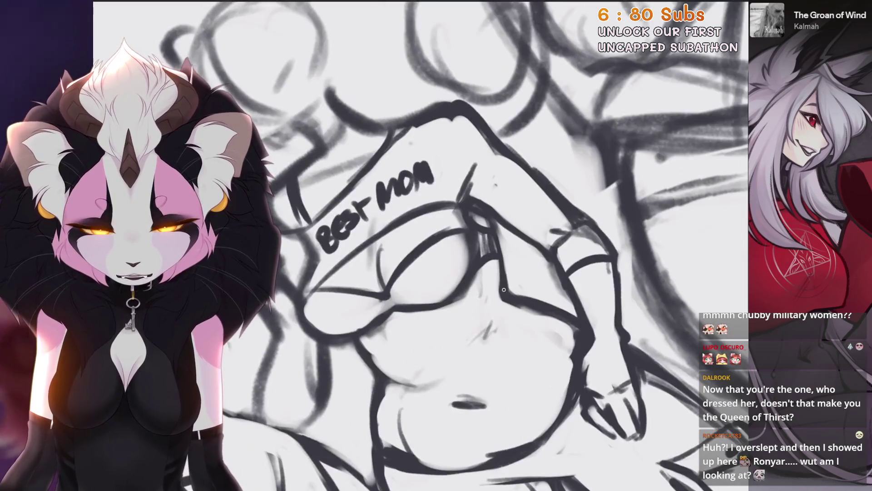
{"action": "scroll", "coordinate": [420, 245], "scroll_direction": "down", "scroll_amount": 3}
{"action": "key", "text": "5"}
{"action": "scroll", "coordinate": [420, 246], "scroll_direction": "down", "scroll_amount": 2}
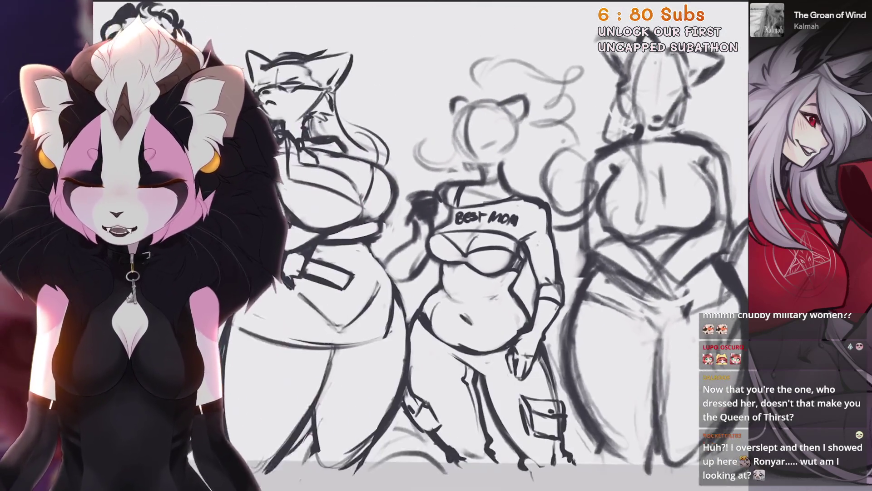
{"action": "scroll", "coordinate": [421, 245], "scroll_direction": "up", "scroll_amount": 5}
{"action": "key", "text": "4"}
{"action": "key", "text": "4"}
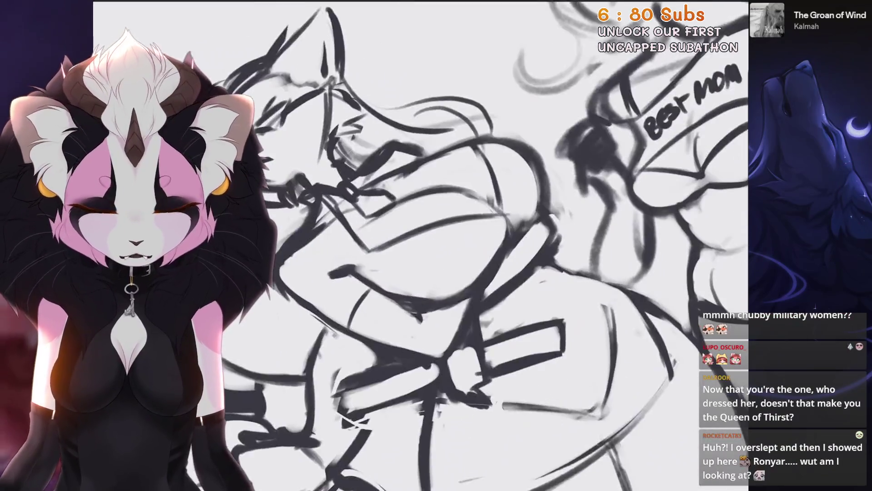
{"action": "scroll", "coordinate": [420, 245], "scroll_direction": "down", "scroll_amount": 5}
{"action": "key", "text": "5"}
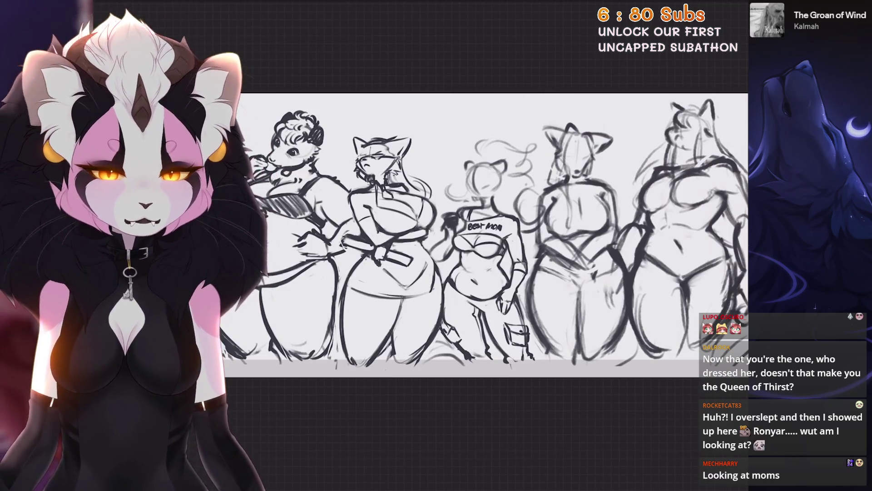
Step: Toggle the Inserted Image reference layers and Layer 7 on and off in Layers
{"action": "key", "text": "l"}
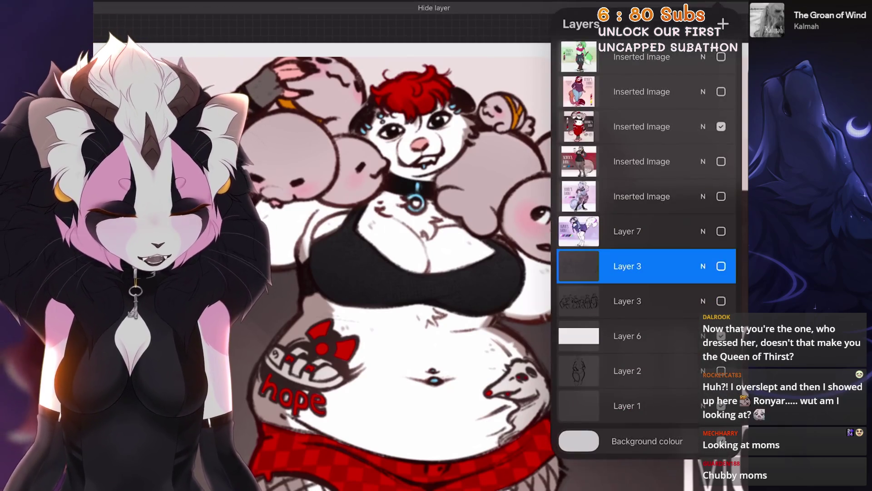
{"action": "left_click", "coordinate": [721, 196]}
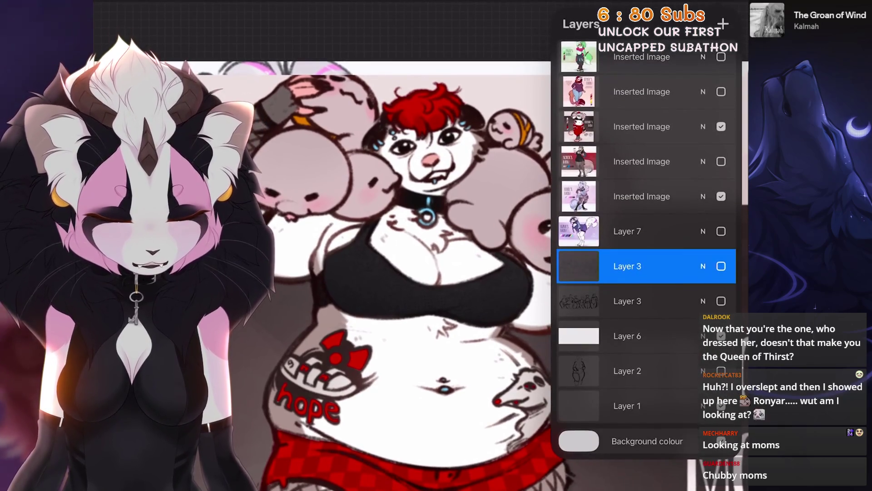
{"action": "left_click", "coordinate": [721, 129]}
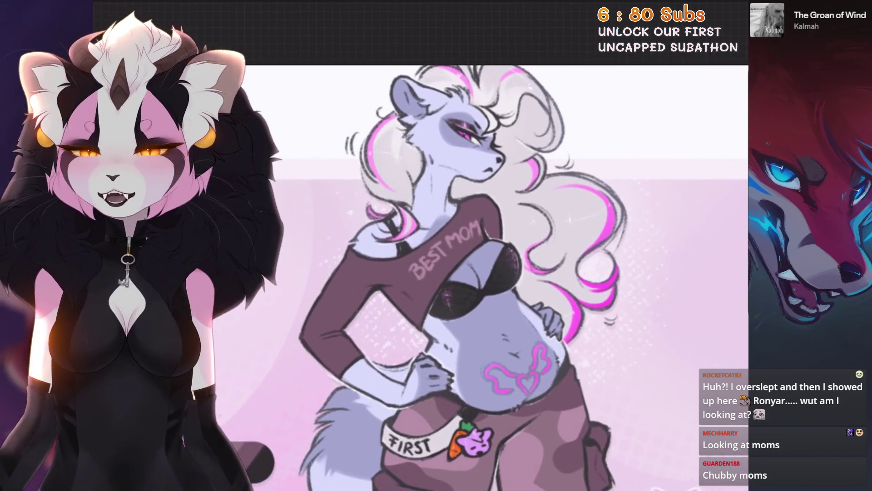
{"action": "left_click", "coordinate": [725, 9]}
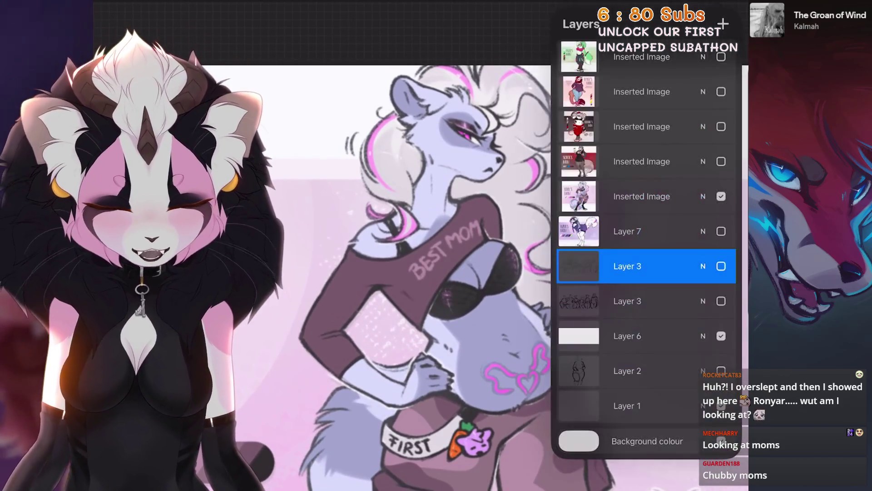
{"action": "left_click", "coordinate": [721, 196]}
{"action": "left_click", "coordinate": [721, 232]}
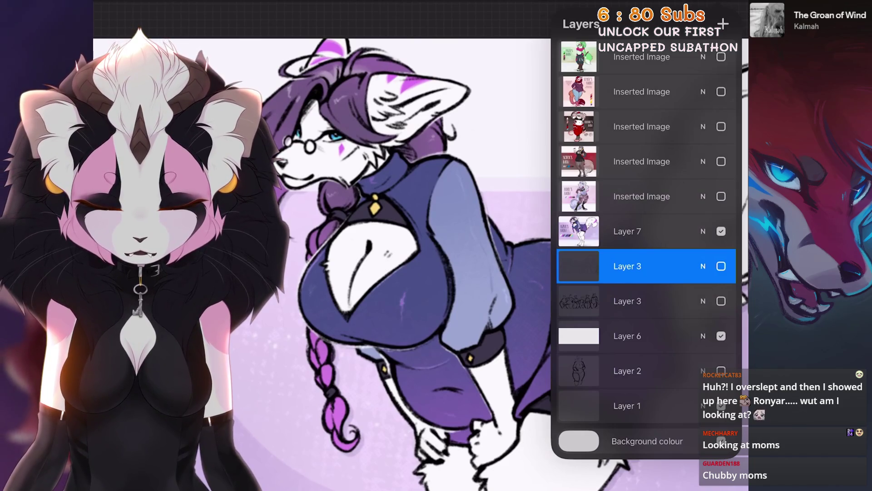
Step: Show the teacher character reference, toggling it with undo and redo to compare
{"action": "scroll", "coordinate": [327, 264], "scroll_direction": "up", "scroll_amount": 2}
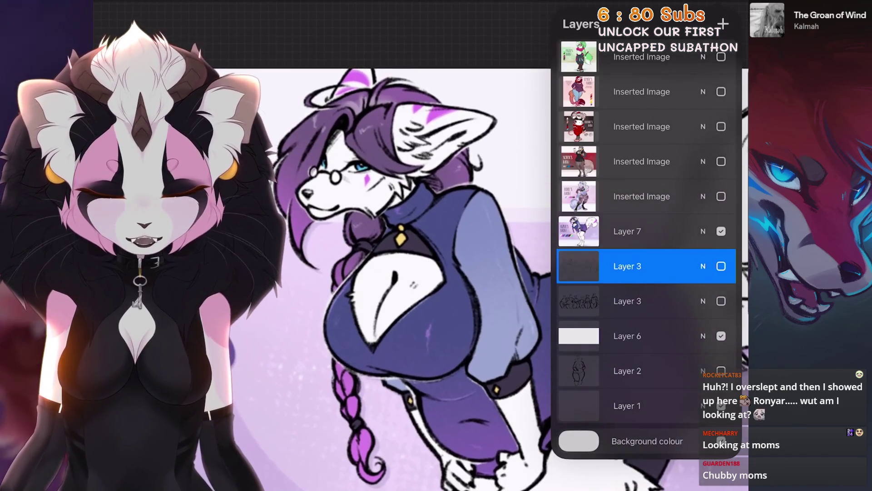
{"action": "left_click", "coordinate": [721, 161]}
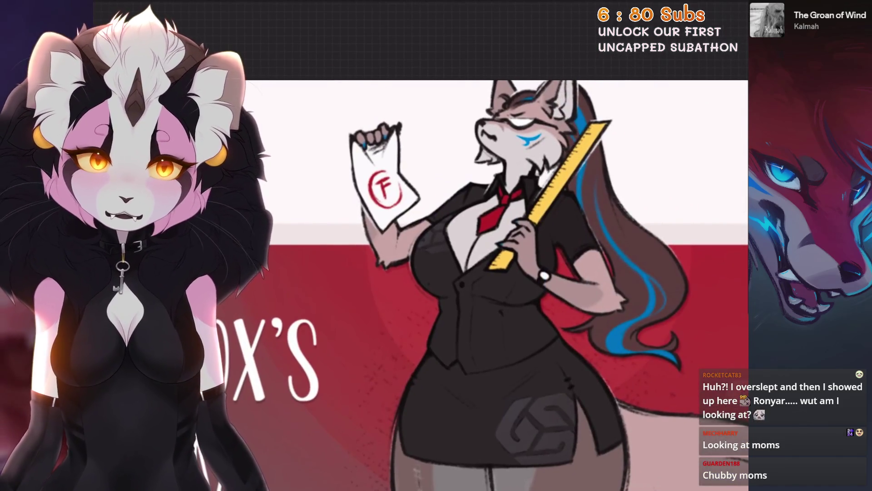
{"action": "key", "text": "ctrl+z"}
{"action": "key", "text": "ctrl+shift+z"}
{"action": "key", "text": "ctrl+z"}
{"action": "key", "text": "ctrl+shift+z"}
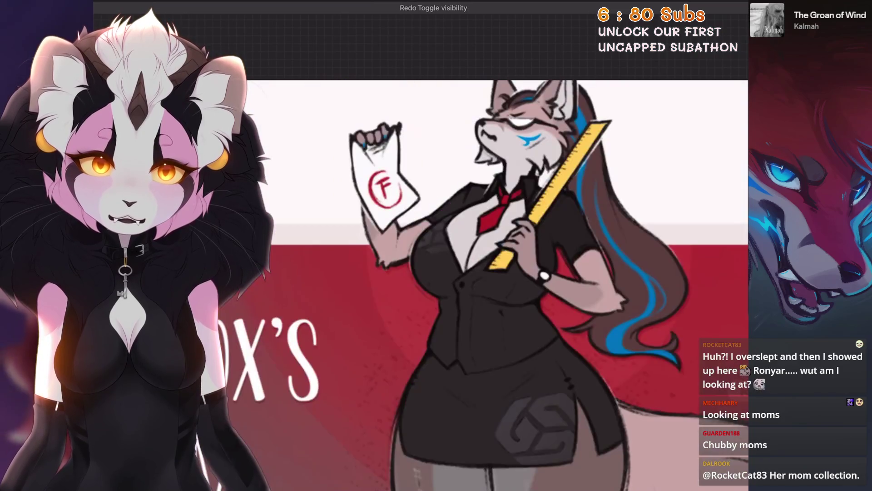
Step: Hide Layer 7 and the remaining reference image, and turn Layer 3 back on
{"action": "key", "text": "l"}
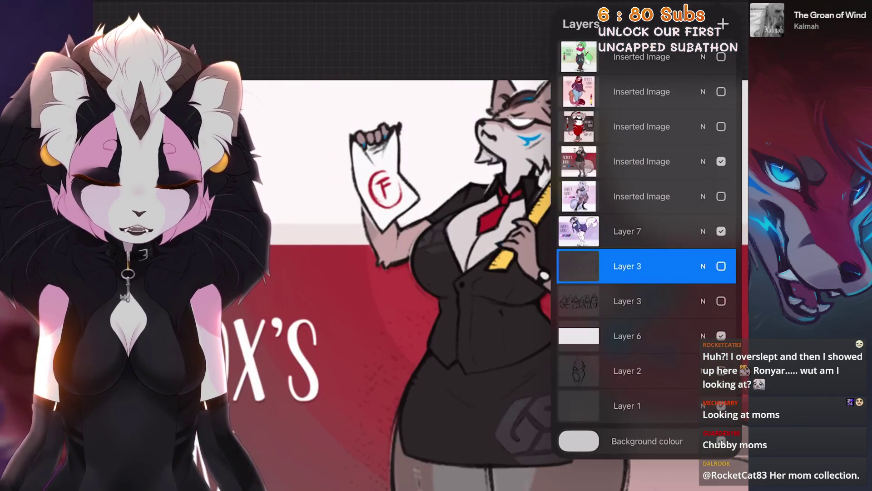
{"action": "left_click", "coordinate": [721, 231]}
{"action": "left_click", "coordinate": [721, 161]}
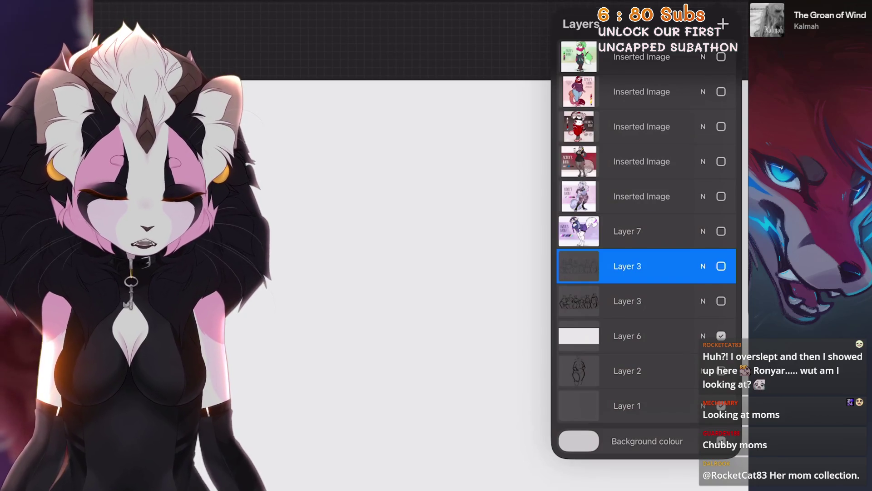
{"action": "left_click", "coordinate": [720, 266]}
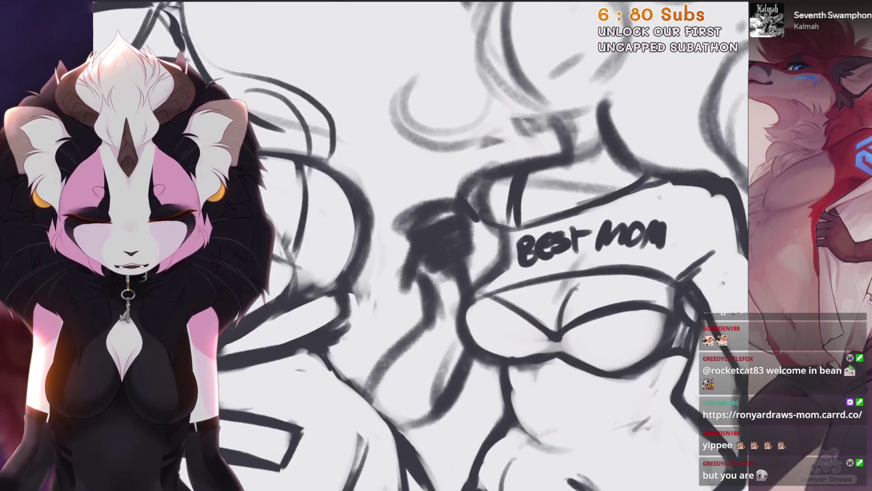
Step: Erase stray lines left of the Best Mom text and rough in the raised hand holding a phone
{"action": "mouse_move", "coordinate": [427, 249]}
{"action": "left_mouse_down"}
{"action": "mouse_move", "coordinate": [434, 259]}
{"action": "mouse_move", "coordinate": [420, 255]}
{"action": "mouse_move", "coordinate": [446, 303]}
{"action": "left_mouse_up"}
{"action": "mouse_move", "coordinate": [432, 268]}
{"action": "left_mouse_down"}
{"action": "mouse_move", "coordinate": [437, 238]}
{"action": "mouse_move", "coordinate": [500, 242]}
{"action": "mouse_move", "coordinate": [494, 238]}
{"action": "left_mouse_up"}
{"action": "left_click_drag", "start_coordinate": [504, 264], "coordinate": [480, 275]}
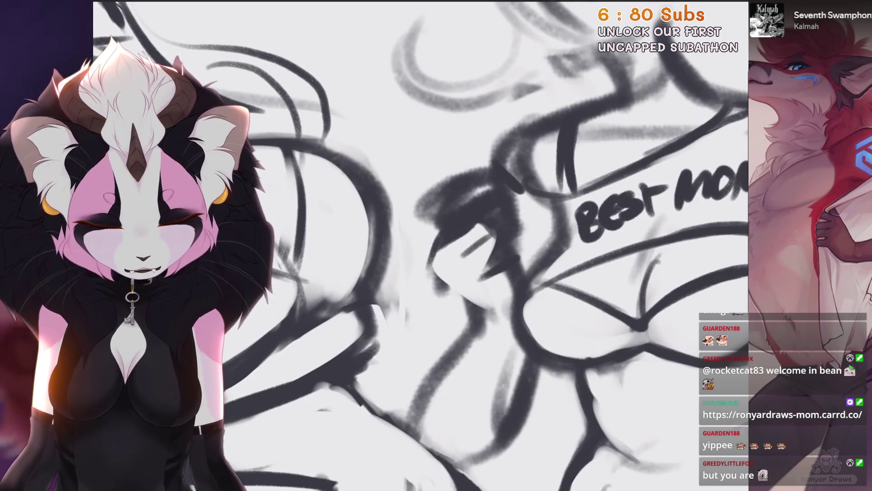
{"action": "mouse_move", "coordinate": [437, 250]}
{"action": "left_mouse_down"}
{"action": "mouse_move", "coordinate": [458, 304]}
{"action": "mouse_move", "coordinate": [482, 328]}
{"action": "left_mouse_up"}
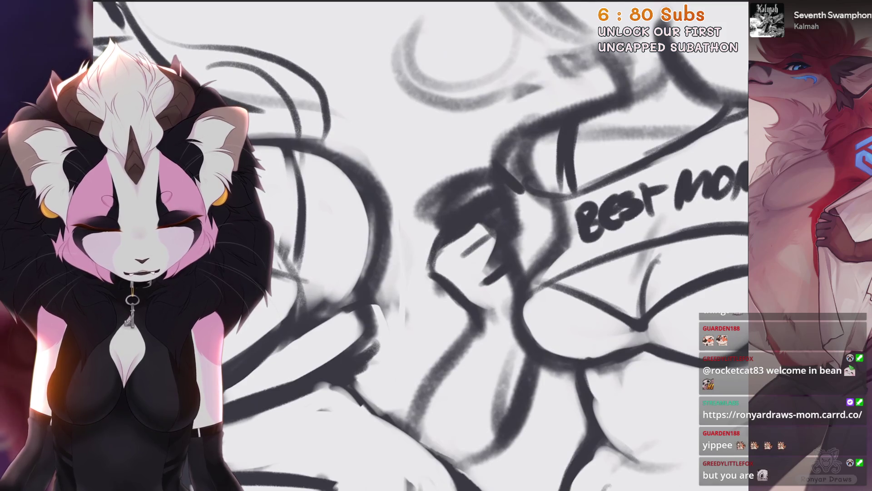
{"action": "left_click_drag", "start_coordinate": [502, 218], "coordinate": [506, 281]}
{"action": "mouse_move", "coordinate": [484, 202]}
{"action": "left_mouse_down"}
{"action": "mouse_move", "coordinate": [446, 212]}
{"action": "mouse_move", "coordinate": [429, 266]}
{"action": "left_mouse_up"}
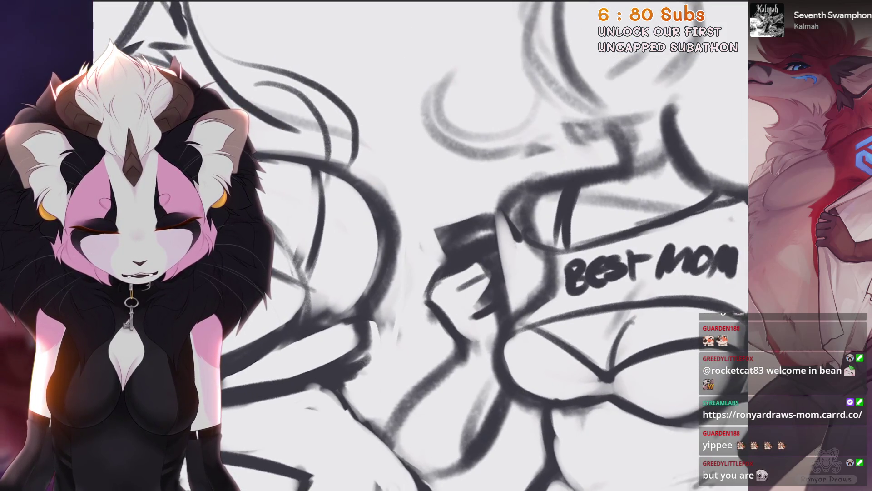
{"action": "mouse_move", "coordinate": [450, 223]}
{"action": "left_mouse_down"}
{"action": "mouse_move", "coordinate": [442, 265]}
{"action": "mouse_move", "coordinate": [481, 202]}
{"action": "mouse_move", "coordinate": [504, 286]}
{"action": "left_mouse_up"}
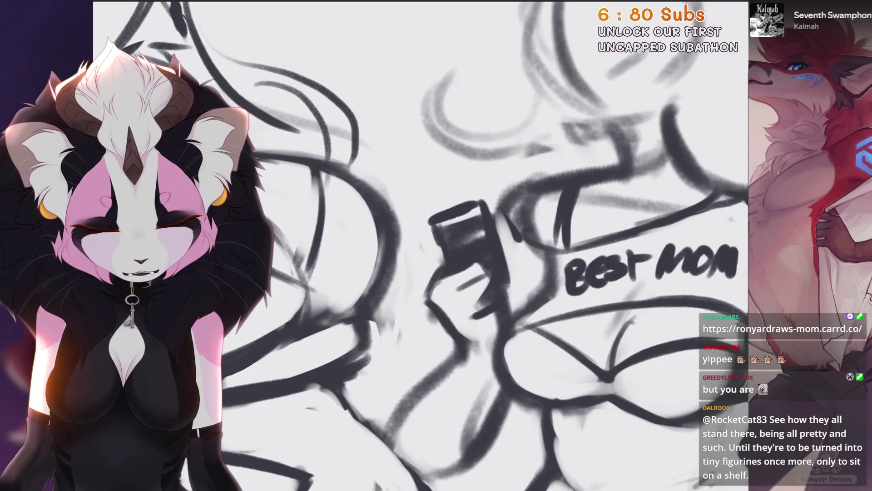
{"action": "key", "text": "ctrl+z"}
Step: Redraw the phone's top, rim and side edges with darker, cleaner strokes
{"action": "mouse_move", "coordinate": [474, 212]}
{"action": "left_mouse_down"}
{"action": "mouse_move", "coordinate": [436, 236]}
{"action": "mouse_move", "coordinate": [468, 209]}
{"action": "left_mouse_up"}
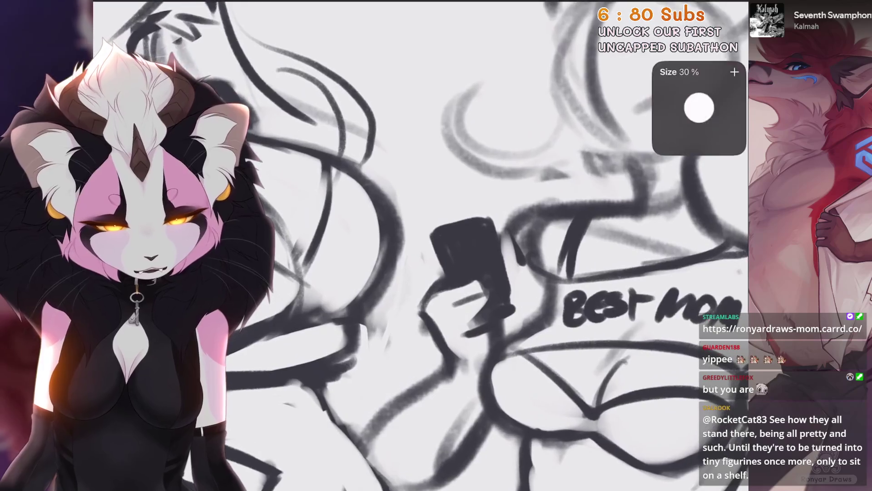
{"action": "mouse_move", "coordinate": [505, 291]}
{"action": "left_mouse_down"}
{"action": "mouse_move", "coordinate": [486, 230]}
{"action": "mouse_move", "coordinate": [505, 290]}
{"action": "left_mouse_up"}
{"action": "left_click_drag", "start_coordinate": [491, 220], "coordinate": [438, 233]}
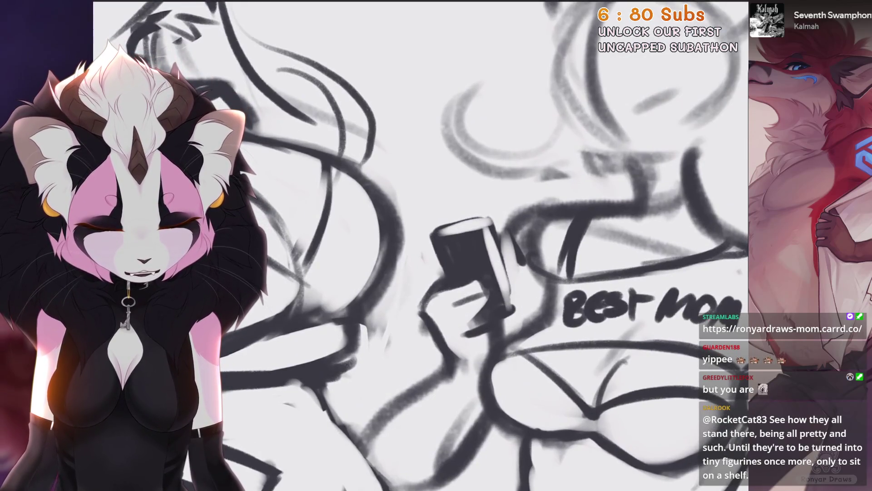
{"action": "left_click_drag", "start_coordinate": [491, 213], "coordinate": [505, 297]}
{"action": "left_click_drag", "start_coordinate": [491, 229], "coordinate": [502, 286]}
{"action": "left_click_drag", "start_coordinate": [489, 212], "coordinate": [432, 231]}
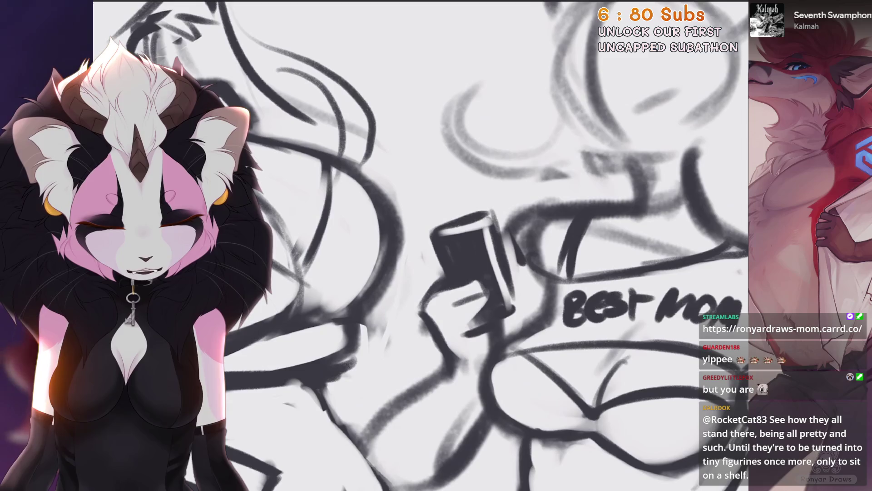
{"action": "scroll", "coordinate": [455, 227], "scroll_direction": "up", "scroll_amount": 2}
{"action": "mouse_move", "coordinate": [453, 273]}
{"action": "left_mouse_down"}
{"action": "mouse_move", "coordinate": [477, 214]}
{"action": "mouse_move", "coordinate": [443, 287]}
{"action": "mouse_move", "coordinate": [493, 205]}
{"action": "left_mouse_up"}
{"action": "scroll", "coordinate": [454, 227], "scroll_direction": "down", "scroll_amount": 3}
Step: Fill in the phone's lower-right edge and undo stray strokes near the hand
{"action": "scroll", "coordinate": [455, 227], "scroll_direction": "up", "scroll_amount": 3}
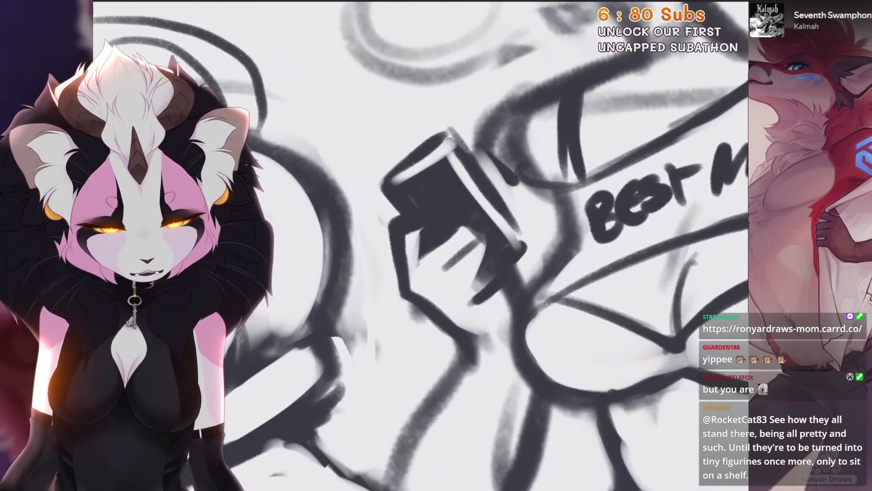
{"action": "mouse_move", "coordinate": [457, 229]}
{"action": "left_mouse_down"}
{"action": "mouse_move", "coordinate": [511, 216]}
{"action": "mouse_move", "coordinate": [518, 248]}
{"action": "left_mouse_up"}
{"action": "scroll", "coordinate": [454, 227], "scroll_direction": "down", "scroll_amount": 2}
{"action": "left_click_drag", "start_coordinate": [500, 213], "coordinate": [472, 249]}
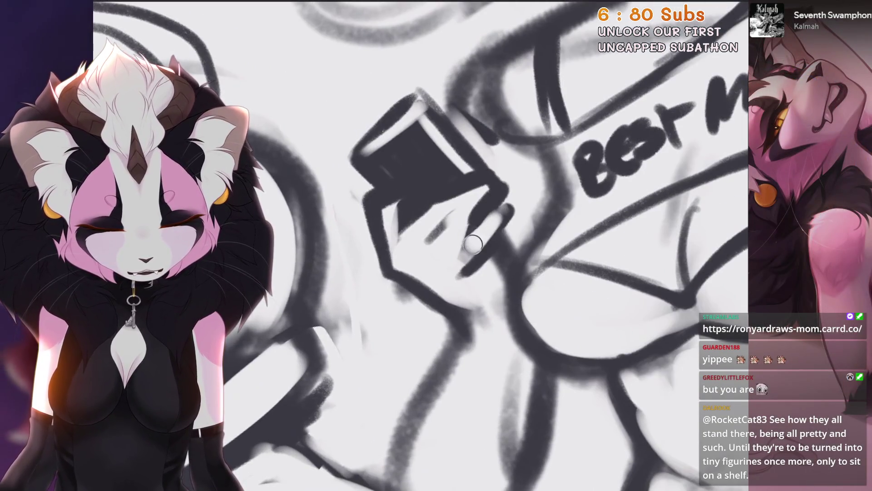
{"action": "scroll", "coordinate": [407, 295], "scroll_direction": "down", "scroll_amount": 4}
{"action": "scroll", "coordinate": [298, 343], "scroll_direction": "up", "scroll_amount": 2}
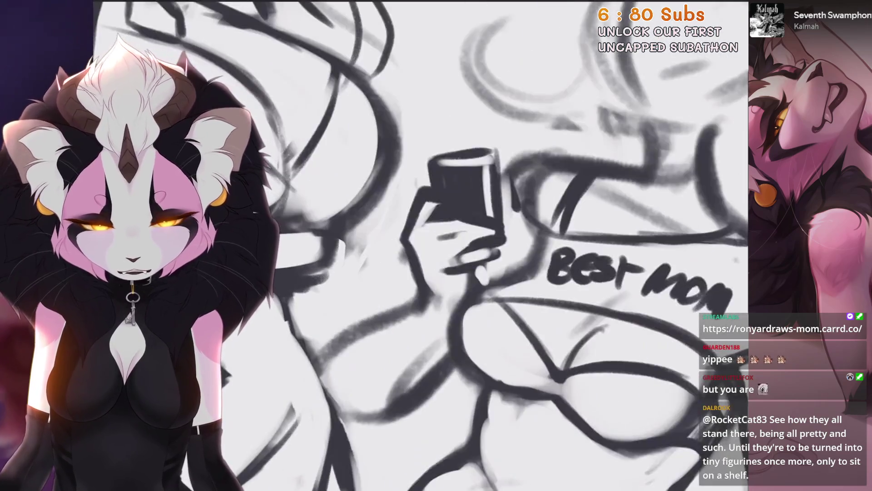
{"action": "left_click_drag", "start_coordinate": [408, 255], "coordinate": [436, 314]}
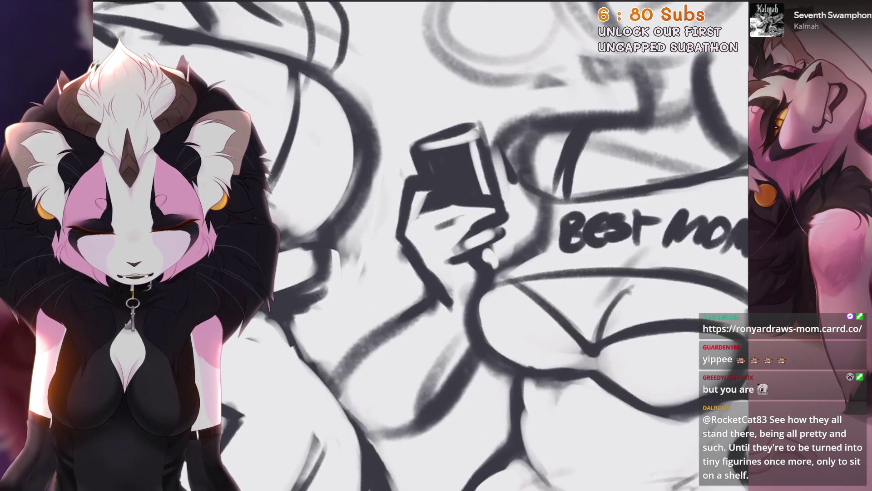
{"action": "key", "text": "ctrl+z"}
{"action": "scroll", "coordinate": [422, 245], "scroll_direction": "down", "scroll_amount": 5}
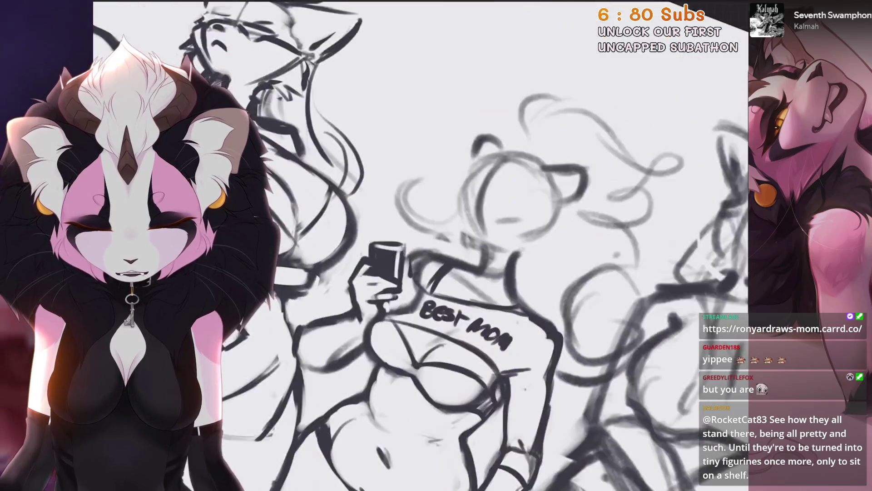
{"action": "scroll", "coordinate": [422, 245], "scroll_direction": "up", "scroll_amount": 5}
{"action": "scroll", "coordinate": [471, 301], "scroll_direction": "down", "scroll_amount": 3}
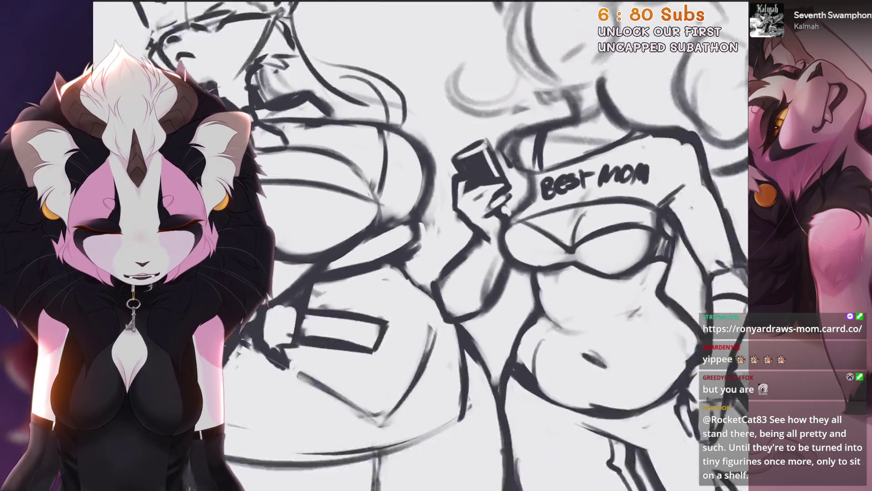
{"action": "key", "text": "ctrl+z"}
Step: Zoom in and out across the hand and phone to review the refined lines
{"action": "scroll", "coordinate": [301, 237], "scroll_direction": "up", "scroll_amount": 3}
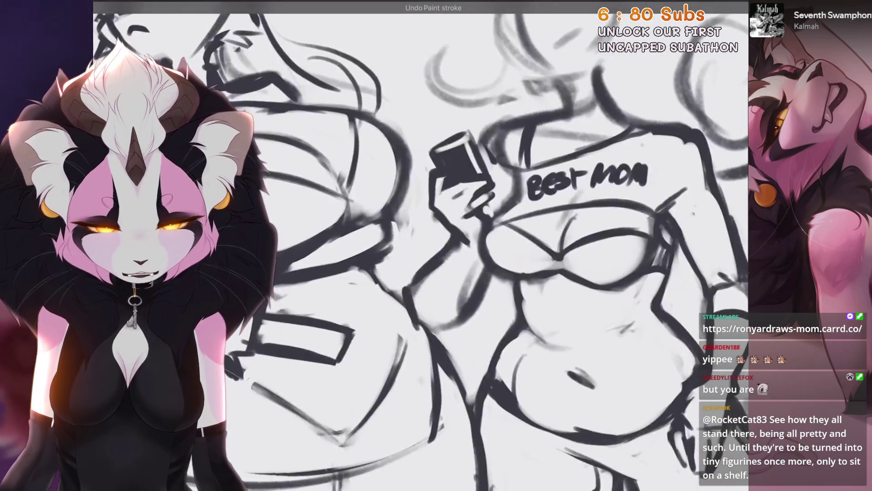
{"action": "scroll", "coordinate": [421, 245], "scroll_direction": "up", "scroll_amount": 1}
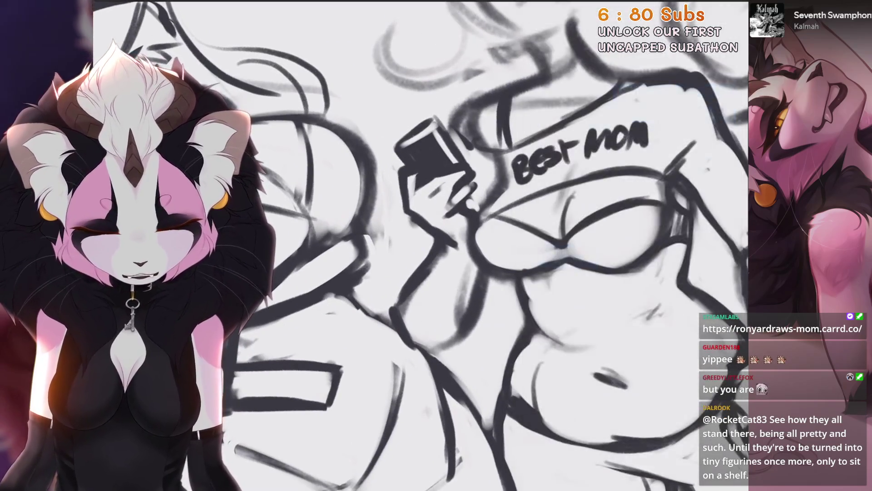
{"action": "scroll", "coordinate": [479, 421], "scroll_direction": "down", "scroll_amount": 3}
{"action": "scroll", "coordinate": [494, 293], "scroll_direction": "up", "scroll_amount": 3}
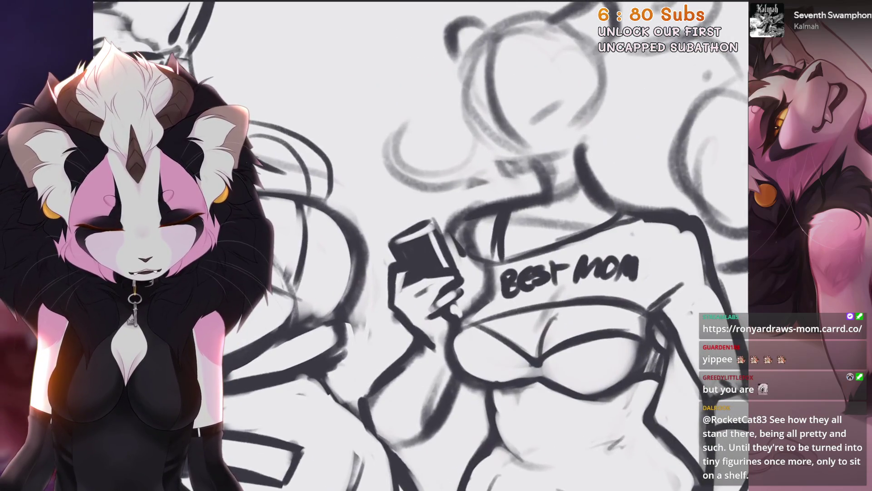
{"action": "scroll", "coordinate": [455, 246], "scroll_direction": "up", "scroll_amount": 1}
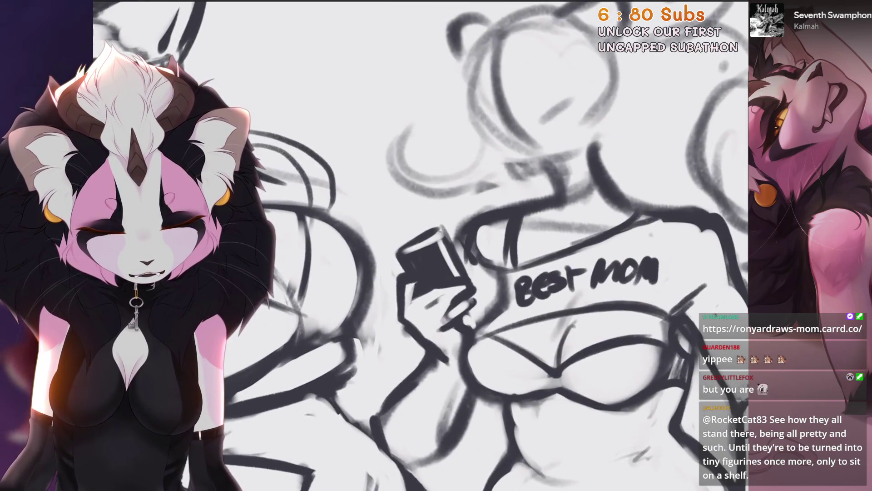
{"action": "scroll", "coordinate": [494, 291], "scroll_direction": "down", "scroll_amount": 1}
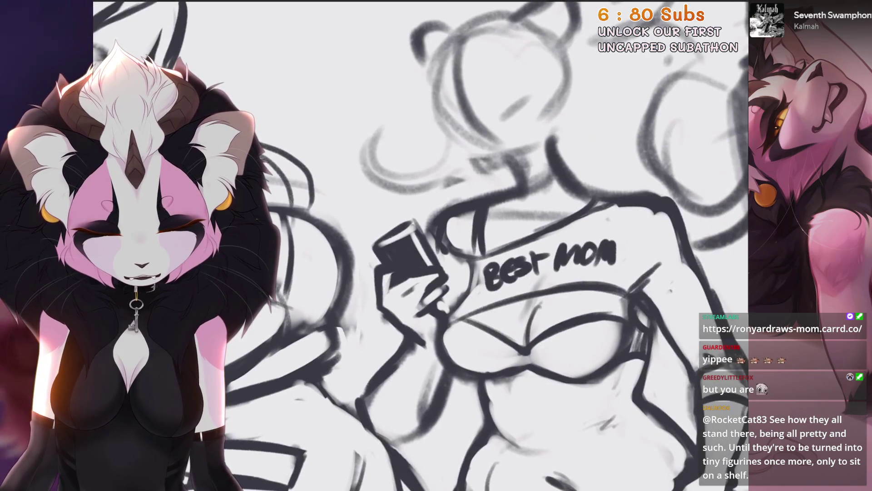
{"action": "scroll", "coordinate": [499, 254], "scroll_direction": "up", "scroll_amount": 1}
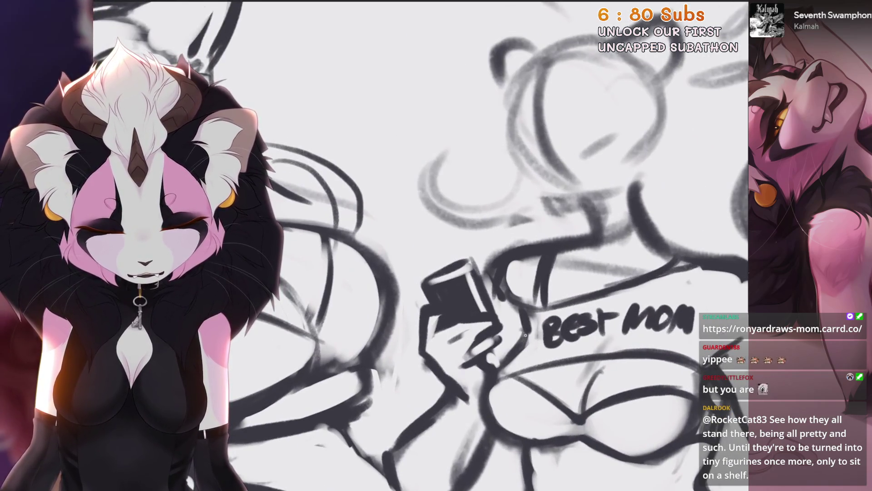
{"action": "scroll", "coordinate": [525, 335], "scroll_direction": "down", "scroll_amount": 1}
{"action": "scroll", "coordinate": [526, 335], "scroll_direction": "up", "scroll_amount": 2}
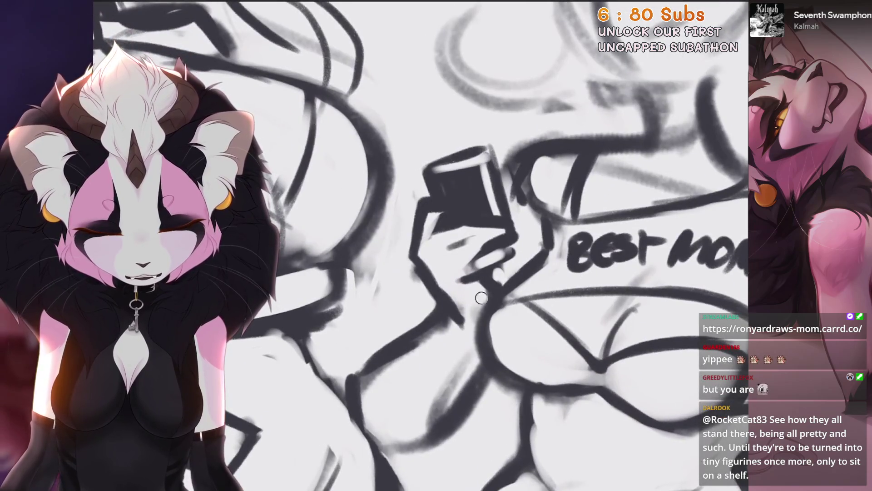
{"action": "scroll", "coordinate": [481, 297], "scroll_direction": "down", "scroll_amount": 2}
{"action": "scroll", "coordinate": [481, 298], "scroll_direction": "up", "scroll_amount": 1}
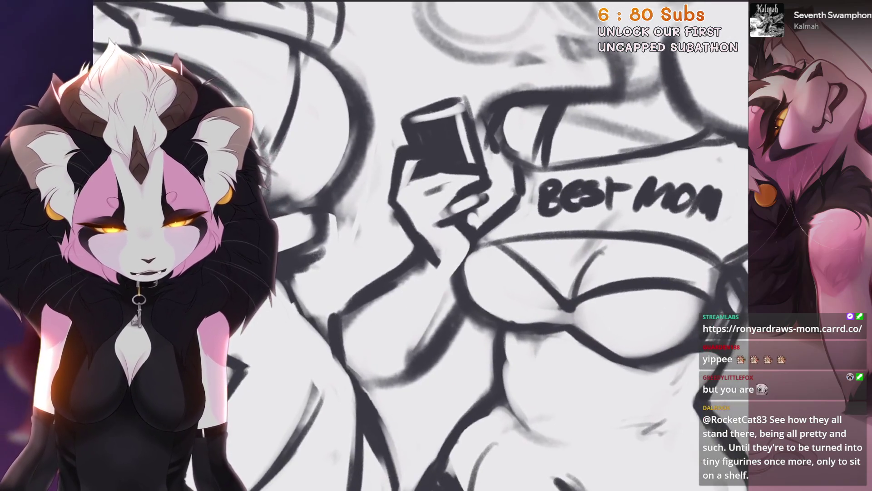
{"action": "scroll", "coordinate": [454, 253], "scroll_direction": "up", "scroll_amount": 1}
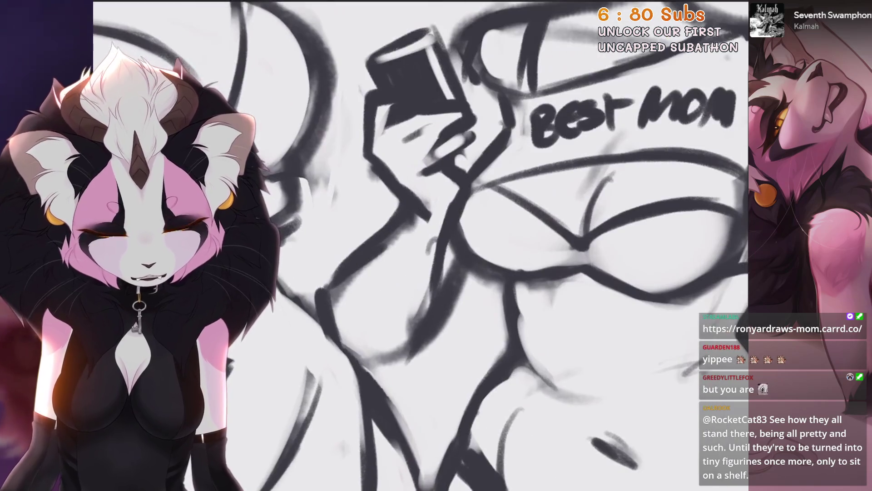
{"action": "scroll", "coordinate": [451, 255], "scroll_direction": "down", "scroll_amount": 5}
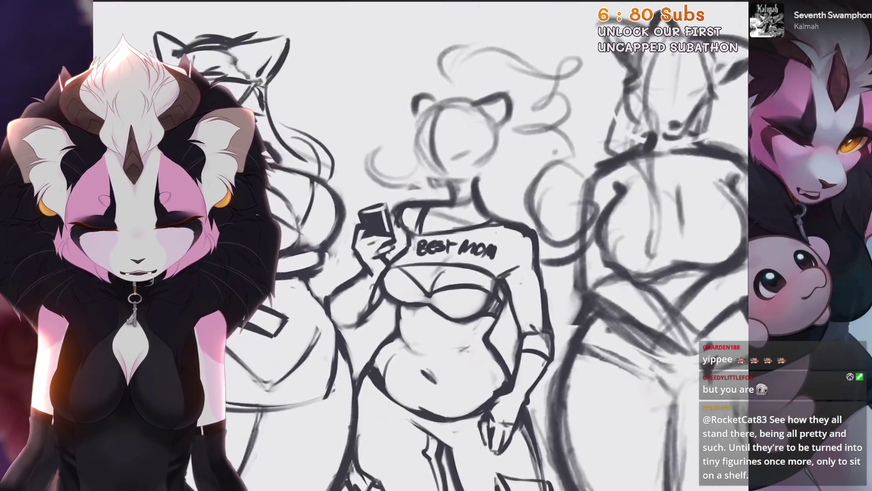
{"action": "left_click_drag", "start_coordinate": [456, 248], "coordinate": [450, 255]}
{"action": "scroll", "coordinate": [454, 246], "scroll_direction": "up", "scroll_amount": 5}
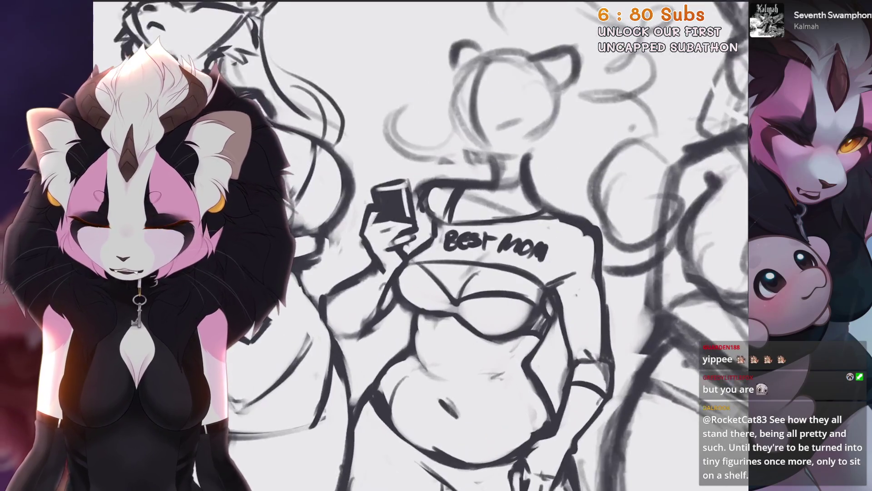
Step: Lasso the raised arm for a transform, then undo the attempt
{"action": "key", "text": "s"}
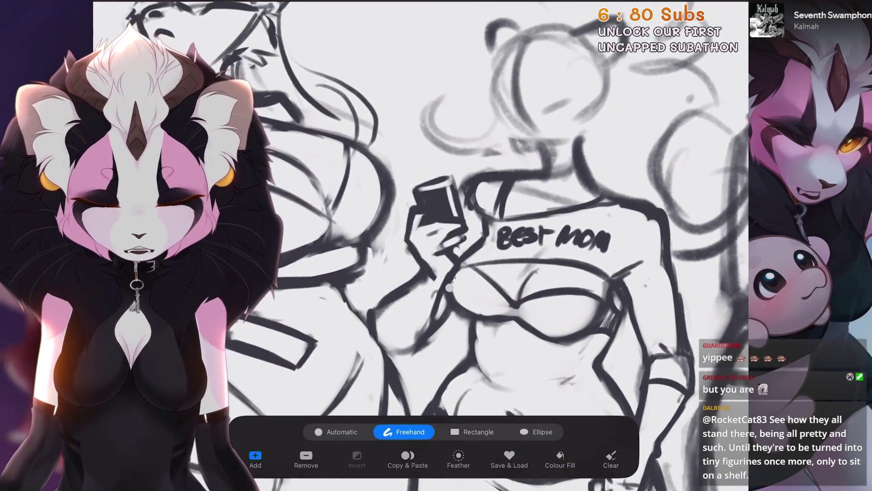
{"action": "left_click_drag", "start_coordinate": [450, 287], "coordinate": [470, 229]}
{"action": "mouse_move", "coordinate": [416, 168]}
{"action": "left_mouse_down"}
{"action": "mouse_move", "coordinate": [370, 296]}
{"action": "mouse_move", "coordinate": [395, 363]}
{"action": "mouse_move", "coordinate": [443, 327]}
{"action": "left_mouse_up"}
{"action": "key", "text": "v"}
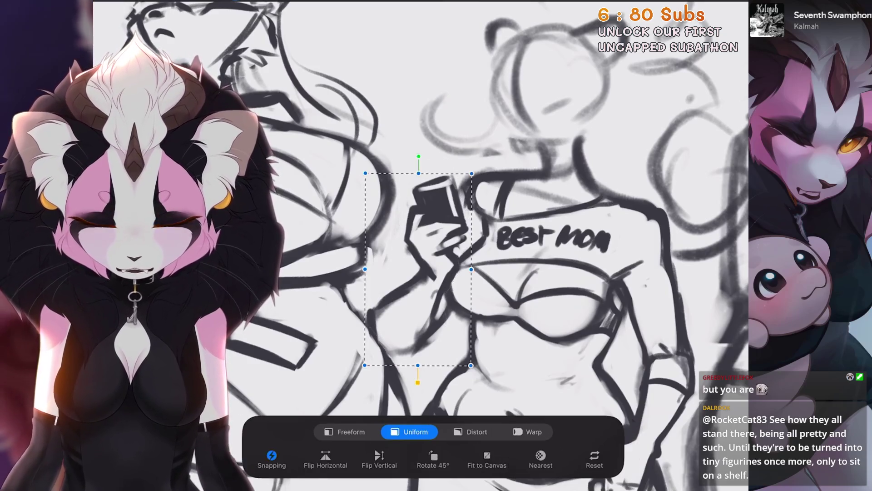
{"action": "key", "text": "ctrl+z"}
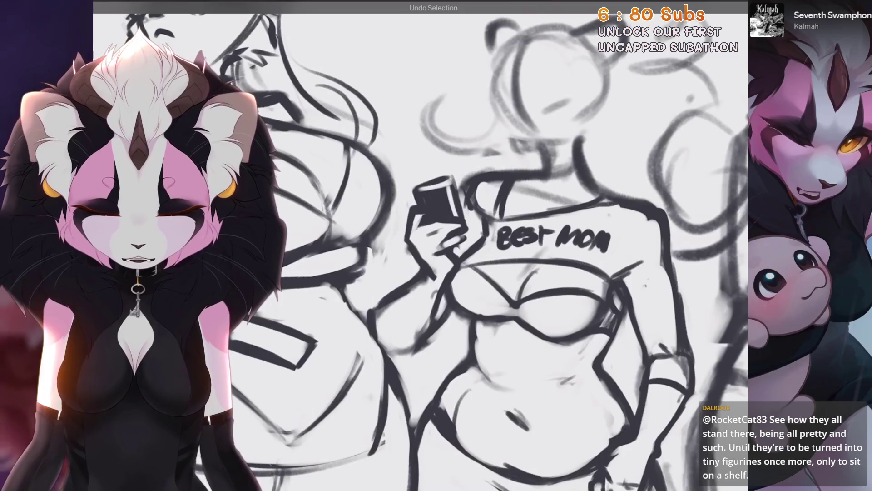
{"action": "key", "text": "ctrl+z"}
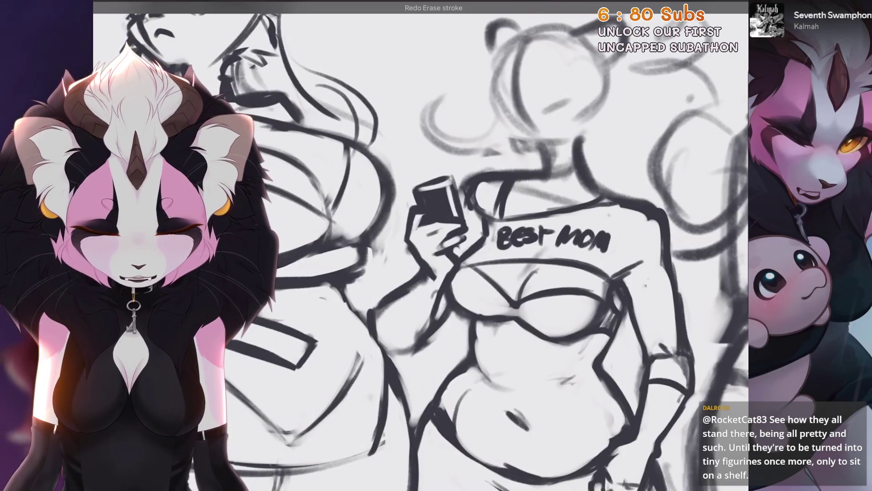
Step: Freehand-select the raised arm and held object and rotate it to a slightly new angle
{"action": "scroll", "coordinate": [454, 228], "scroll_direction": "up", "scroll_amount": 2}
{"action": "key", "text": "s"}
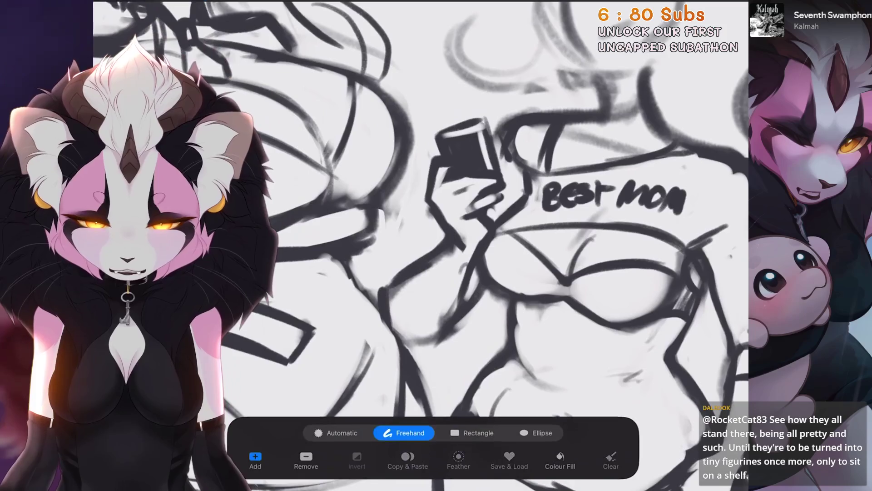
{"action": "left_click_drag", "start_coordinate": [491, 221], "coordinate": [499, 214]}
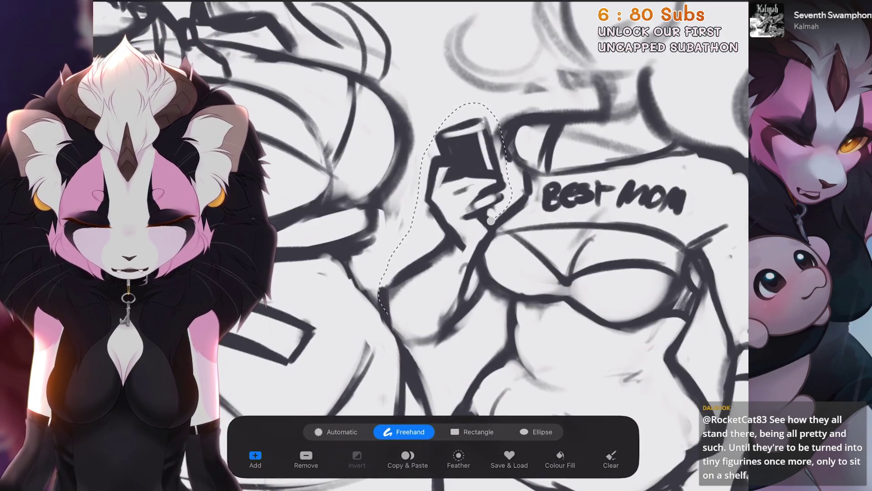
{"action": "left_click_drag", "start_coordinate": [402, 241], "coordinate": [493, 225]}
{"action": "key", "text": "v"}
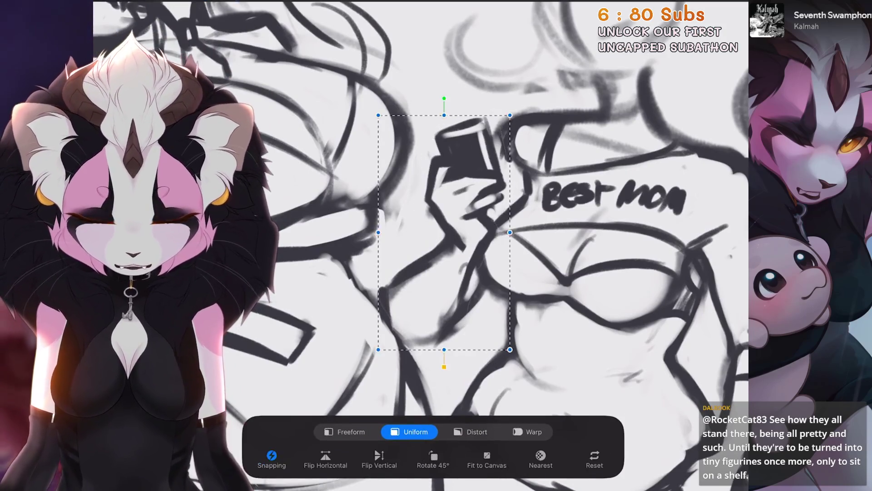
{"action": "scroll", "coordinate": [454, 245], "scroll_direction": "down", "scroll_amount": 3}
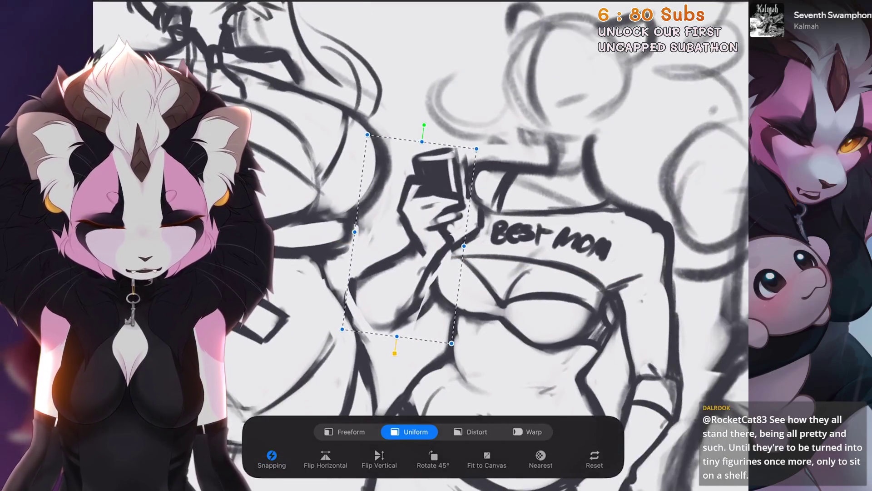
{"action": "left_click_drag", "start_coordinate": [445, 218], "coordinate": [436, 214]}
Step: Rotate the canvas view toward the cup and hand, then fit the whole drawing to the window
{"action": "scroll", "coordinate": [386, 68], "scroll_direction": "up", "scroll_amount": 2}
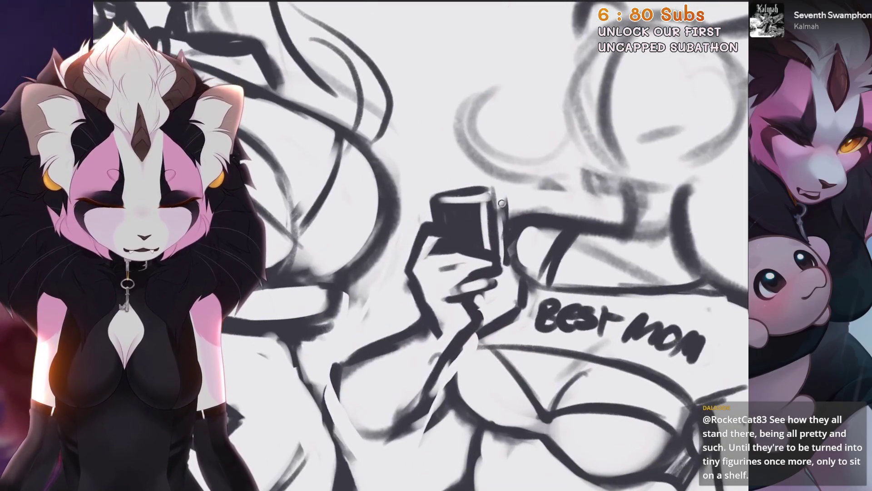
{"action": "scroll", "coordinate": [454, 246], "scroll_direction": "down", "scroll_amount": 1}
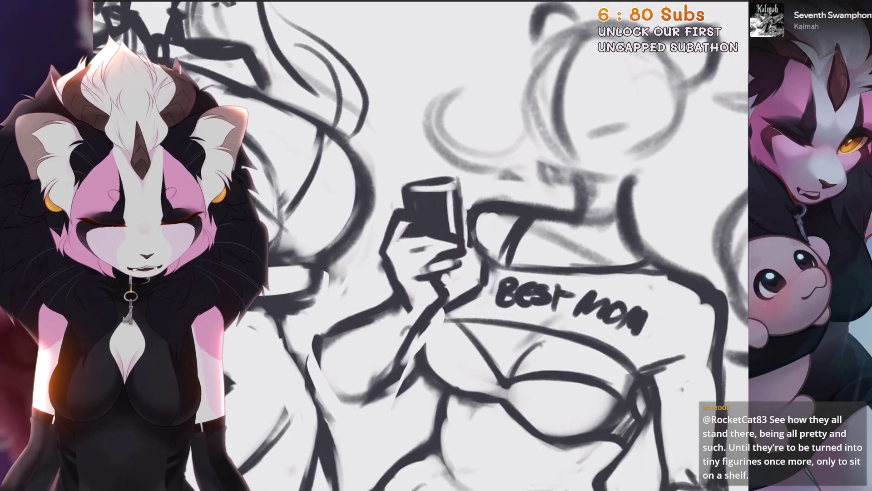
{"action": "scroll", "coordinate": [455, 273], "scroll_direction": "down", "scroll_amount": 1}
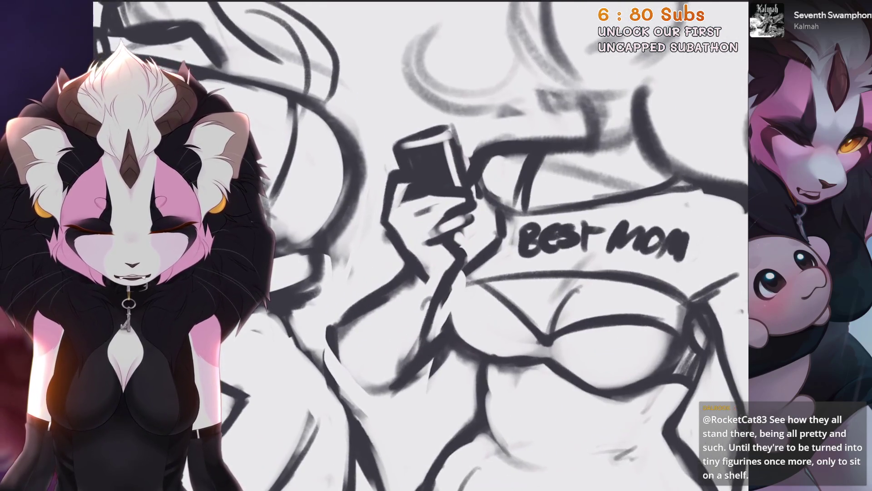
{"action": "scroll", "coordinate": [455, 273], "scroll_direction": "up", "scroll_amount": 2}
{"action": "scroll", "coordinate": [454, 273], "scroll_direction": "up", "scroll_amount": 1}
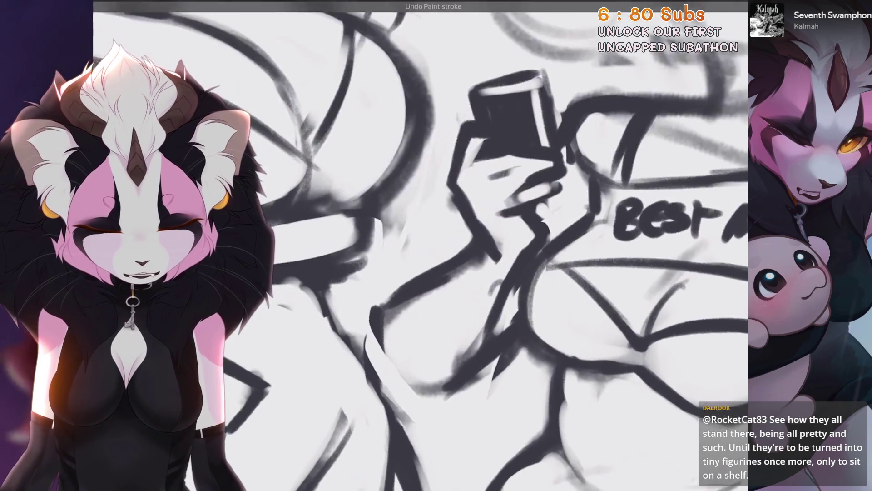
{"action": "key", "text": "r"}
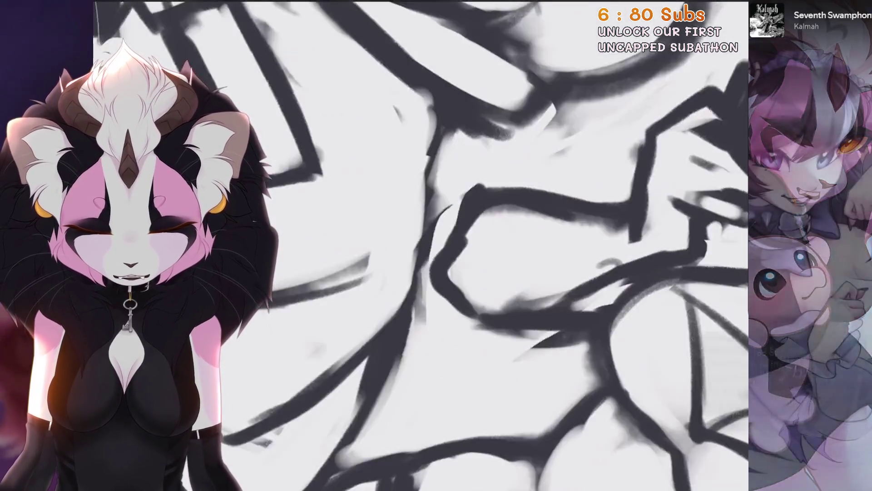
{"action": "key", "text": "r"}
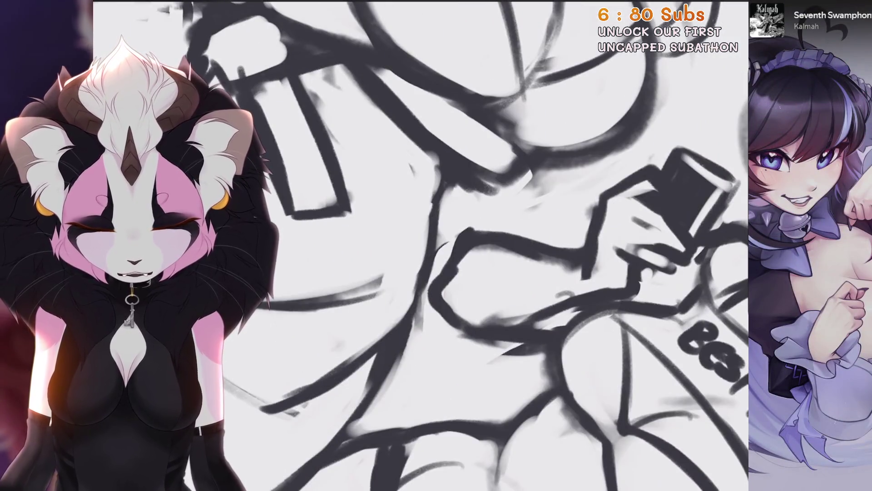
{"action": "scroll", "coordinate": [454, 273], "scroll_direction": "up", "scroll_amount": 2}
{"action": "key", "text": "ctrl+0"}
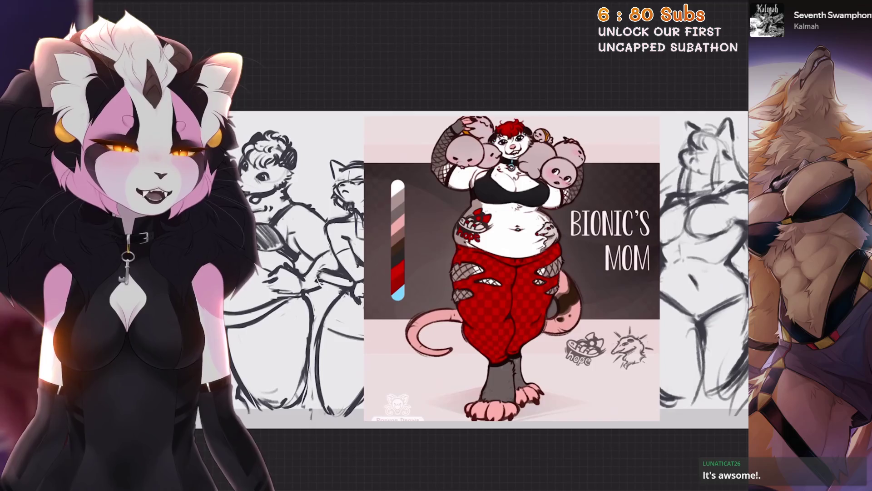
Step: Hide the third Inserted Image layer holding the Bionic's Mom reference in the Layers panel
{"action": "key", "text": "l"}
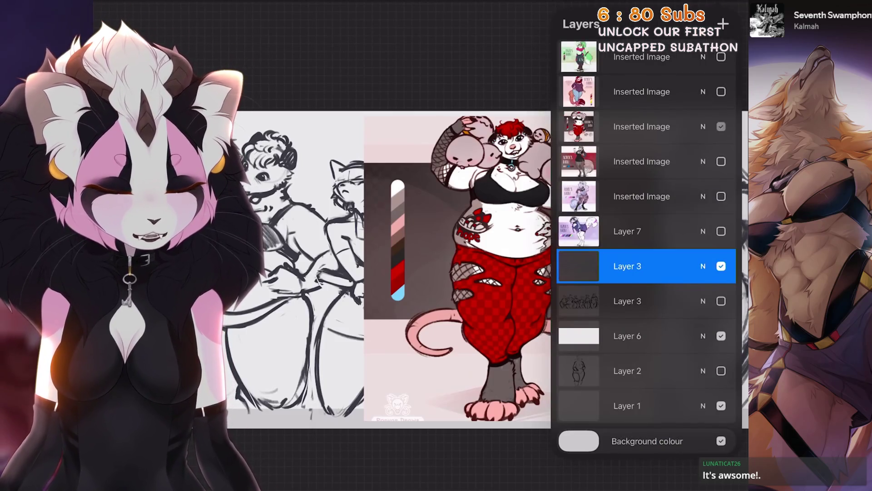
{"action": "left_click", "coordinate": [721, 127]}
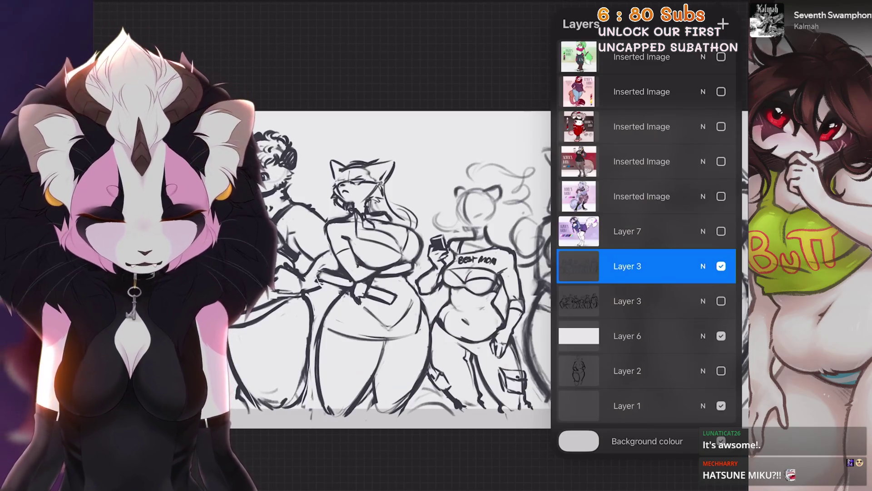
Step: Freehand-select the cup-holding forearm and Warp it slightly upward, then commit
{"action": "left_click_drag", "start_coordinate": [391, 264], "coordinate": [327, 258]}
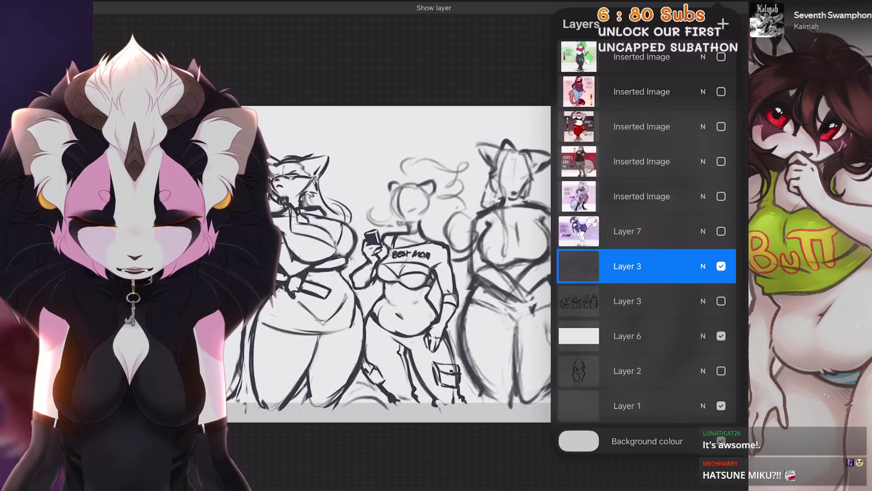
{"action": "scroll", "coordinate": [376, 245], "scroll_direction": "up", "scroll_amount": 3}
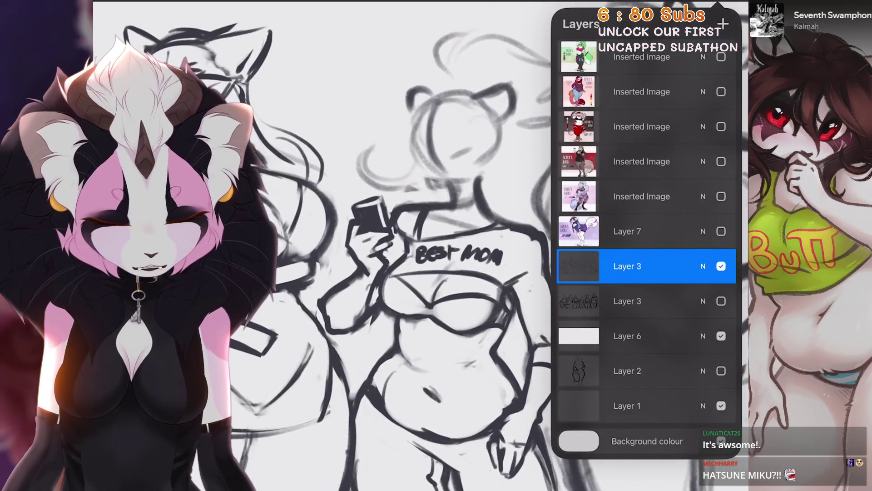
{"action": "key", "text": "s"}
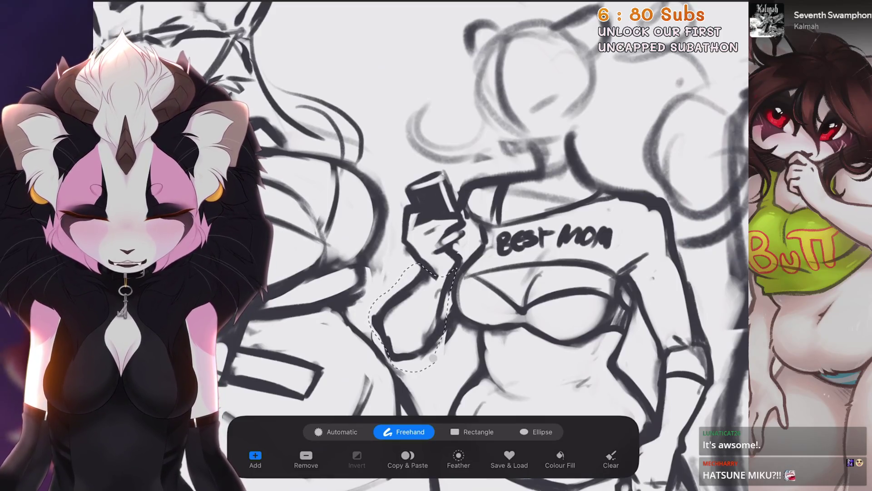
{"action": "key", "text": "ctrl+z"}
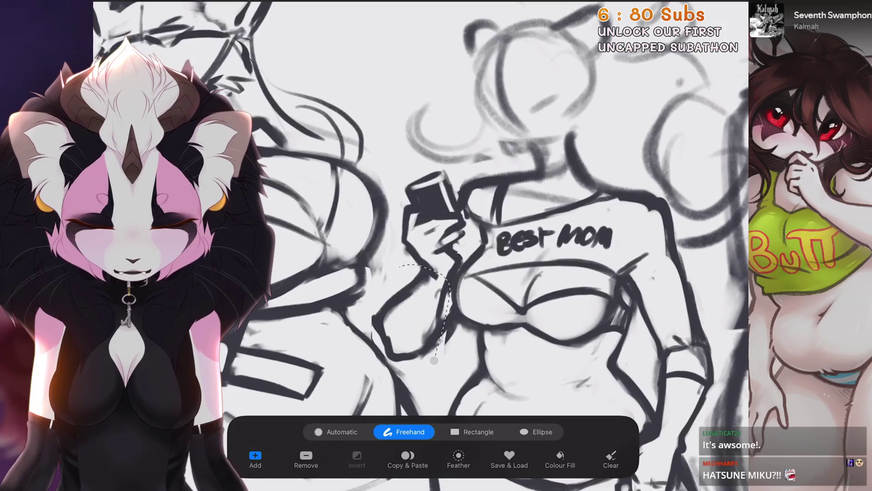
{"action": "key", "text": "v"}
{"action": "left_click", "coordinate": [527, 431]}
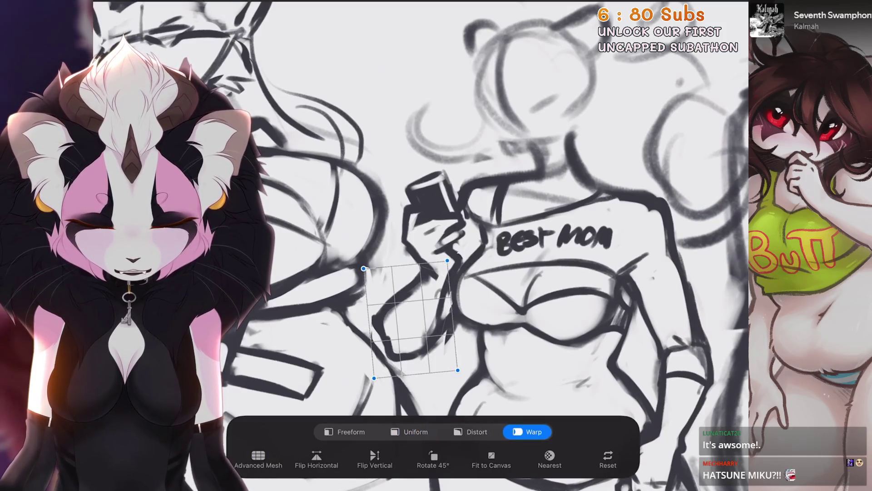
{"action": "left_click_drag", "start_coordinate": [423, 338], "coordinate": [429, 301]}
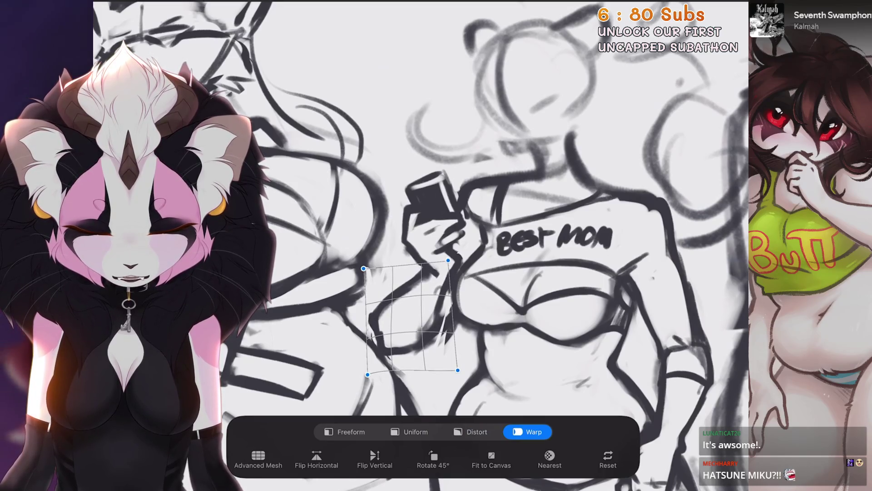
{"action": "key", "text": "v"}
{"action": "scroll", "coordinate": [505, 245], "scroll_direction": "up", "scroll_amount": 3}
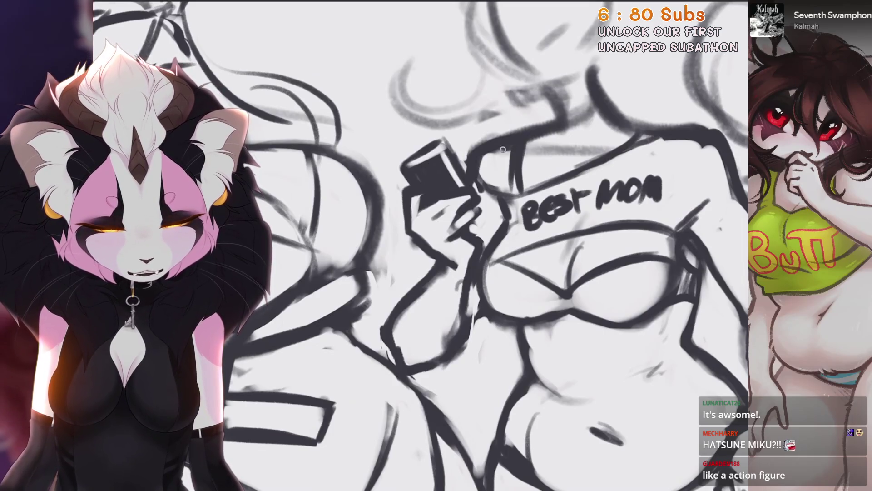
{"action": "scroll", "coordinate": [503, 149], "scroll_direction": "down", "scroll_amount": 3}
{"action": "scroll", "coordinate": [502, 149], "scroll_direction": "up", "scroll_amount": 2}
{"action": "key", "text": "ctrl+z"}
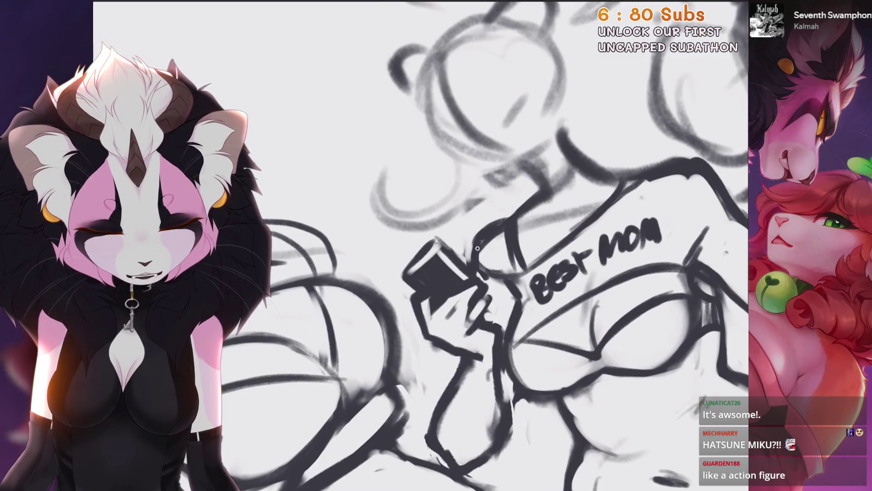
Step: Sketch a short vertical line on the figure and undo a stray stroke at the cup top
{"action": "left_click_drag", "start_coordinate": [510, 371], "coordinate": [505, 411]}
{"action": "scroll", "coordinate": [455, 255], "scroll_direction": "down", "scroll_amount": 3}
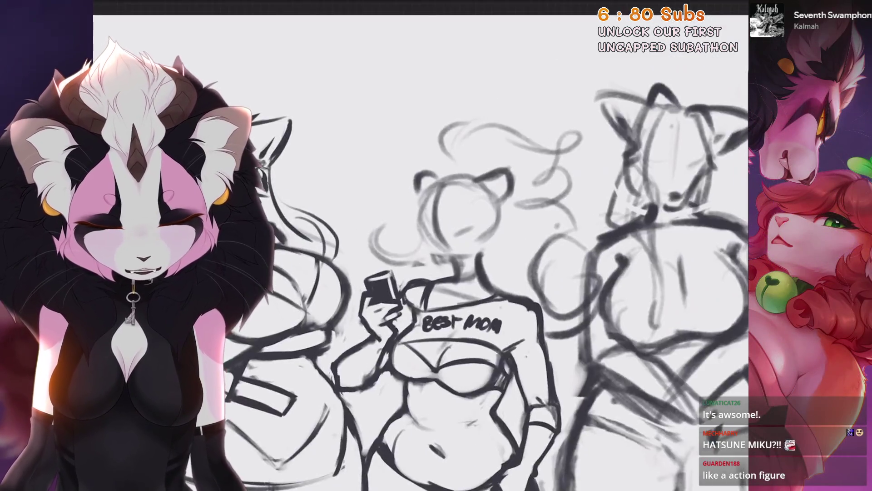
{"action": "scroll", "coordinate": [308, 349], "scroll_direction": "up", "scroll_amount": 3}
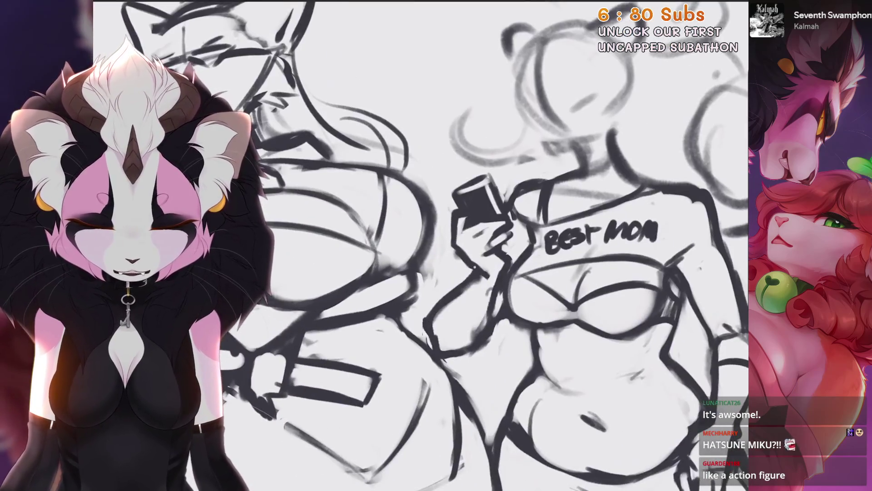
{"action": "scroll", "coordinate": [470, 154], "scroll_direction": "up", "scroll_amount": 2}
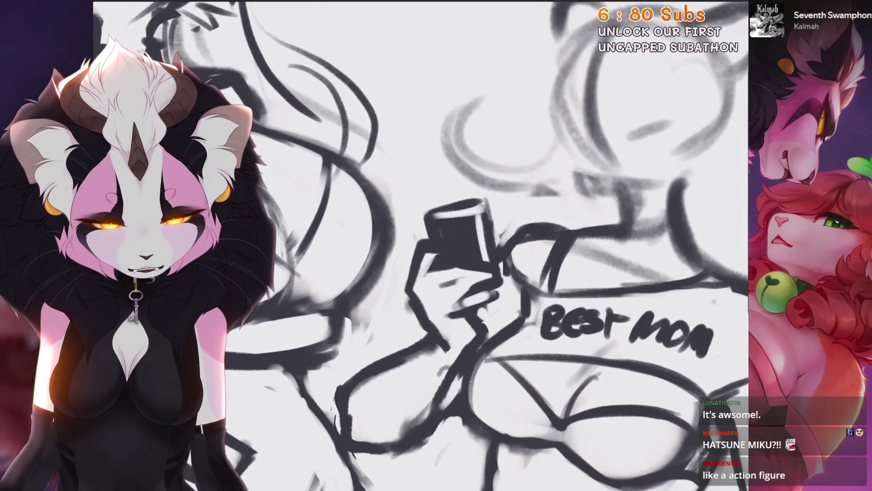
{"action": "left_click_drag", "start_coordinate": [484, 194], "coordinate": [499, 246]}
{"action": "key", "text": "ctrl+z"}
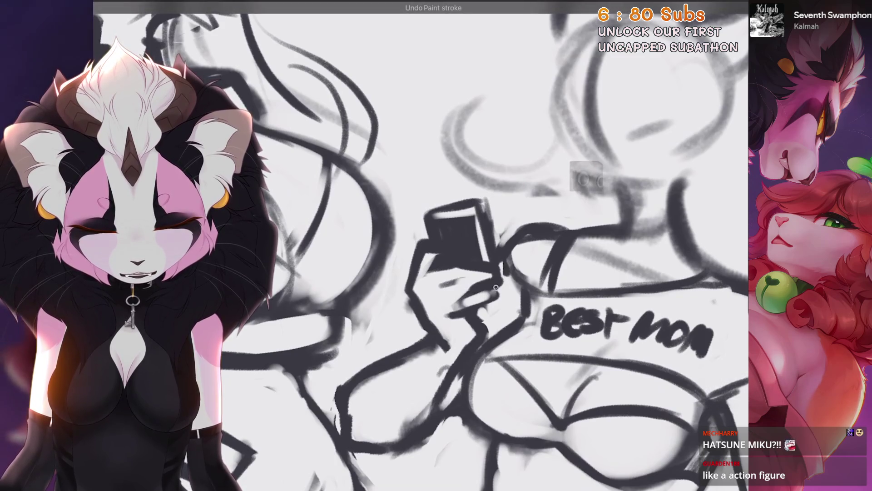
{"action": "scroll", "coordinate": [495, 287], "scroll_direction": "down", "scroll_amount": 2}
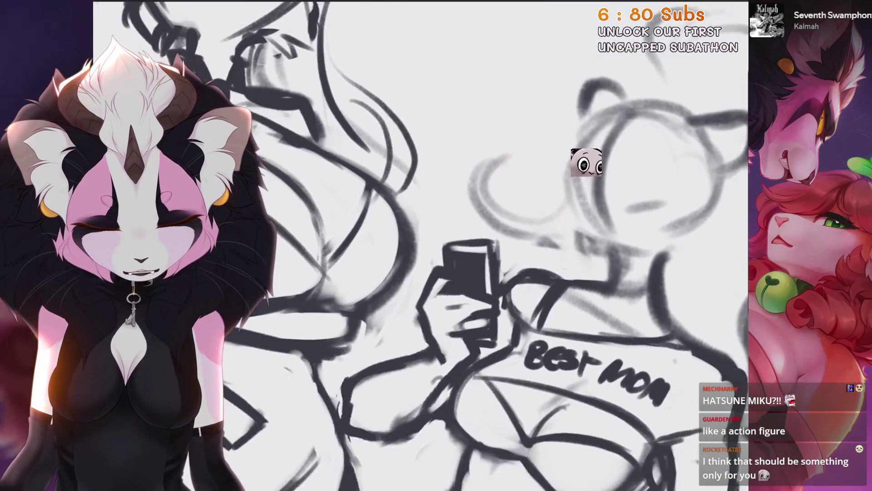
{"action": "scroll", "coordinate": [499, 245], "scroll_direction": "down", "scroll_amount": 2}
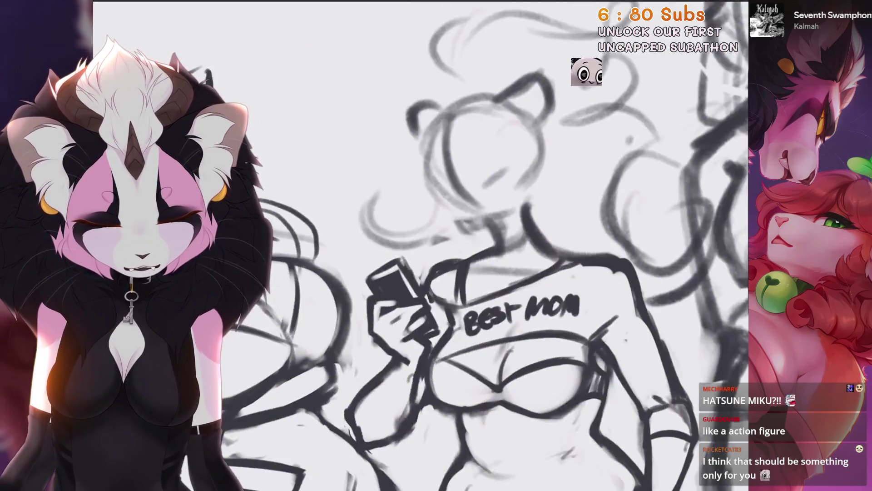
{"action": "scroll", "coordinate": [499, 245], "scroll_direction": "down", "scroll_amount": 3}
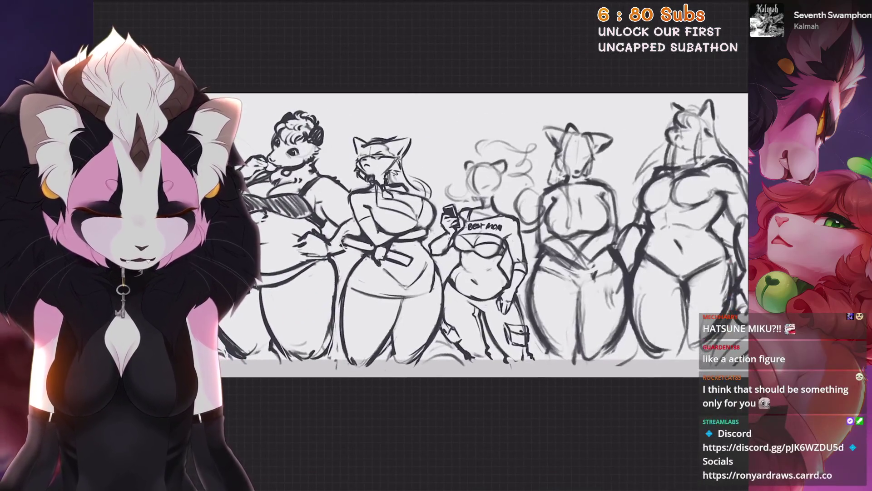
{"action": "scroll", "coordinate": [484, 238], "scroll_direction": "up", "scroll_amount": 2}
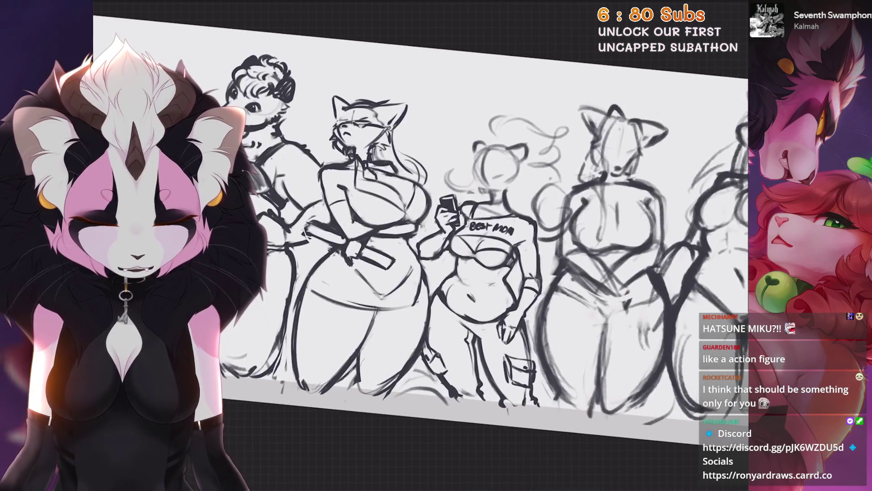
{"action": "scroll", "coordinate": [481, 255], "scroll_direction": "up", "scroll_amount": 3}
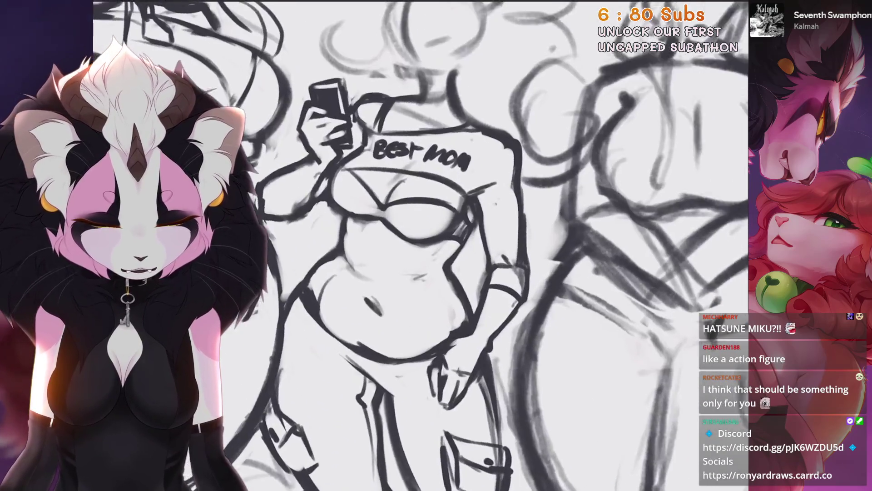
Step: Freehand-select the lowered arm and Warp it into a slightly bent pose, then commit
{"action": "key", "text": "s"}
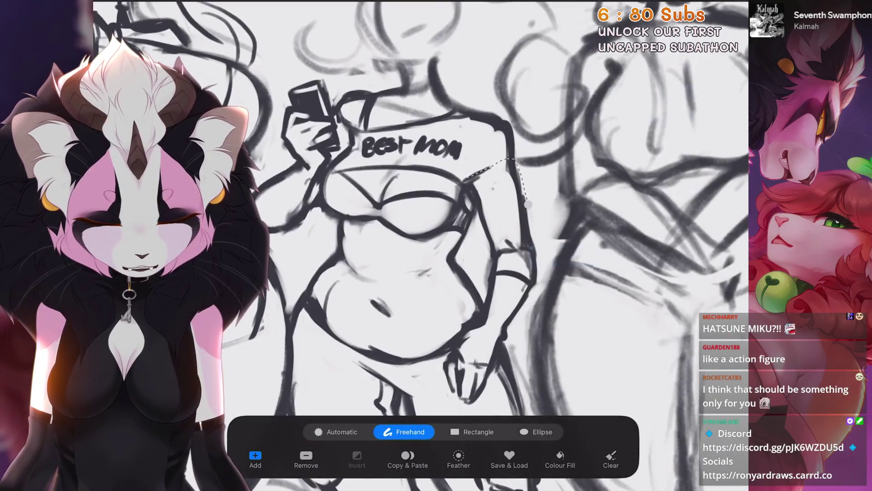
{"action": "key", "text": "v"}
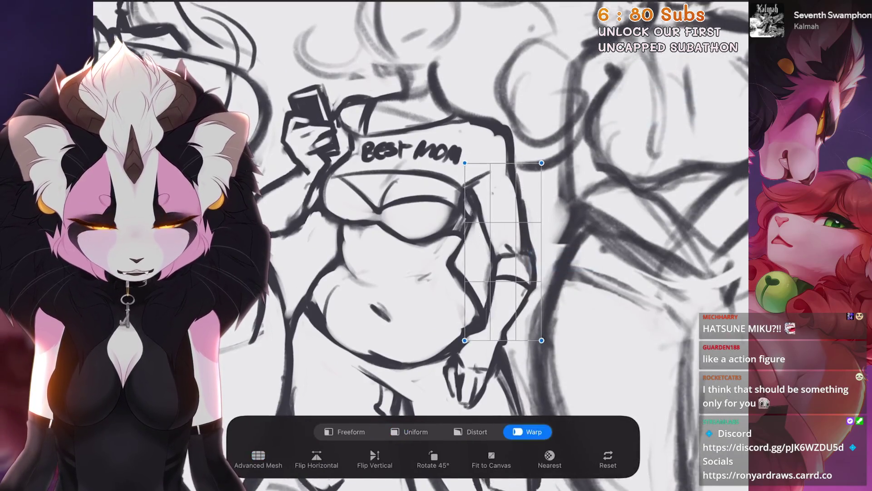
{"action": "scroll", "coordinate": [463, 227], "scroll_direction": "down", "scroll_amount": 3}
{"action": "left_click_drag", "start_coordinate": [464, 273], "coordinate": [468, 272]}
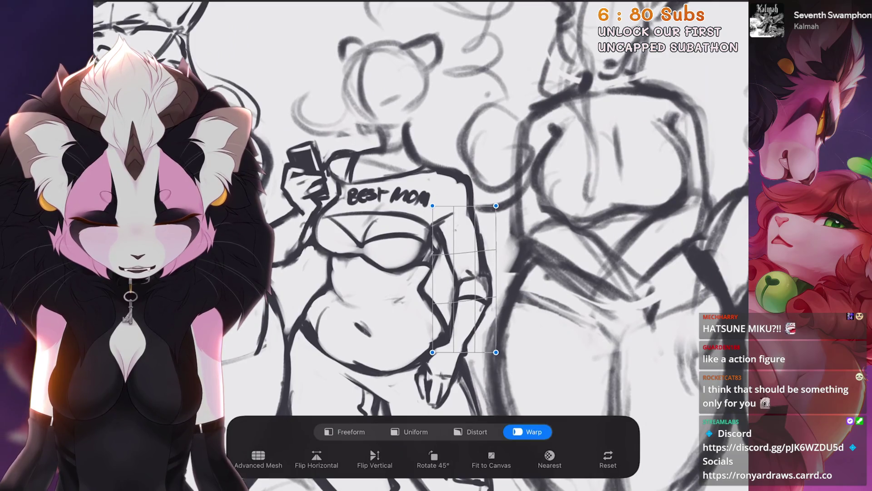
{"action": "key", "text": "v"}
{"action": "scroll", "coordinate": [477, 228], "scroll_direction": "down", "scroll_amount": 5}
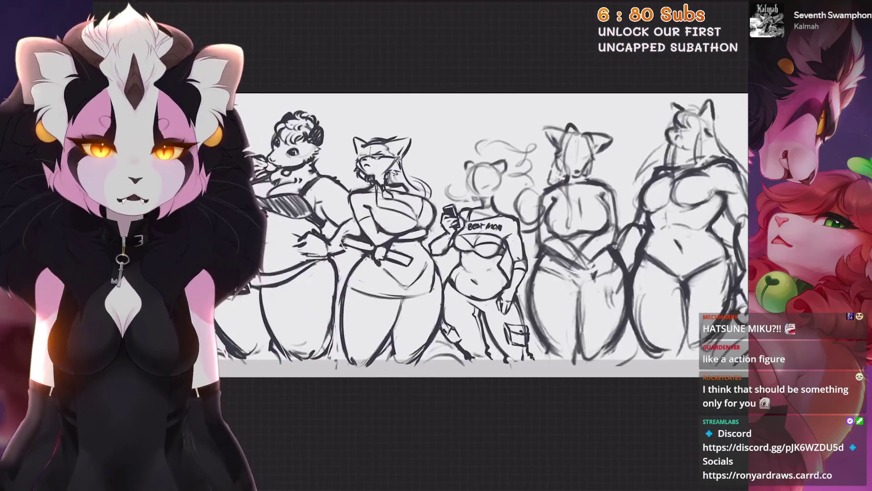
{"action": "scroll", "coordinate": [481, 250], "scroll_direction": "up", "scroll_amount": 2}
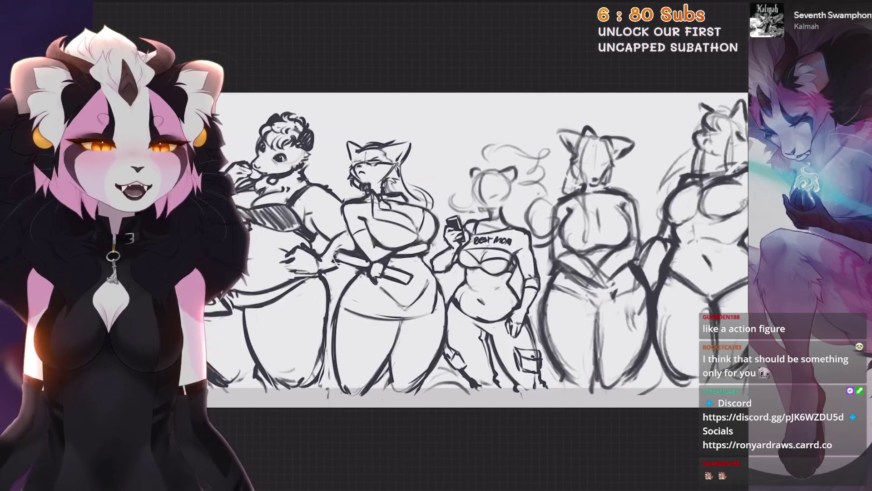
{"action": "scroll", "coordinate": [387, 314], "scroll_direction": "up", "scroll_amount": 5}
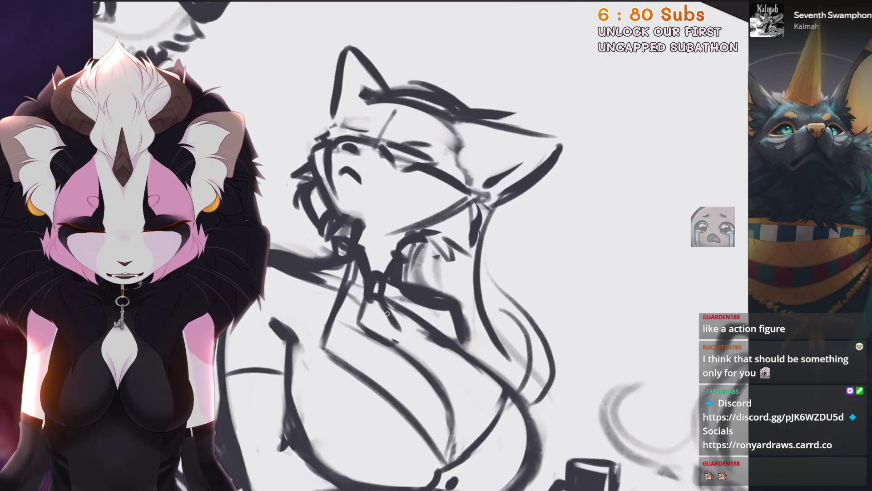
Step: Draw the collar and tie strokes, adding vertical lines along the tie
{"action": "mouse_move", "coordinate": [366, 291]}
{"action": "left_mouse_down"}
{"action": "mouse_move", "coordinate": [364, 324]}
{"action": "mouse_move", "coordinate": [402, 339]}
{"action": "mouse_move", "coordinate": [406, 350]}
{"action": "mouse_move", "coordinate": [387, 352]}
{"action": "mouse_move", "coordinate": [375, 328]}
{"action": "mouse_move", "coordinate": [397, 342]}
{"action": "left_mouse_up"}
{"action": "scroll", "coordinate": [421, 245], "scroll_direction": "down", "scroll_amount": 3}
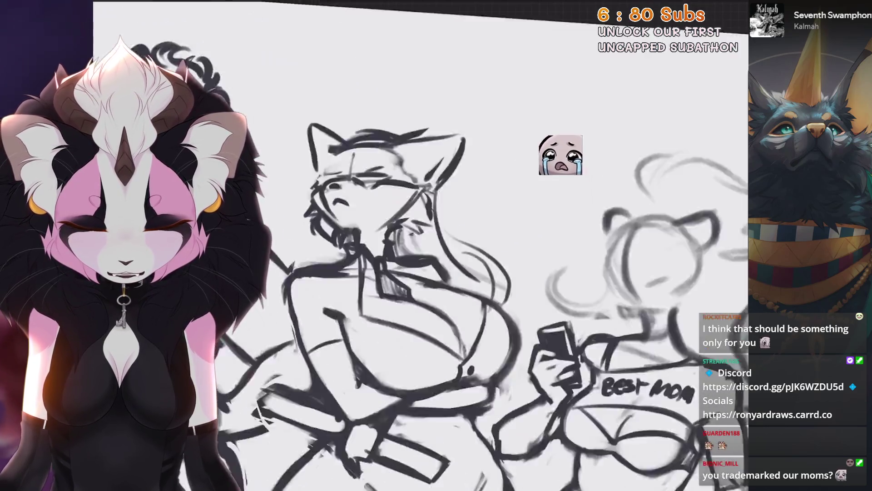
{"action": "scroll", "coordinate": [421, 245], "scroll_direction": "up", "scroll_amount": 3}
{"action": "mouse_move", "coordinate": [402, 270]}
{"action": "left_mouse_down"}
{"action": "mouse_move", "coordinate": [403, 342]}
{"action": "mouse_move", "coordinate": [398, 318]}
{"action": "left_mouse_up"}
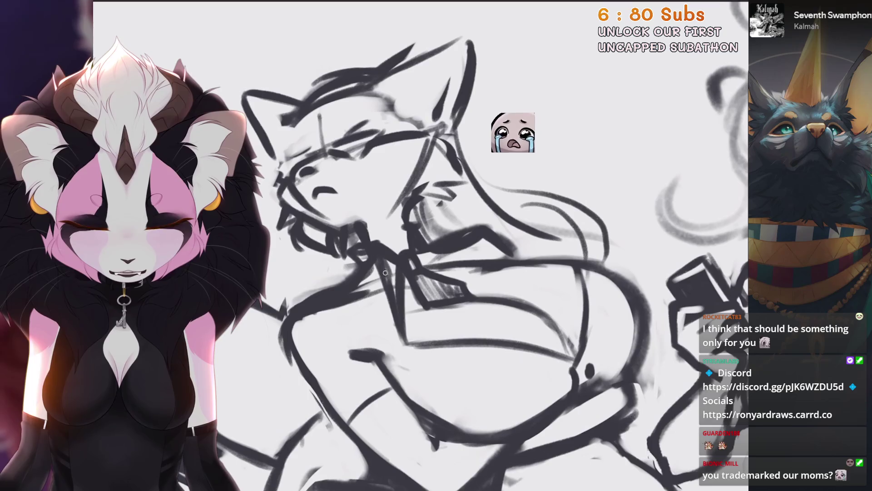
{"action": "scroll", "coordinate": [500, 264], "scroll_direction": "down", "scroll_amount": 3}
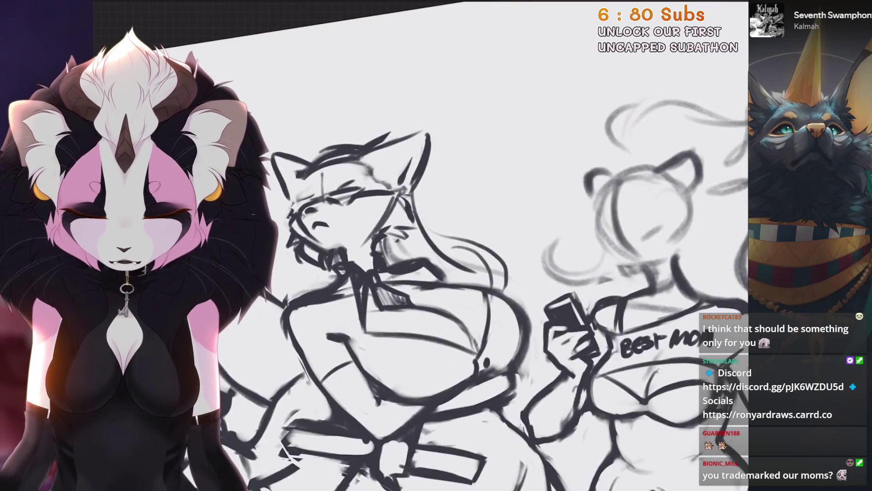
{"action": "scroll", "coordinate": [421, 245], "scroll_direction": "up", "scroll_amount": 5}
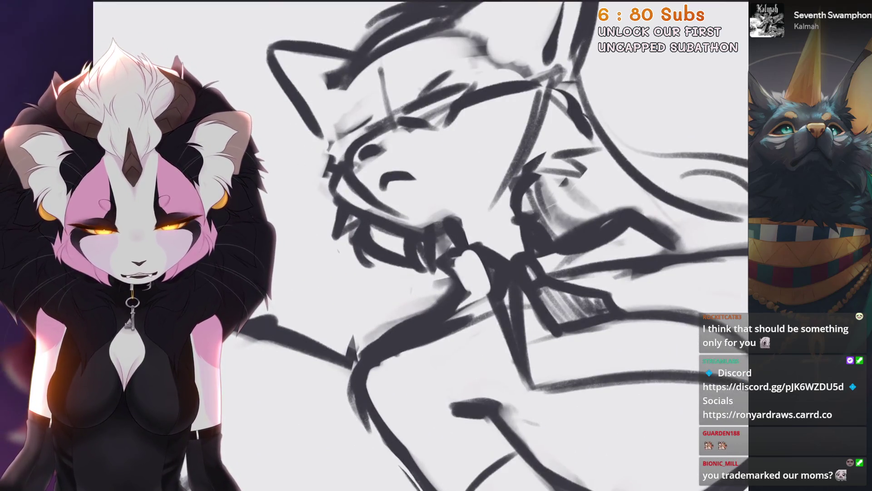
{"action": "scroll", "coordinate": [421, 245], "scroll_direction": "down", "scroll_amount": 5}
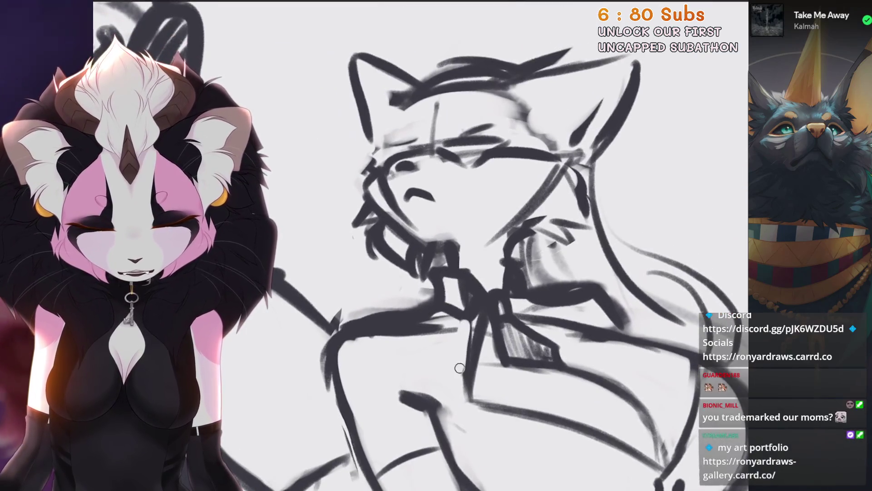
Step: Tilt the view toward the head and sketch a line across the neck, then undo it
{"action": "left_click_drag", "start_coordinate": [461, 365], "coordinate": [409, 272]}
{"action": "scroll", "coordinate": [409, 318], "scroll_direction": "up", "scroll_amount": 2}
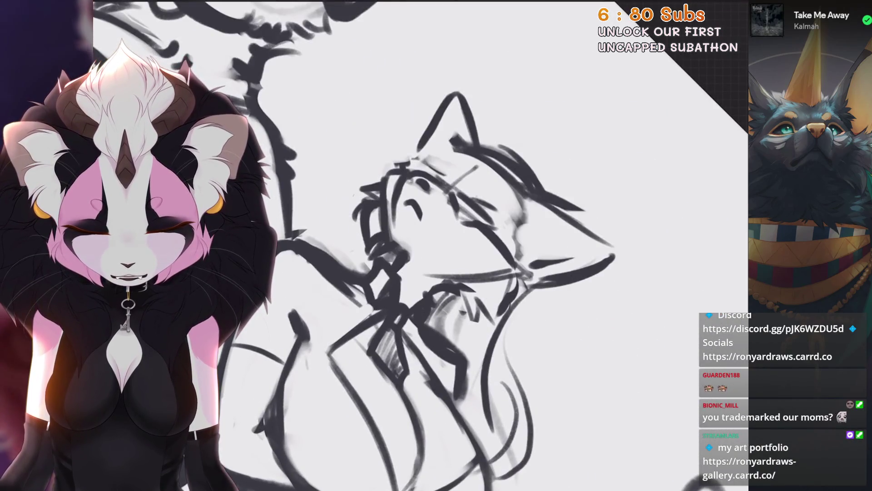
{"action": "scroll", "coordinate": [455, 295], "scroll_direction": "up", "scroll_amount": 2}
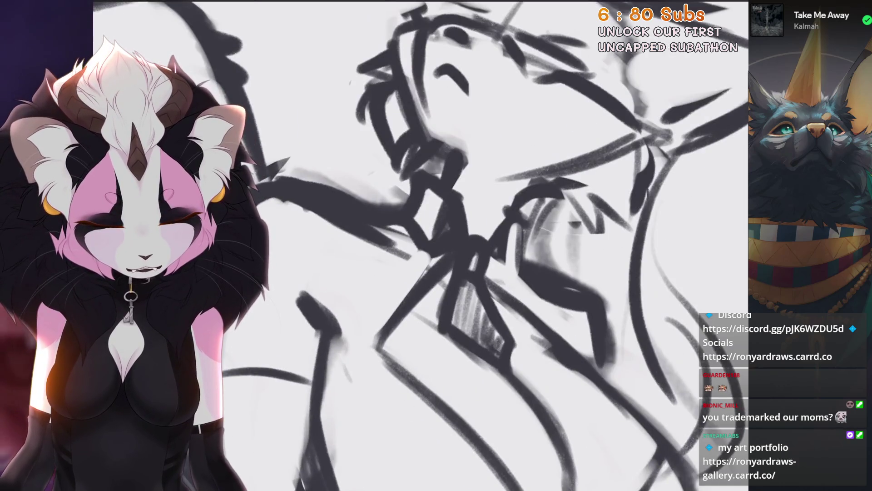
{"action": "scroll", "coordinate": [487, 274], "scroll_direction": "down", "scroll_amount": 3}
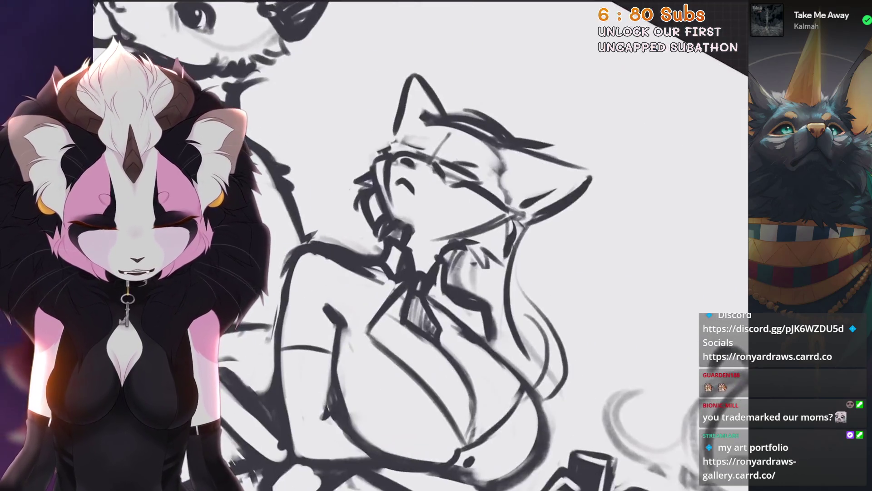
{"action": "scroll", "coordinate": [486, 315], "scroll_direction": "up", "scroll_amount": 2}
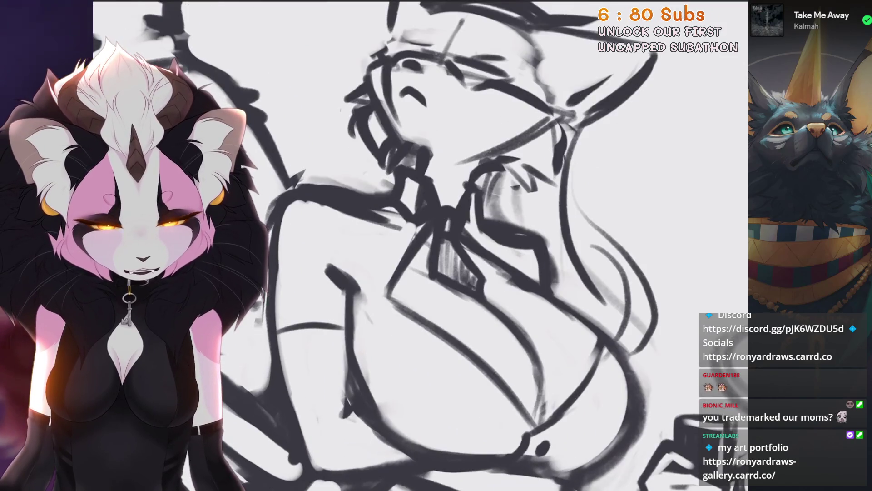
{"action": "scroll", "coordinate": [454, 273], "scroll_direction": "down", "scroll_amount": 2}
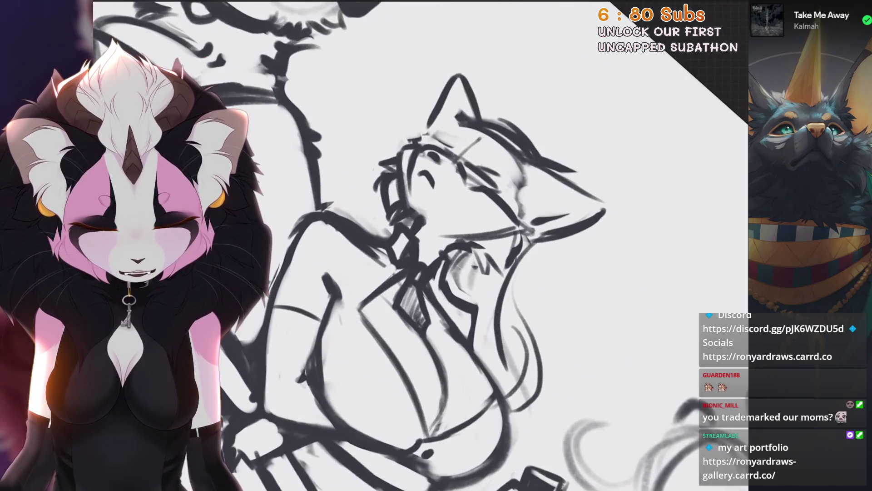
{"action": "scroll", "coordinate": [419, 286], "scroll_direction": "up", "scroll_amount": 3}
{"action": "scroll", "coordinate": [454, 227], "scroll_direction": "up", "scroll_amount": 1}
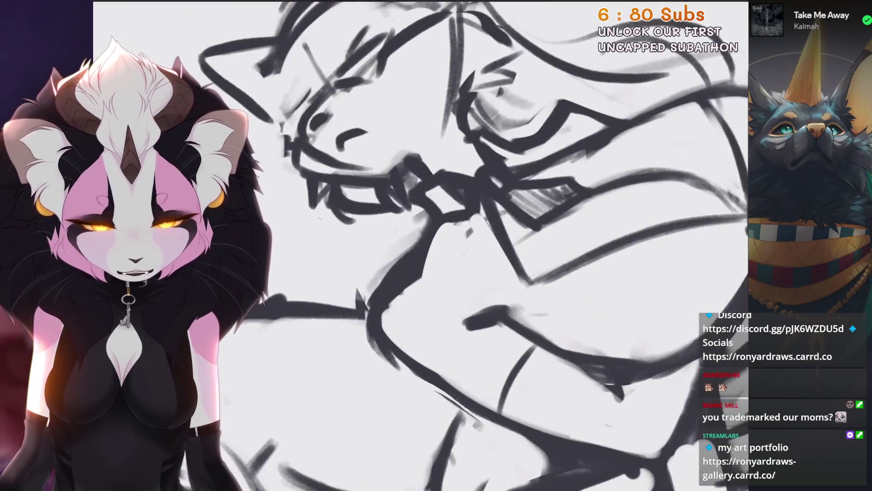
{"action": "scroll", "coordinate": [454, 228], "scroll_direction": "up", "scroll_amount": 1}
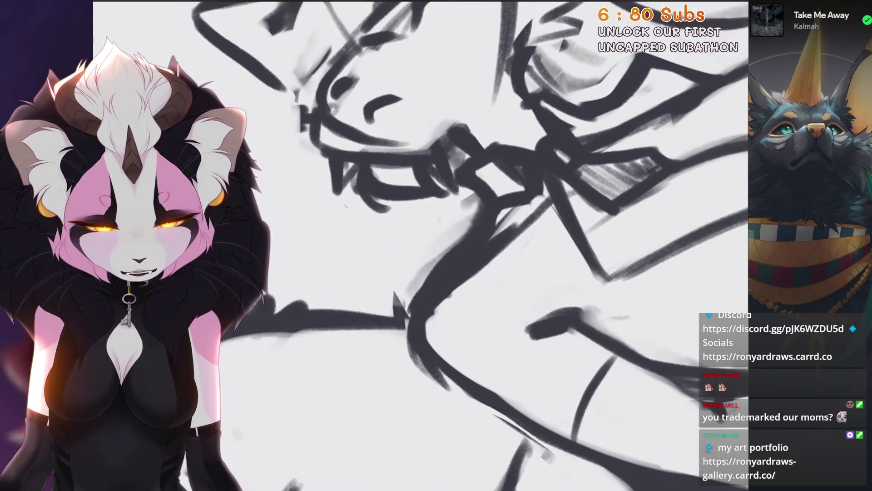
{"action": "left_click_drag", "start_coordinate": [500, 208], "coordinate": [487, 252]}
{"action": "scroll", "coordinate": [423, 273], "scroll_direction": "down", "scroll_amount": 3}
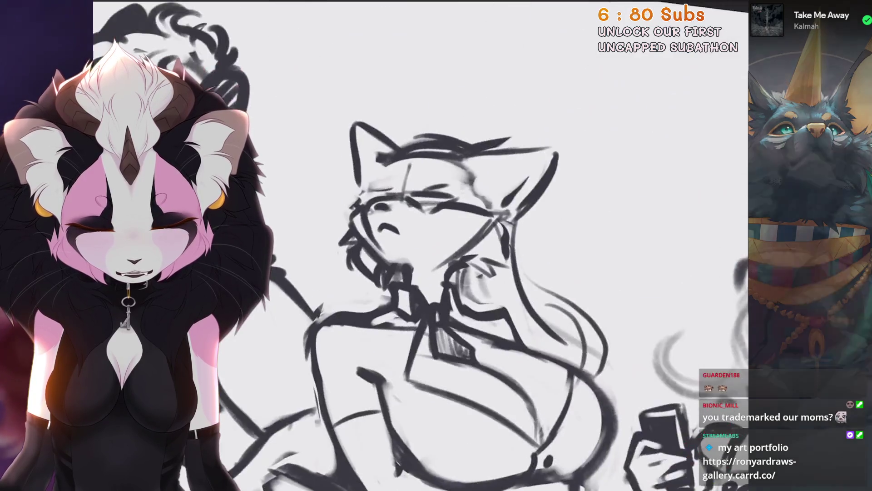
{"action": "scroll", "coordinate": [422, 273], "scroll_direction": "up", "scroll_amount": 2}
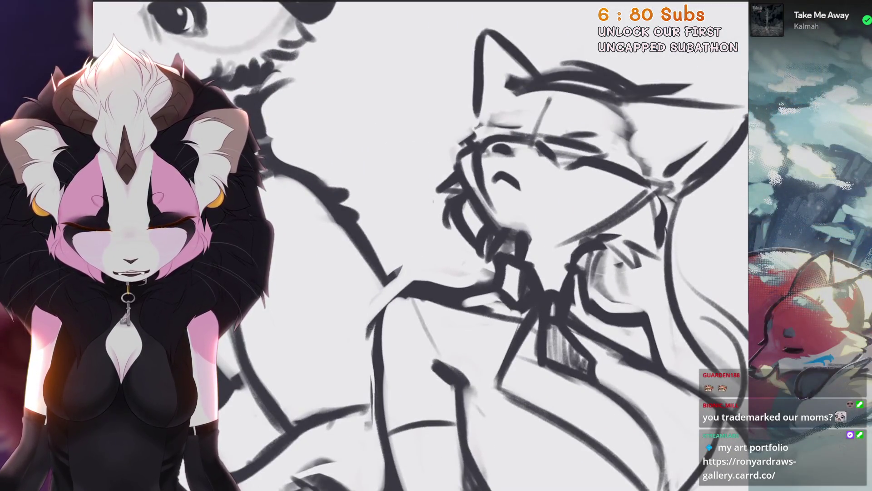
{"action": "key", "text": "ctrl+z"}
Step: Zoom in and out over the tie figure's head and neck to review the lines
{"action": "scroll", "coordinate": [423, 273], "scroll_direction": "down", "scroll_amount": 2}
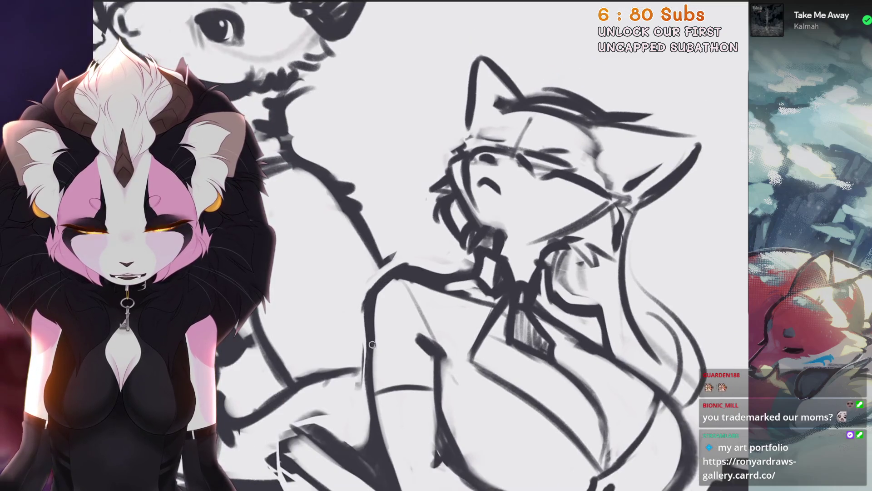
{"action": "scroll", "coordinate": [423, 273], "scroll_direction": "up", "scroll_amount": 2}
{"action": "scroll", "coordinate": [423, 273], "scroll_direction": "down", "scroll_amount": 3}
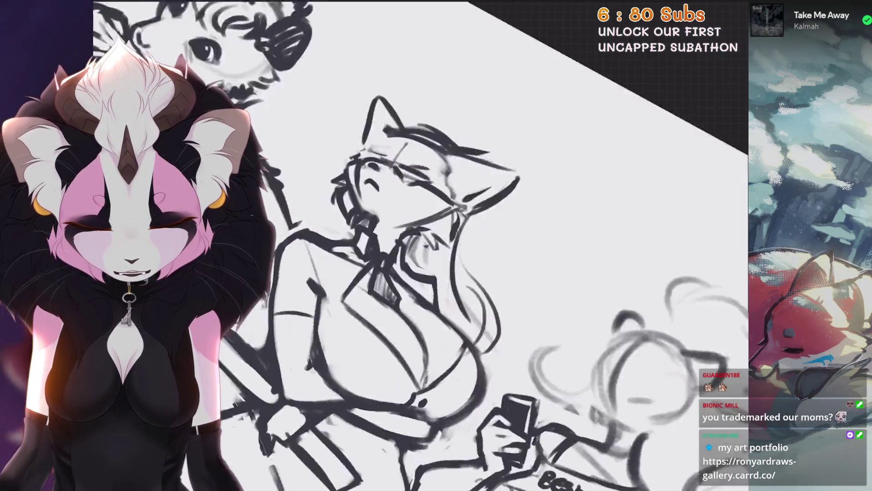
{"action": "scroll", "coordinate": [423, 273], "scroll_direction": "up", "scroll_amount": 2}
{"action": "scroll", "coordinate": [423, 273], "scroll_direction": "down", "scroll_amount": 1}
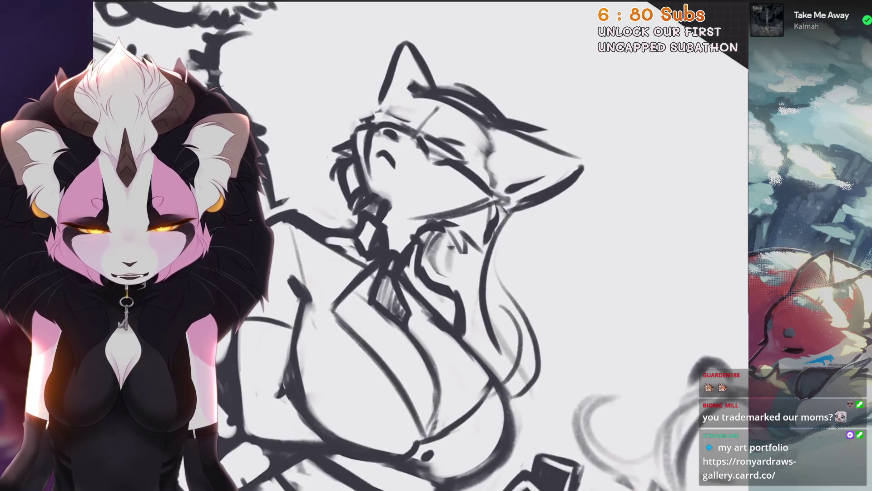
{"action": "scroll", "coordinate": [423, 273], "scroll_direction": "down", "scroll_amount": 2}
{"action": "scroll", "coordinate": [422, 273], "scroll_direction": "up", "scroll_amount": 3}
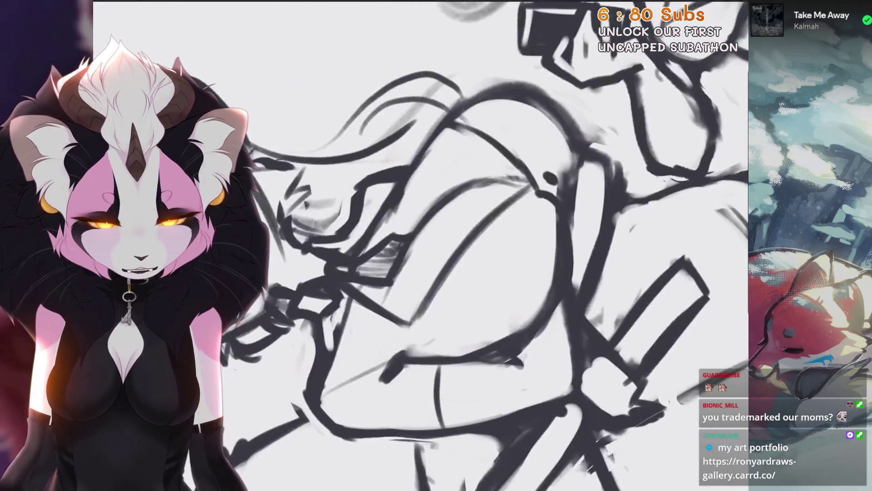
{"action": "scroll", "coordinate": [423, 273], "scroll_direction": "up", "scroll_amount": 2}
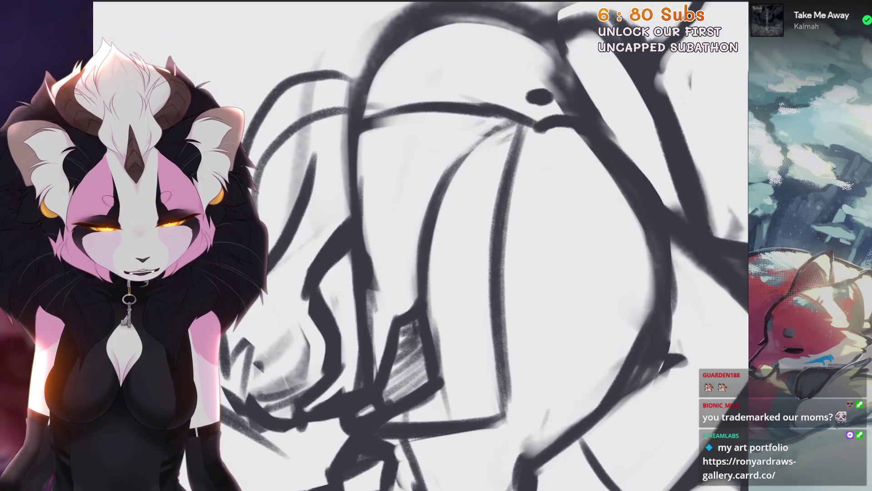
{"action": "scroll", "coordinate": [423, 273], "scroll_direction": "down", "scroll_amount": 2}
{"action": "scroll", "coordinate": [423, 273], "scroll_direction": "up", "scroll_amount": 2}
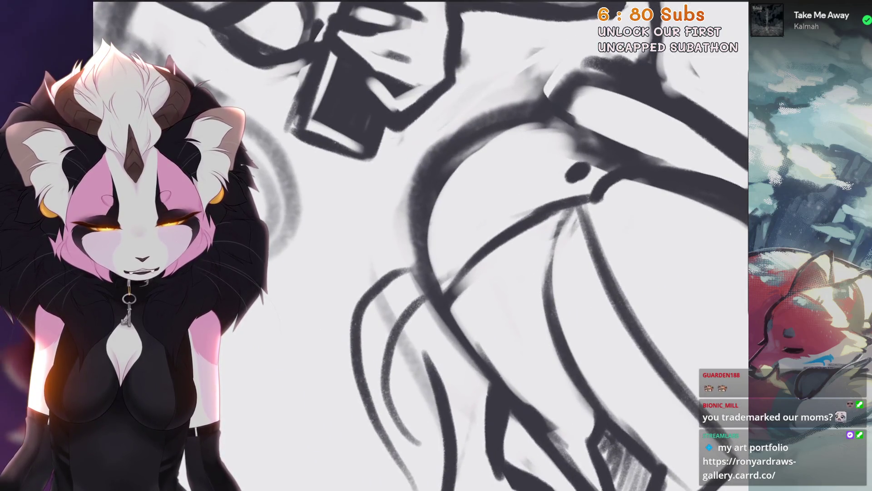
{"action": "scroll", "coordinate": [423, 273], "scroll_direction": "down", "scroll_amount": 1}
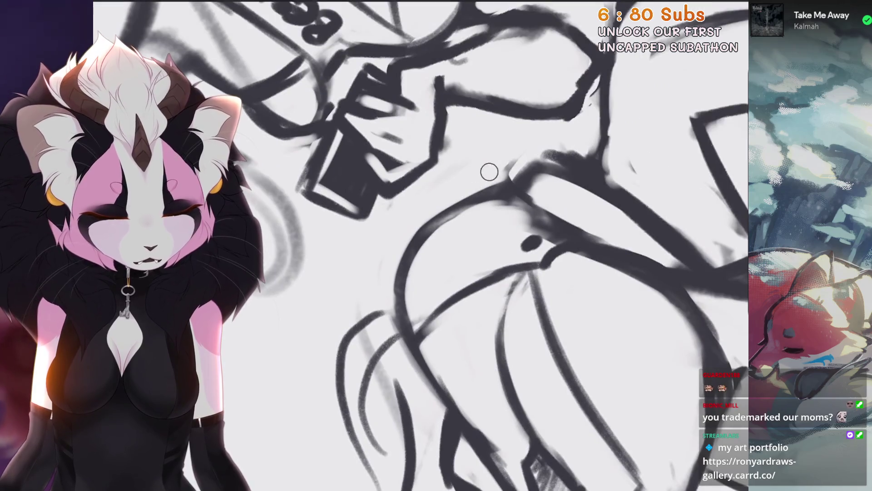
Step: Undo the last erase and draw a dark line near the cup-holding hand
{"action": "scroll", "coordinate": [423, 273], "scroll_direction": "down", "scroll_amount": 2}
{"action": "scroll", "coordinate": [422, 273], "scroll_direction": "up", "scroll_amount": 2}
{"action": "key", "text": "ctrl+z"}
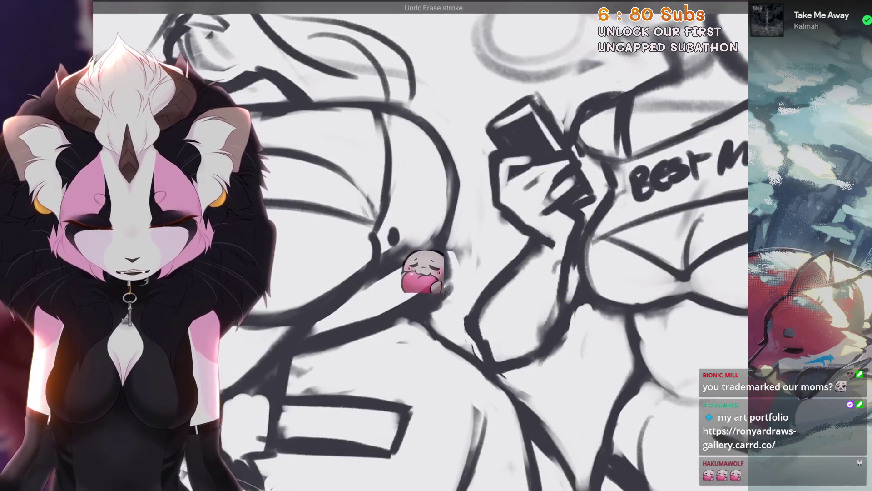
{"action": "scroll", "coordinate": [473, 256], "scroll_direction": "up", "scroll_amount": 1}
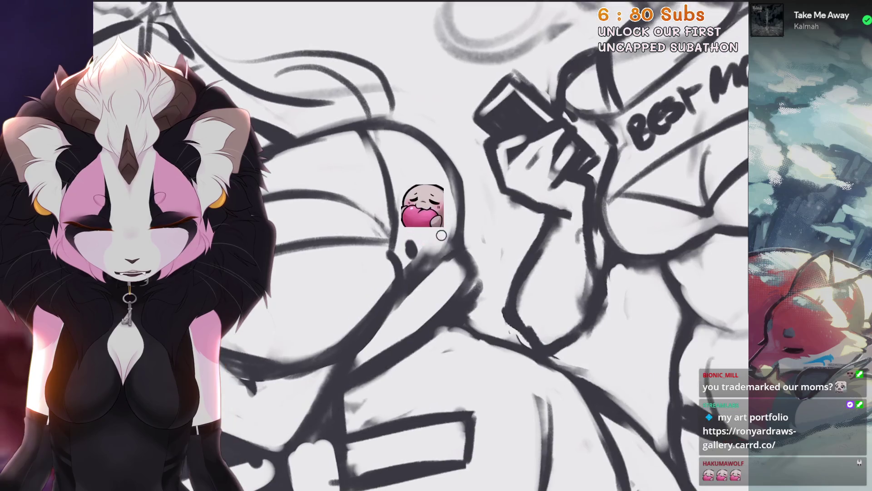
{"action": "scroll", "coordinate": [437, 290], "scroll_direction": "up", "scroll_amount": 1}
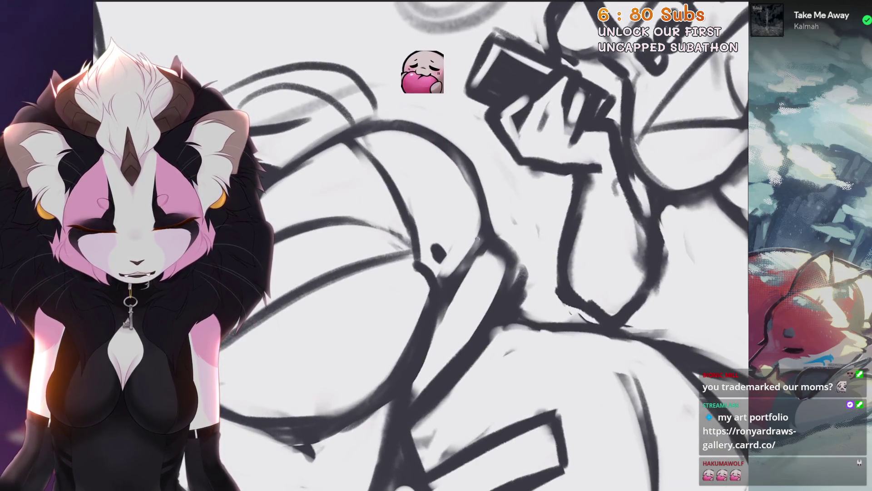
{"action": "left_click_drag", "start_coordinate": [482, 230], "coordinate": [437, 290]}
Step: Add a short stroke to the middle figure's arm
{"action": "scroll", "coordinate": [437, 290], "scroll_direction": "down", "scroll_amount": 2}
{"action": "scroll", "coordinate": [454, 268], "scroll_direction": "up", "scroll_amount": 2}
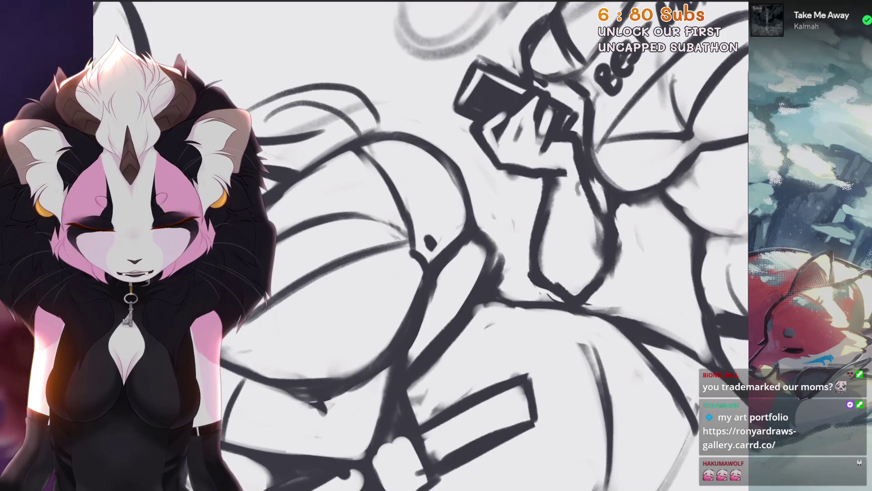
{"action": "scroll", "coordinate": [454, 268], "scroll_direction": "down", "scroll_amount": 3}
{"action": "scroll", "coordinate": [454, 268], "scroll_direction": "up", "scroll_amount": 3}
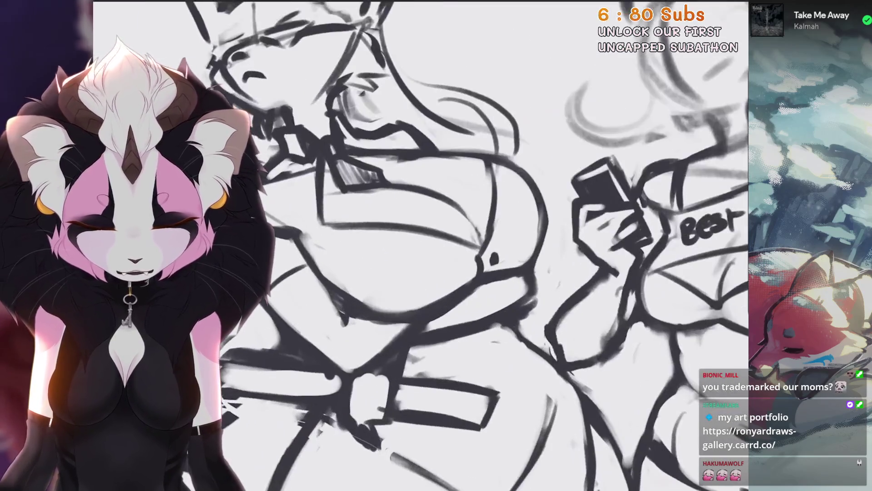
{"action": "scroll", "coordinate": [454, 268], "scroll_direction": "down", "scroll_amount": 3}
{"action": "scroll", "coordinate": [454, 268], "scroll_direction": "up", "scroll_amount": 4}
{"action": "scroll", "coordinate": [427, 335], "scroll_direction": "up", "scroll_amount": 2}
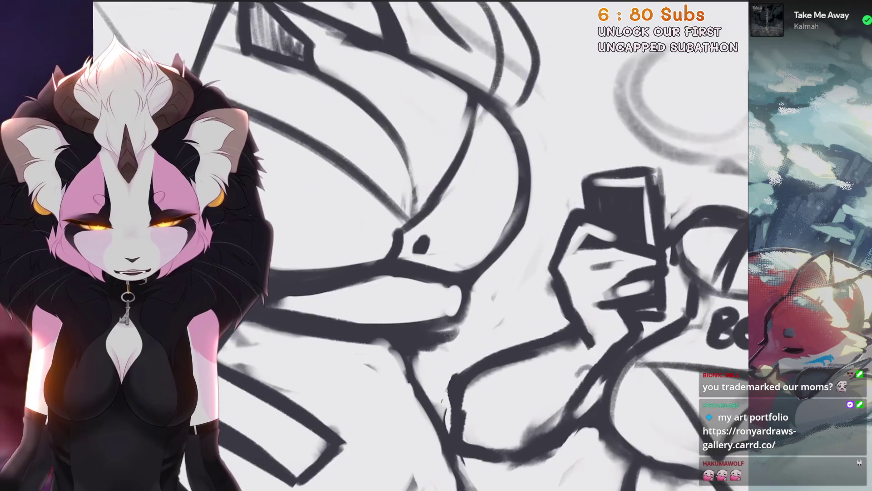
{"action": "scroll", "coordinate": [454, 268], "scroll_direction": "down", "scroll_amount": 2}
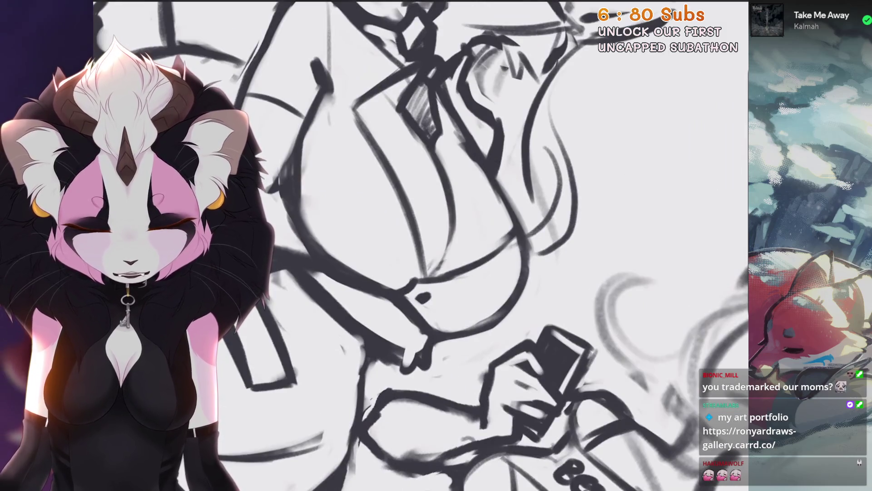
{"action": "scroll", "coordinate": [344, 318], "scroll_direction": "down", "scroll_amount": 2}
{"action": "scroll", "coordinate": [344, 319], "scroll_direction": "up", "scroll_amount": 2}
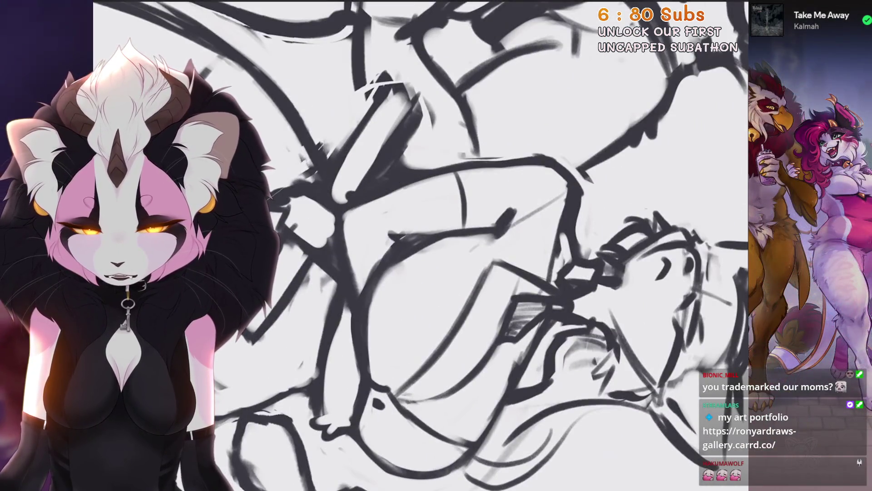
{"action": "scroll", "coordinate": [421, 245], "scroll_direction": "up", "scroll_amount": 2}
{"action": "scroll", "coordinate": [410, 259], "scroll_direction": "up", "scroll_amount": 2}
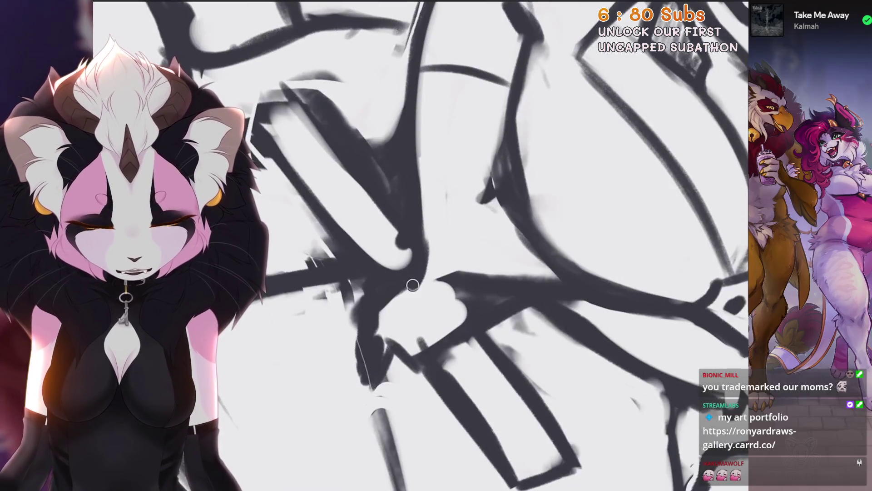
{"action": "scroll", "coordinate": [447, 272], "scroll_direction": "up", "scroll_amount": 1}
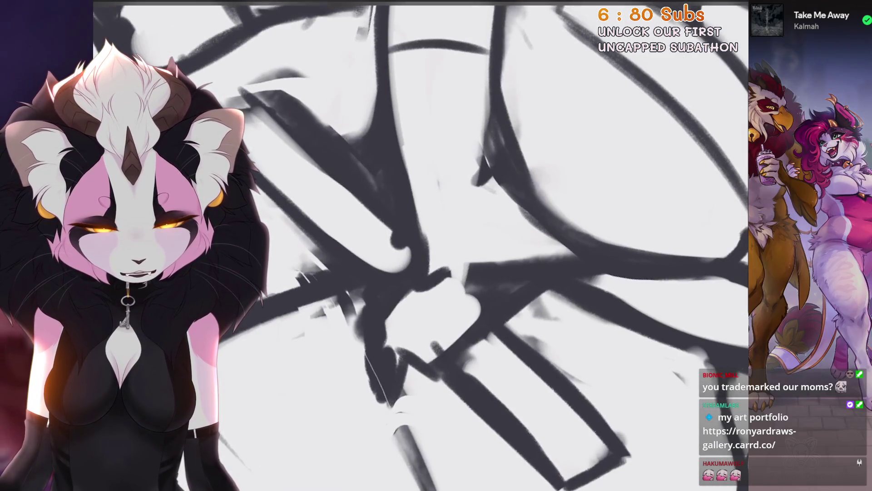
{"action": "left_click_drag", "start_coordinate": [449, 271], "coordinate": [459, 297]}
Step: Undo again to restore the just-erased section of line work
{"action": "scroll", "coordinate": [459, 297], "scroll_direction": "down", "scroll_amount": 3}
{"action": "scroll", "coordinate": [459, 297], "scroll_direction": "up", "scroll_amount": 3}
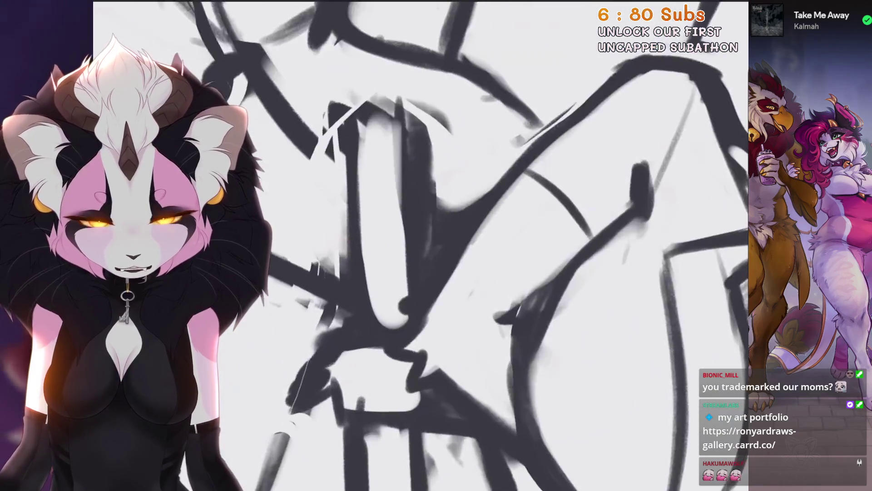
{"action": "key", "text": "ctrl+z"}
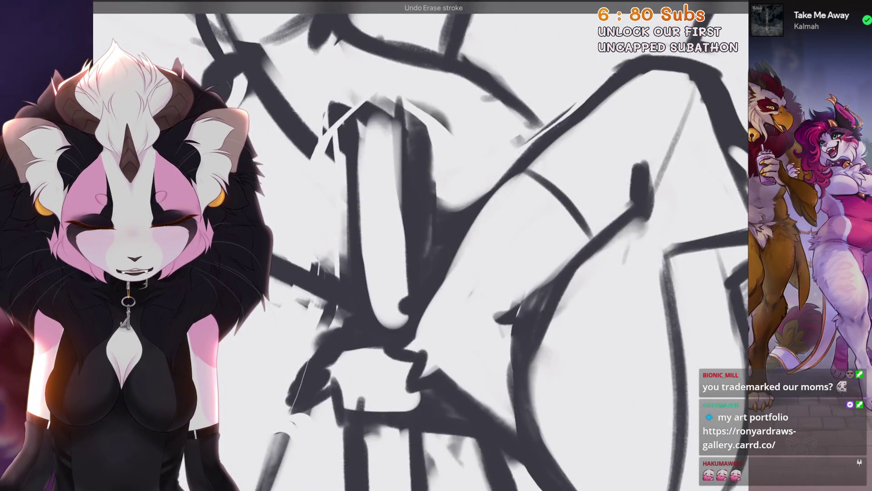
{"action": "scroll", "coordinate": [430, 328], "scroll_direction": "down", "scroll_amount": 3}
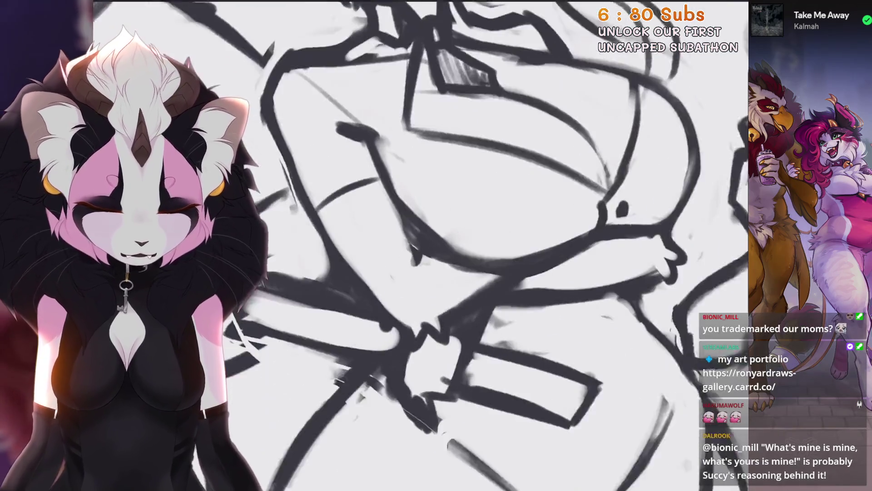
{"action": "scroll", "coordinate": [483, 296], "scroll_direction": "down", "scroll_amount": 2}
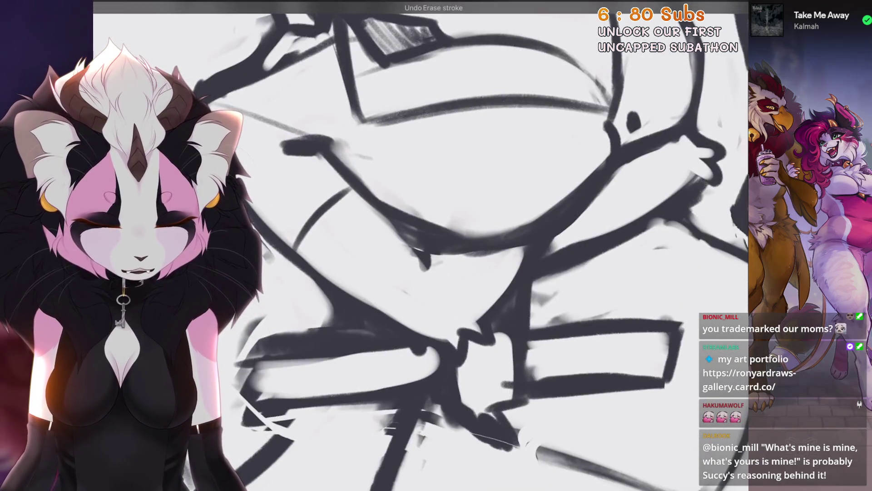
{"action": "scroll", "coordinate": [483, 297], "scroll_direction": "down", "scroll_amount": 5}
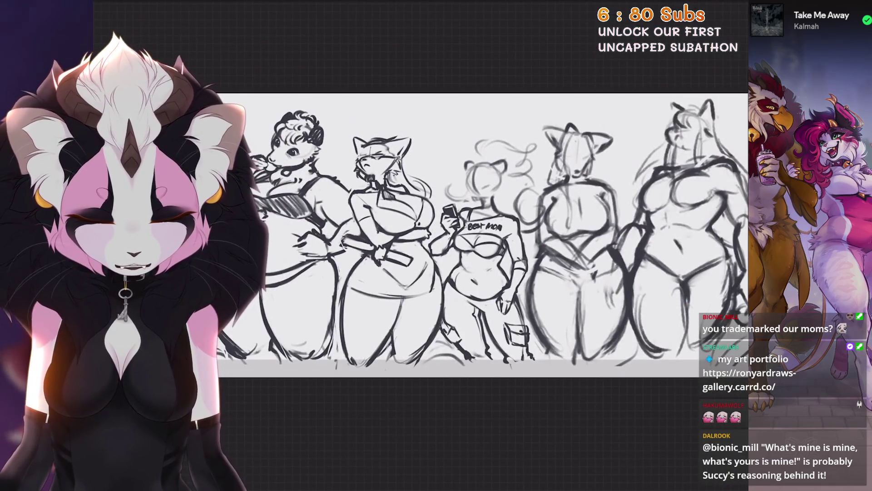
{"action": "scroll", "coordinate": [390, 236], "scroll_direction": "up", "scroll_amount": 5}
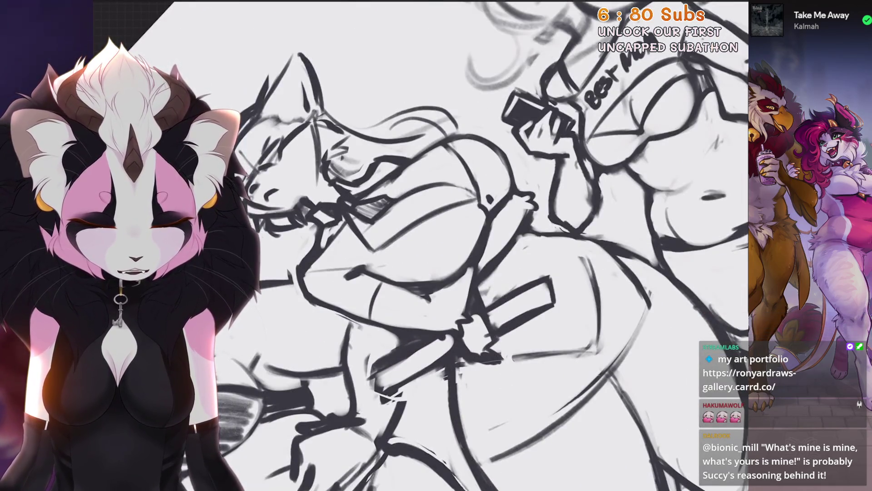
{"action": "key", "text": "ctrl+0"}
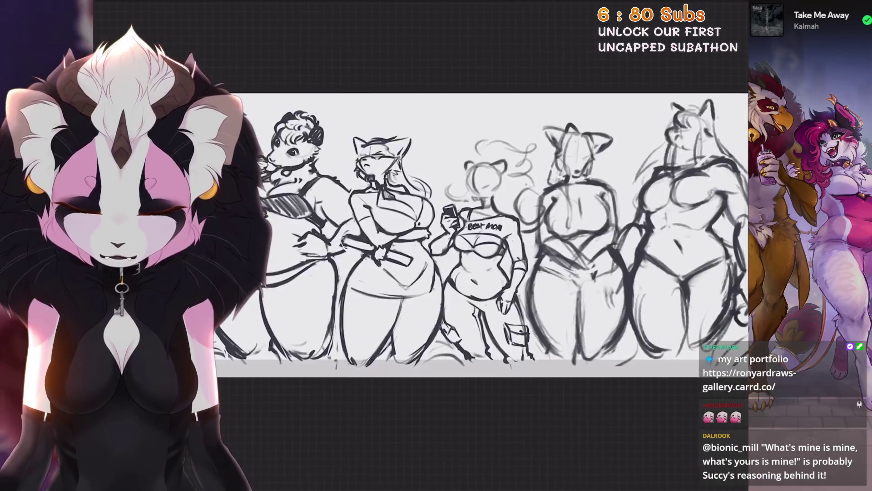
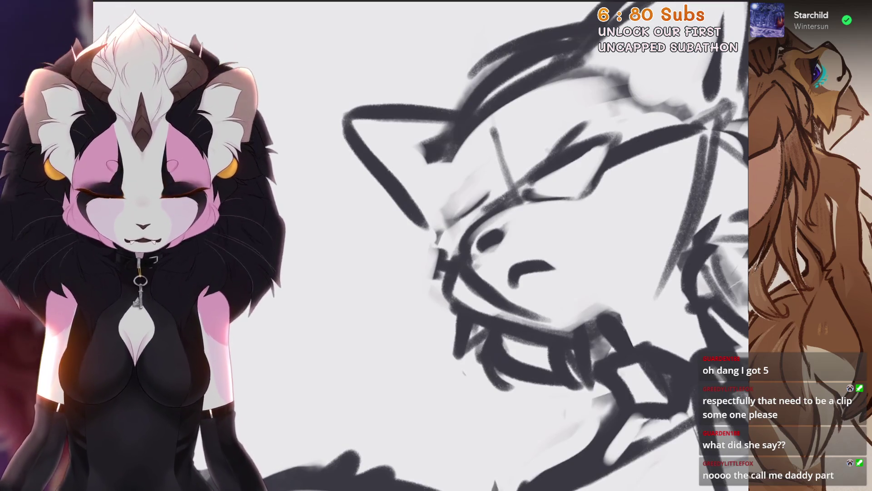
Step: Zoom into the sketched head, darken the eye with a short dark stroke, then zoom back out
{"action": "scroll", "coordinate": [499, 246], "scroll_direction": "down", "scroll_amount": 3}
{"action": "scroll", "coordinate": [507, 270], "scroll_direction": "up", "scroll_amount": 5}
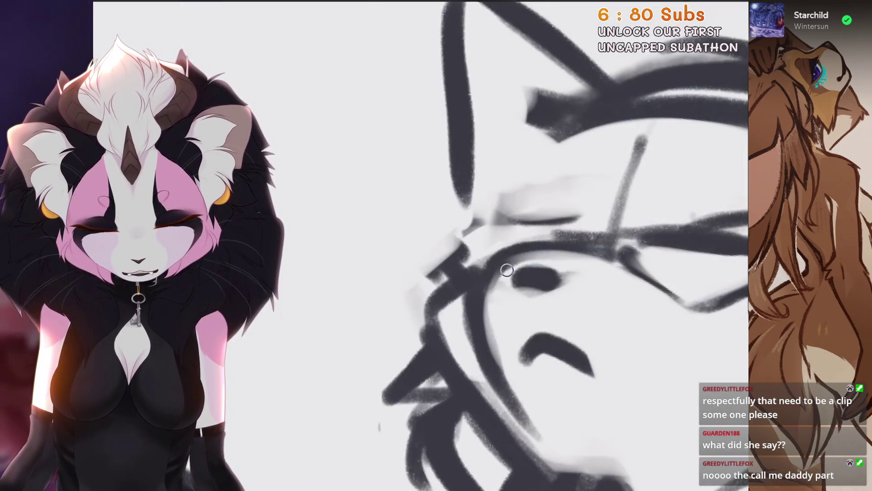
{"action": "left_click_drag", "start_coordinate": [513, 247], "coordinate": [538, 245]}
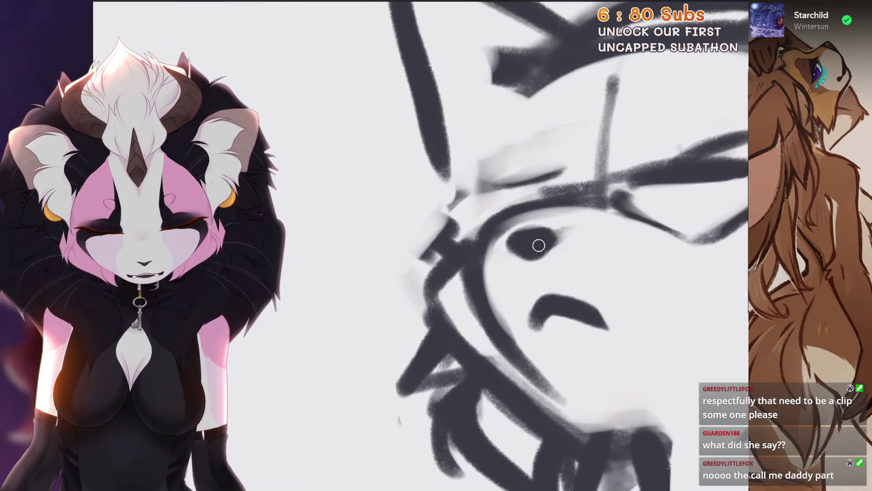
{"action": "scroll", "coordinate": [538, 245], "scroll_direction": "down", "scroll_amount": 5}
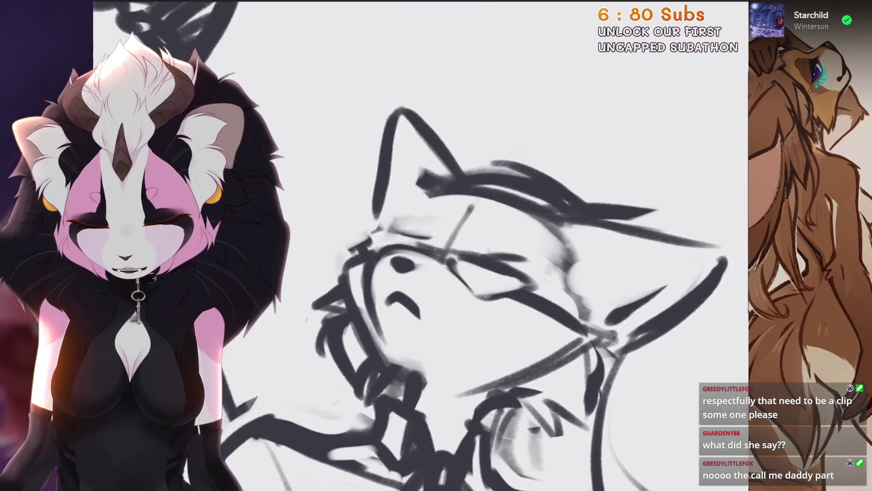
{"action": "scroll", "coordinate": [488, 236], "scroll_direction": "down", "scroll_amount": 5}
{"action": "scroll", "coordinate": [484, 182], "scroll_direction": "up", "scroll_amount": 5}
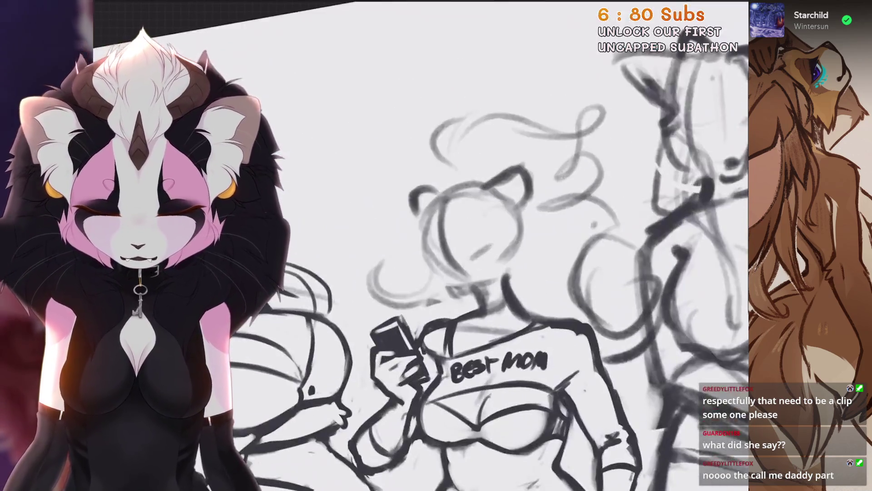
Step: Draw the eye line, nose dab and jawline on the Best Mom face
{"action": "scroll", "coordinate": [484, 204], "scroll_direction": "up", "scroll_amount": 3}
{"action": "mouse_move", "coordinate": [460, 272]}
{"action": "left_mouse_down"}
{"action": "mouse_move", "coordinate": [529, 213]}
{"action": "mouse_move", "coordinate": [514, 257]}
{"action": "mouse_move", "coordinate": [494, 261]}
{"action": "left_mouse_up"}
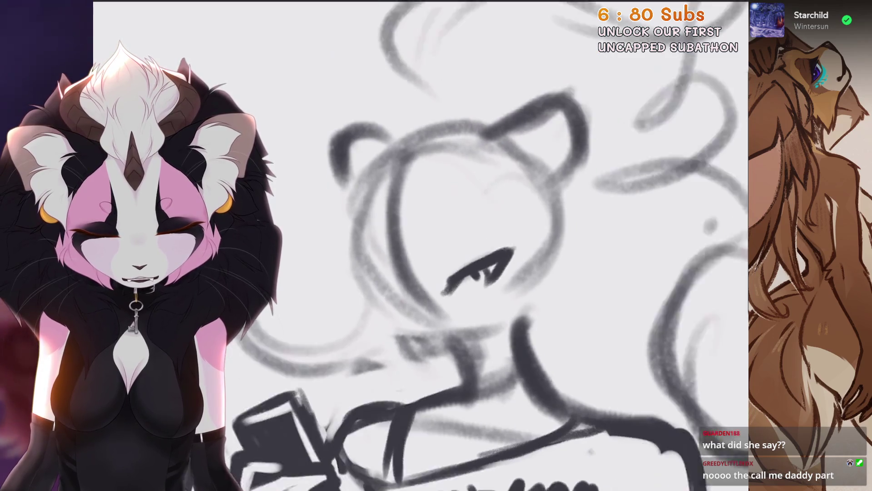
{"action": "mouse_move", "coordinate": [437, 342]}
{"action": "left_mouse_down"}
{"action": "mouse_move", "coordinate": [486, 379]}
{"action": "mouse_move", "coordinate": [497, 378]}
{"action": "left_mouse_up"}
{"action": "scroll", "coordinate": [447, 344], "scroll_direction": "up", "scroll_amount": 2}
{"action": "key", "text": "ctrl+z"}
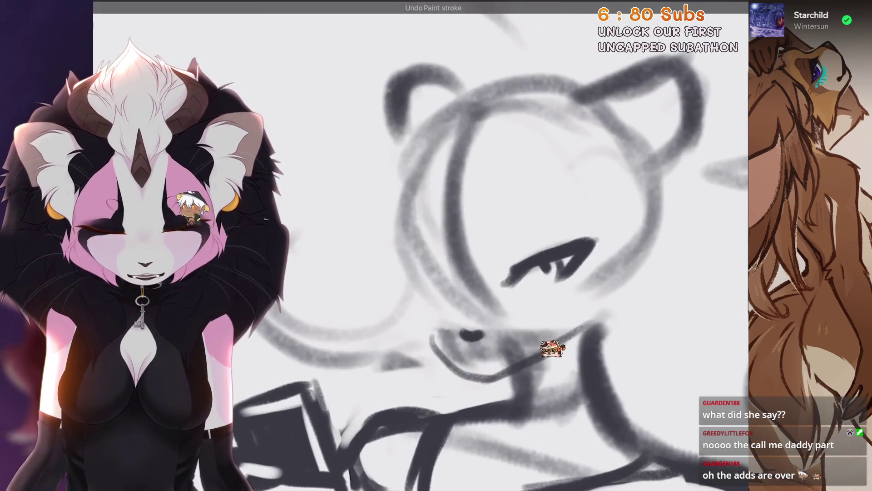
{"action": "scroll", "coordinate": [540, 351], "scroll_direction": "down", "scroll_amount": 1}
{"action": "mouse_move", "coordinate": [602, 211]}
{"action": "left_mouse_down"}
{"action": "mouse_move", "coordinate": [604, 223]}
{"action": "mouse_move", "coordinate": [527, 327]}
{"action": "left_mouse_up"}
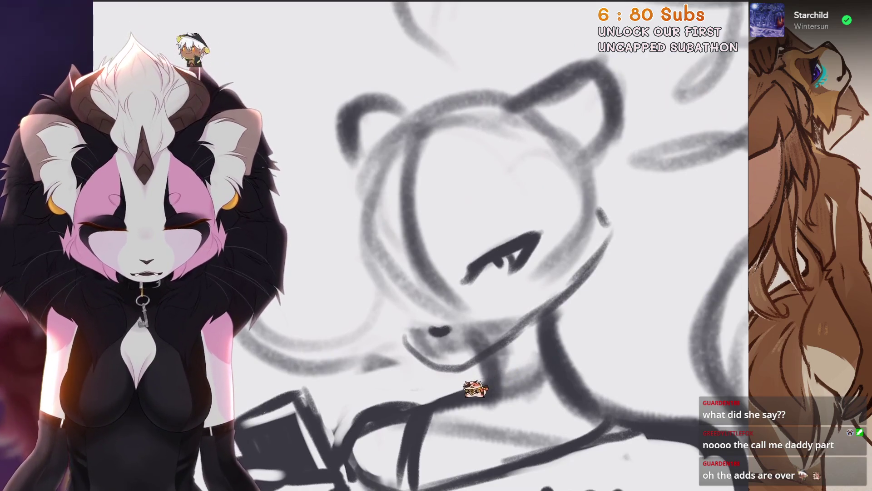
{"action": "scroll", "coordinate": [473, 389], "scroll_direction": "down", "scroll_amount": 2}
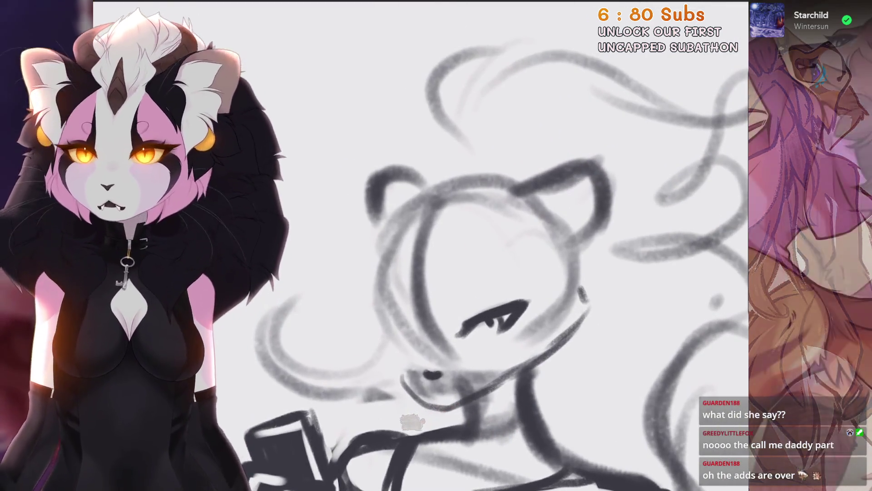
Step: Try curved and S-shaped hair strokes left of the face, undoing the misses
{"action": "left_click_drag", "start_coordinate": [416, 241], "coordinate": [395, 300]}
{"action": "key", "text": "ctrl+z"}
{"action": "mouse_move", "coordinate": [447, 226]}
{"action": "left_mouse_down"}
{"action": "mouse_move", "coordinate": [426, 316]}
{"action": "mouse_move", "coordinate": [423, 309]}
{"action": "left_mouse_up"}
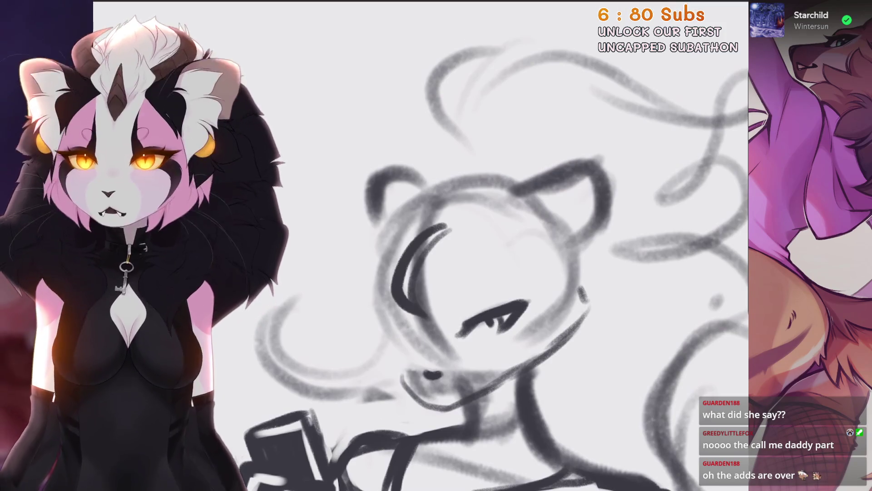
{"action": "key", "text": "ctrl+z"}
{"action": "key", "text": "ctrl+z"}
{"action": "mouse_move", "coordinate": [449, 187]}
{"action": "left_mouse_down"}
{"action": "mouse_move", "coordinate": [425, 254]}
{"action": "mouse_move", "coordinate": [345, 347]}
{"action": "left_mouse_up"}
{"action": "scroll", "coordinate": [454, 272], "scroll_direction": "down", "scroll_amount": 2}
{"action": "left_click_drag", "start_coordinate": [431, 255], "coordinate": [359, 350]}
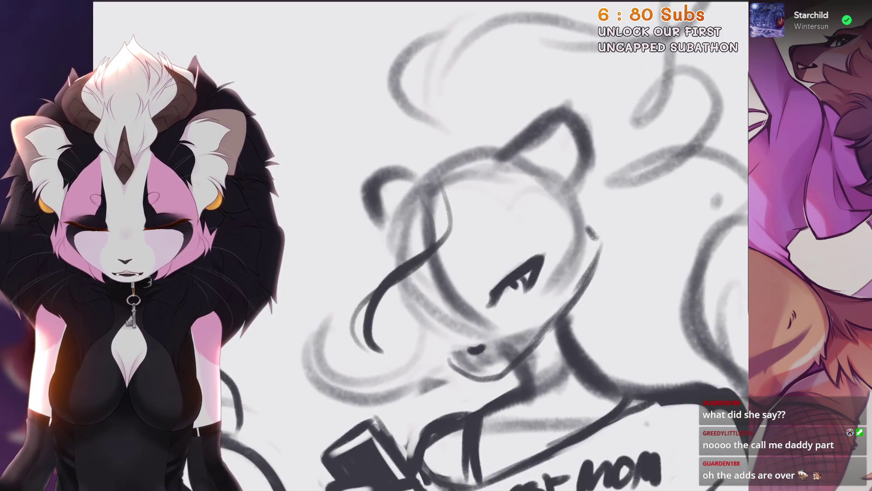
{"action": "key", "text": "ctrl+z"}
{"action": "key", "text": "ctrl+z"}
{"action": "left_click_drag", "start_coordinate": [430, 232], "coordinate": [336, 308]}
Step: Try crescent and long hair curves, then undo them and the strokes inside the head
{"action": "key", "text": "ctrl+z"}
{"action": "left_click_drag", "start_coordinate": [436, 256], "coordinate": [405, 134]}
{"action": "key", "text": "ctrl+z"}
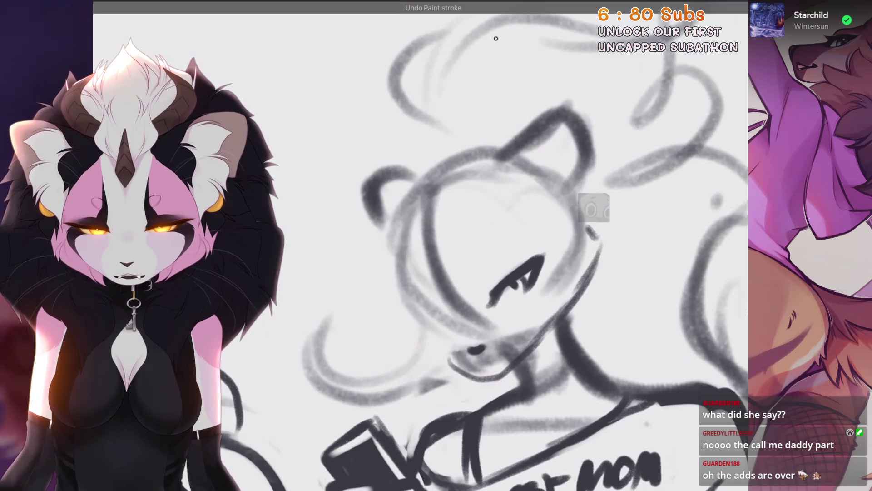
{"action": "left_click_drag", "start_coordinate": [495, 59], "coordinate": [432, 241]}
{"action": "key", "text": "ctrl+z"}
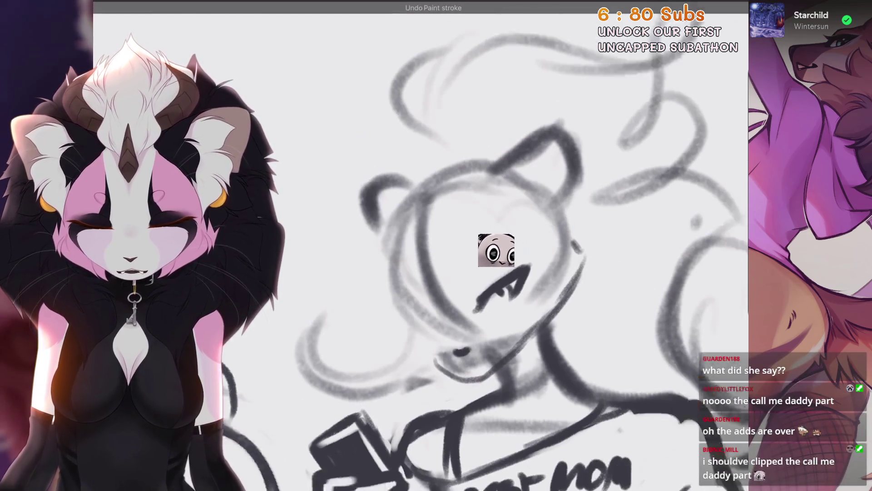
{"action": "scroll", "coordinate": [522, 247], "scroll_direction": "down", "scroll_amount": 3}
{"action": "key", "text": "ctrl+z"}
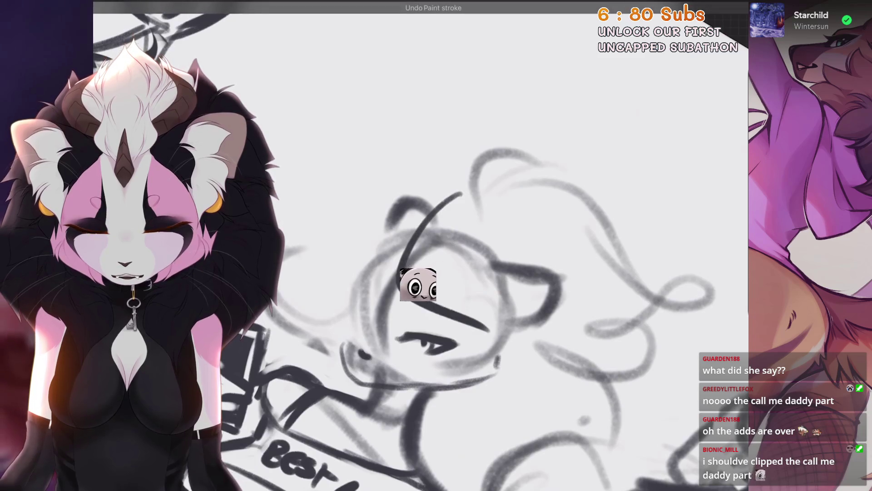
{"action": "key", "text": "ctrl+z"}
Step: Draw two curved hair lines at the head's top-left and rework the arc across the head
{"action": "left_click_drag", "start_coordinate": [453, 187], "coordinate": [402, 266]}
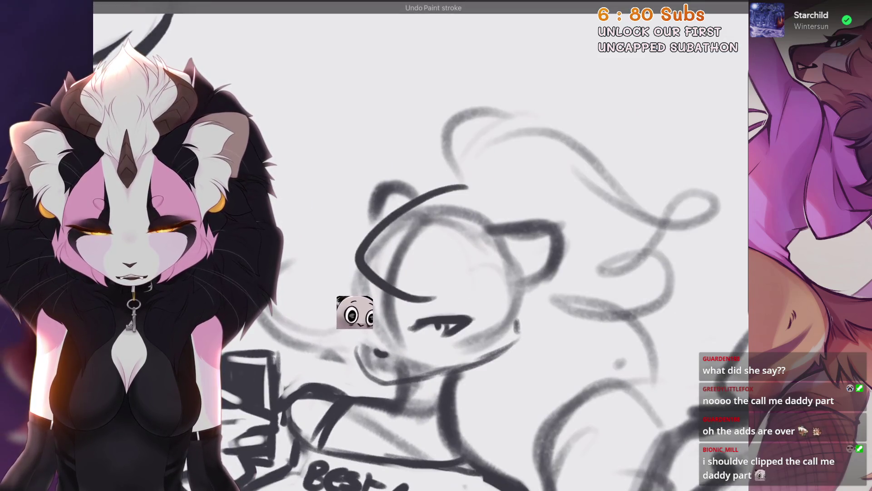
{"action": "key", "text": "ctrl+z"}
{"action": "left_click_drag", "start_coordinate": [453, 186], "coordinate": [402, 266]}
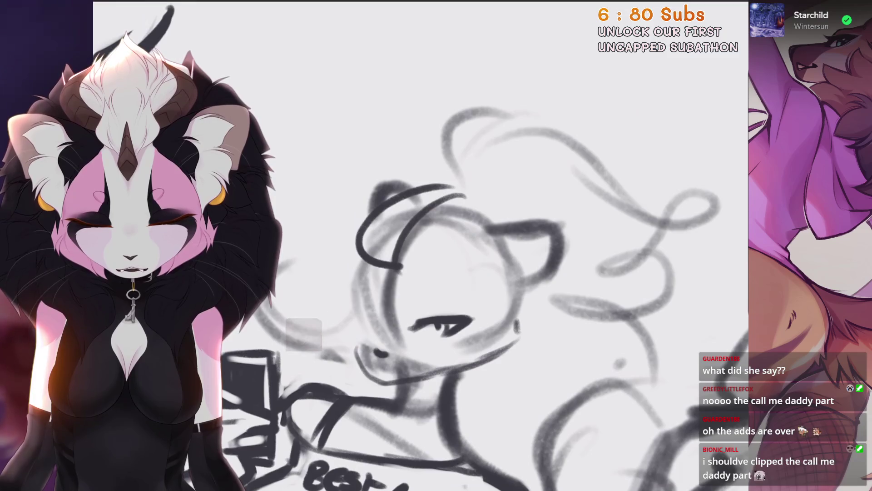
{"action": "mouse_move", "coordinate": [467, 190]}
{"action": "left_mouse_down"}
{"action": "mouse_move", "coordinate": [406, 264]}
{"action": "mouse_move", "coordinate": [454, 317]}
{"action": "left_mouse_up"}
{"action": "scroll", "coordinate": [454, 254], "scroll_direction": "up", "scroll_amount": 2}
{"action": "key", "text": "ctrl+z"}
{"action": "mouse_move", "coordinate": [365, 268]}
{"action": "left_mouse_down"}
{"action": "mouse_move", "coordinate": [386, 238]}
{"action": "mouse_move", "coordinate": [455, 325]}
{"action": "left_mouse_up"}
{"action": "scroll", "coordinate": [454, 255], "scroll_direction": "down", "scroll_amount": 2}
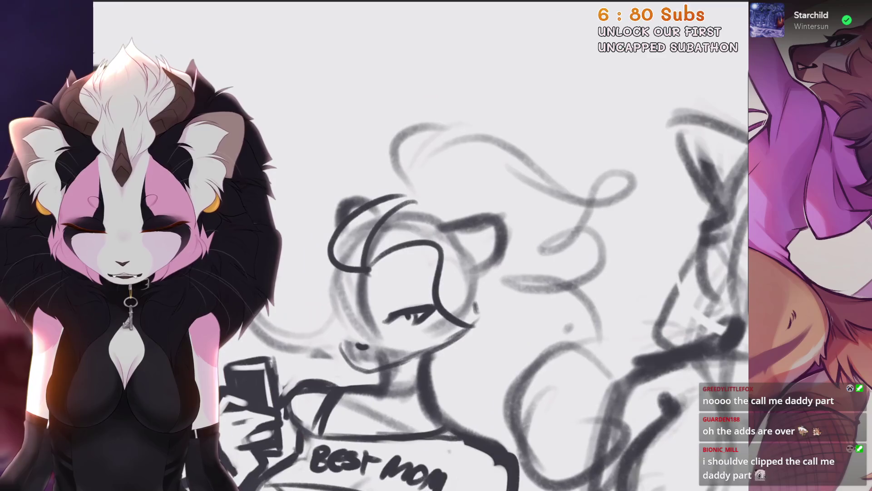
{"action": "key", "text": "ctrl+z"}
{"action": "mouse_move", "coordinate": [363, 272]}
{"action": "left_mouse_down"}
{"action": "mouse_move", "coordinate": [432, 255]}
{"action": "mouse_move", "coordinate": [437, 348]}
{"action": "mouse_move", "coordinate": [468, 377]}
{"action": "left_mouse_up"}
{"action": "key", "text": "ctrl+z"}
{"action": "left_click_drag", "start_coordinate": [436, 272], "coordinate": [492, 377]}
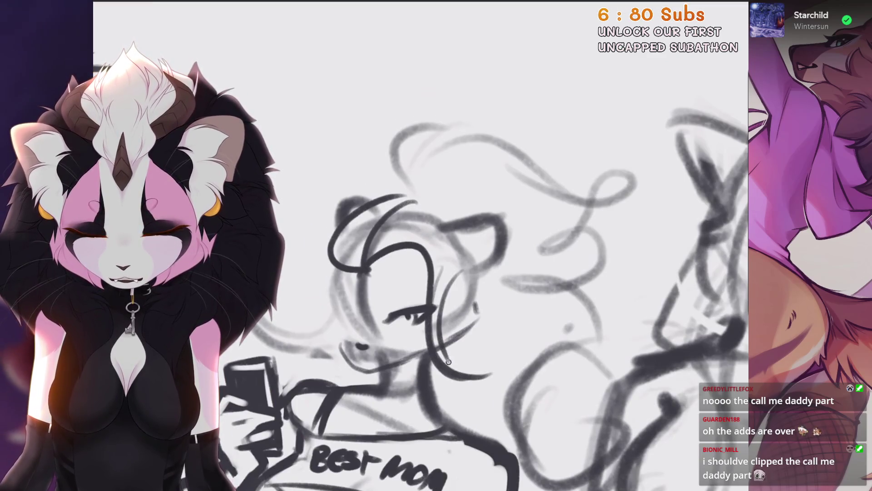
Step: Settle on a final arc over the head, discarding a looping hair stroke
{"action": "scroll", "coordinate": [443, 265], "scroll_direction": "up", "scroll_amount": 2}
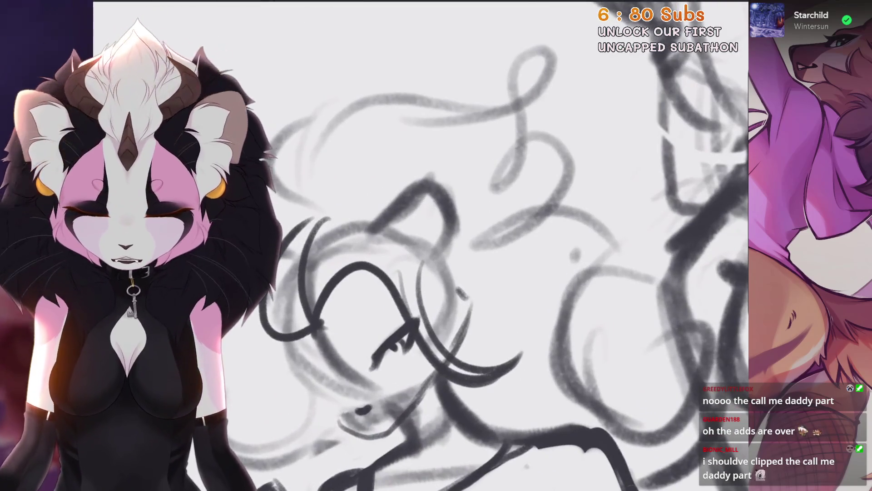
{"action": "left_click_drag", "start_coordinate": [358, 161], "coordinate": [411, 291]}
{"action": "key", "text": "ctrl+z"}
{"action": "left_click_drag", "start_coordinate": [320, 207], "coordinate": [411, 314]}
{"action": "key", "text": "ctrl+z"}
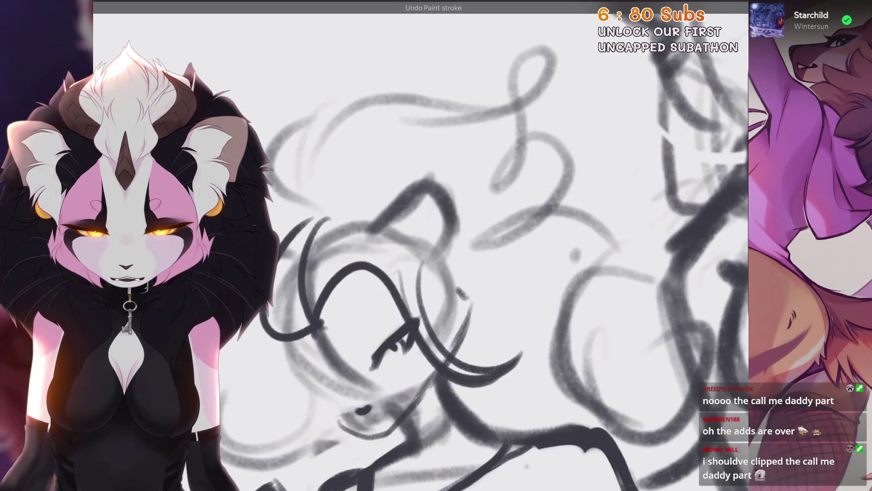
{"action": "left_click_drag", "start_coordinate": [318, 207], "coordinate": [409, 283]}
{"action": "mouse_move", "coordinate": [416, 238]}
{"action": "left_mouse_down"}
{"action": "mouse_move", "coordinate": [439, 175]}
{"action": "mouse_move", "coordinate": [430, 250]}
{"action": "mouse_move", "coordinate": [454, 177]}
{"action": "mouse_move", "coordinate": [420, 202]}
{"action": "left_mouse_up"}
{"action": "key", "text": "ctrl+z"}
{"action": "key", "text": "ctrl+z"}
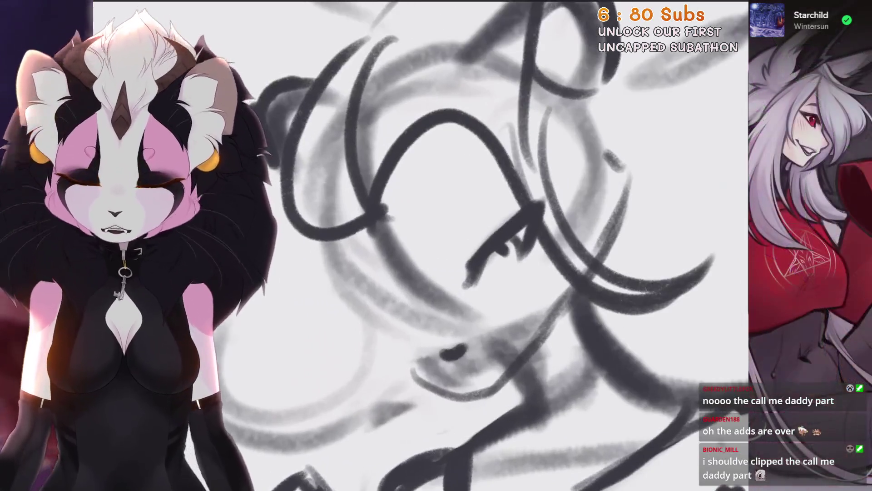
Step: Strengthen the eye lines and add short strokes along the cheek and the face's left side
{"action": "mouse_move", "coordinate": [470, 260]}
{"action": "left_mouse_down"}
{"action": "mouse_move", "coordinate": [504, 226]}
{"action": "mouse_move", "coordinate": [504, 245]}
{"action": "mouse_move", "coordinate": [520, 205]}
{"action": "left_mouse_up"}
{"action": "left_click_drag", "start_coordinate": [473, 241], "coordinate": [520, 199]}
{"action": "mouse_move", "coordinate": [425, 254]}
{"action": "left_mouse_down"}
{"action": "mouse_move", "coordinate": [443, 236]}
{"action": "mouse_move", "coordinate": [449, 241]}
{"action": "left_mouse_up"}
{"action": "left_click_drag", "start_coordinate": [393, 290], "coordinate": [408, 337]}
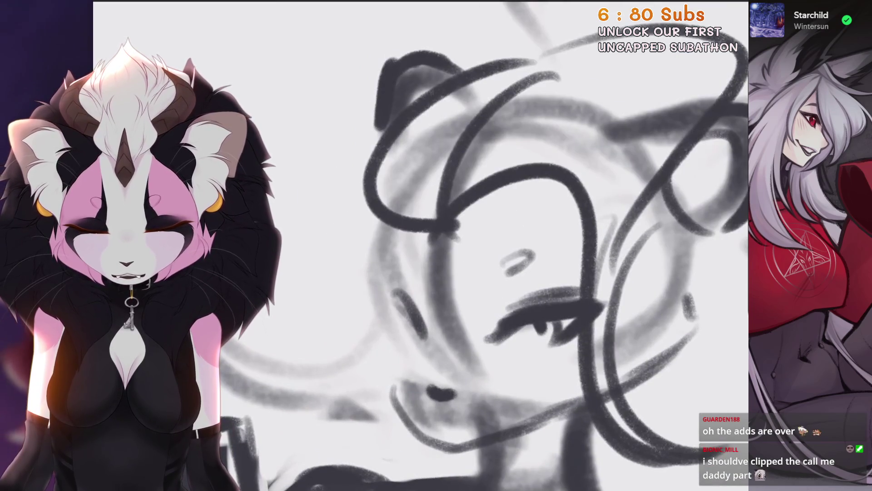
{"action": "key", "text": "ctrl+z"}
{"action": "left_click_drag", "start_coordinate": [392, 289], "coordinate": [411, 347]}
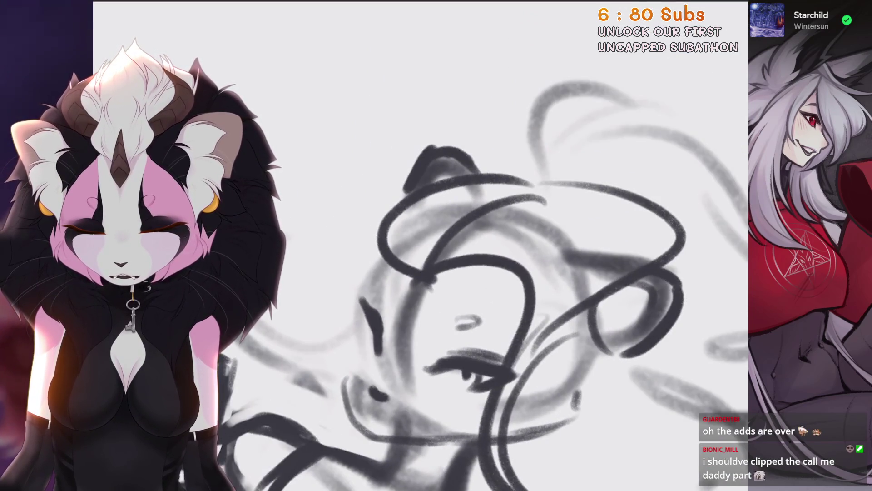
{"action": "left_click_drag", "start_coordinate": [366, 289], "coordinate": [385, 336]}
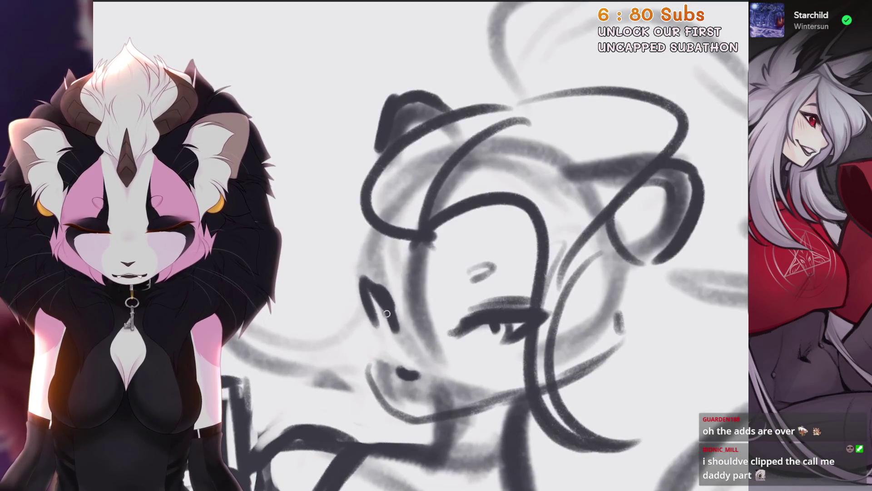
{"action": "mouse_move", "coordinate": [362, 281]}
{"action": "left_mouse_down"}
{"action": "mouse_move", "coordinate": [370, 330]}
{"action": "mouse_move", "coordinate": [395, 354]}
{"action": "left_mouse_up"}
{"action": "key", "text": "ctrl+z"}
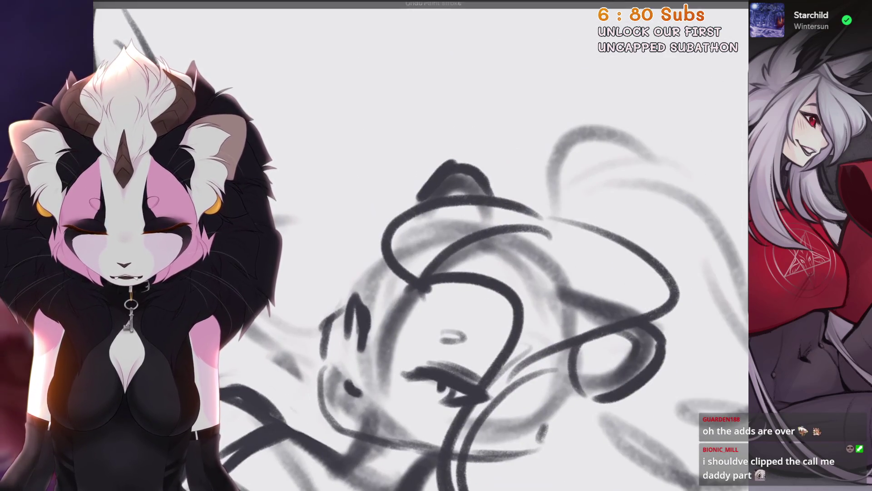
Step: Draw a line down the face's left side and erase dark strokes near the eye
{"action": "left_click_drag", "start_coordinate": [348, 300], "coordinate": [326, 406]}
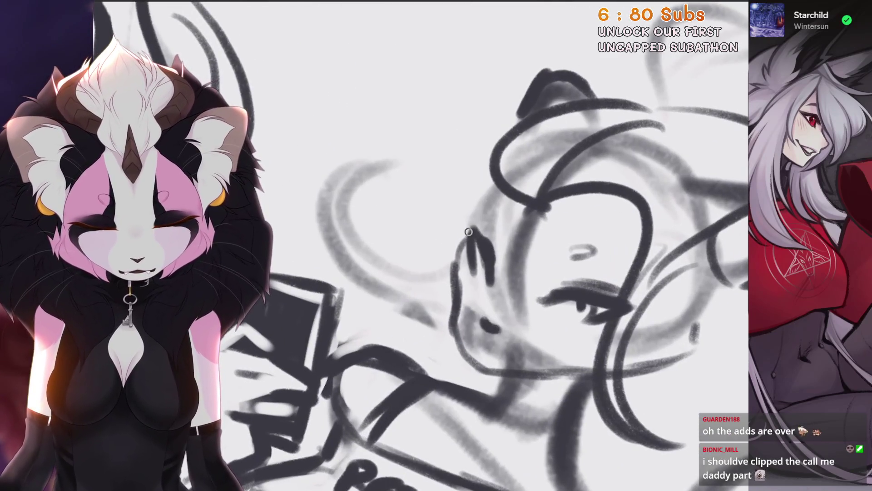
{"action": "left_click_drag", "start_coordinate": [469, 232], "coordinate": [487, 298]}
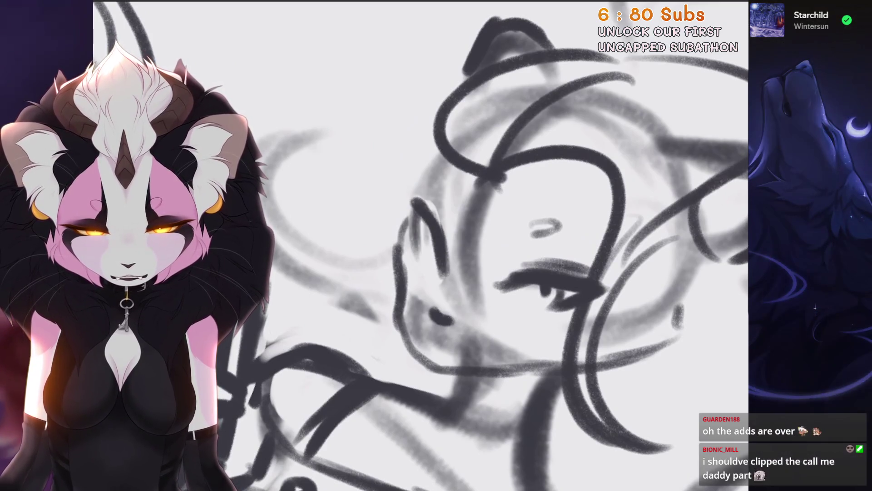
{"action": "scroll", "coordinate": [481, 254], "scroll_direction": "down", "scroll_amount": 2}
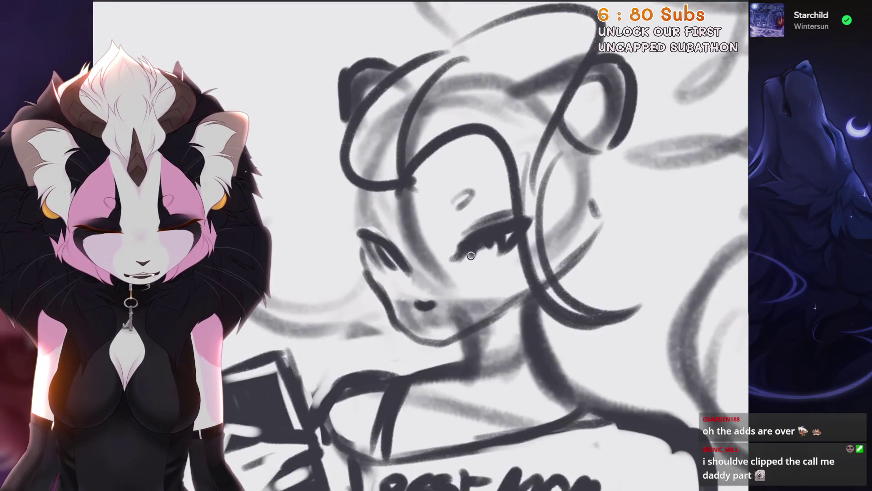
{"action": "scroll", "coordinate": [482, 255], "scroll_direction": "down", "scroll_amount": 3}
{"action": "scroll", "coordinate": [482, 255], "scroll_direction": "up", "scroll_amount": 5}
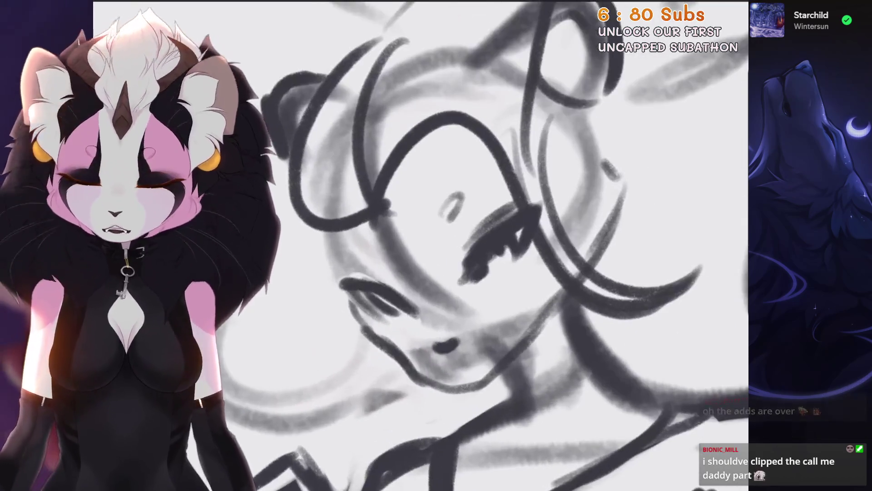
{"action": "scroll", "coordinate": [482, 254], "scroll_direction": "up", "scroll_amount": 1}
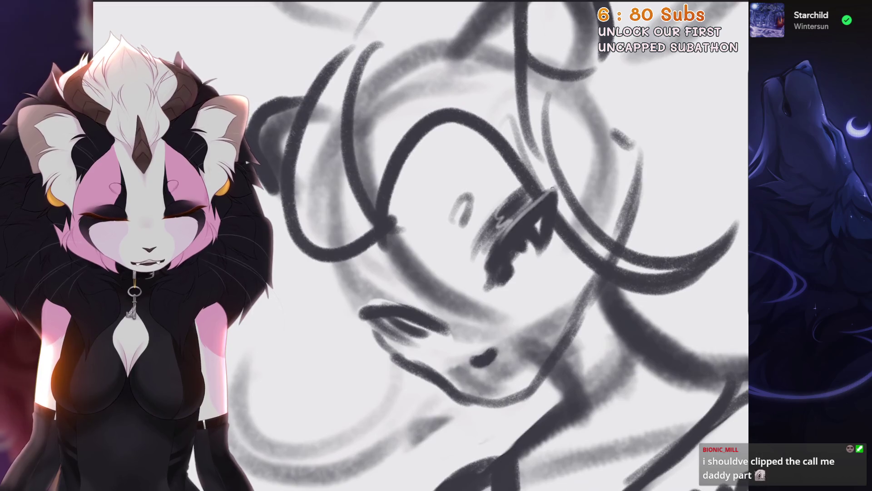
{"action": "scroll", "coordinate": [481, 254], "scroll_direction": "up", "scroll_amount": 2}
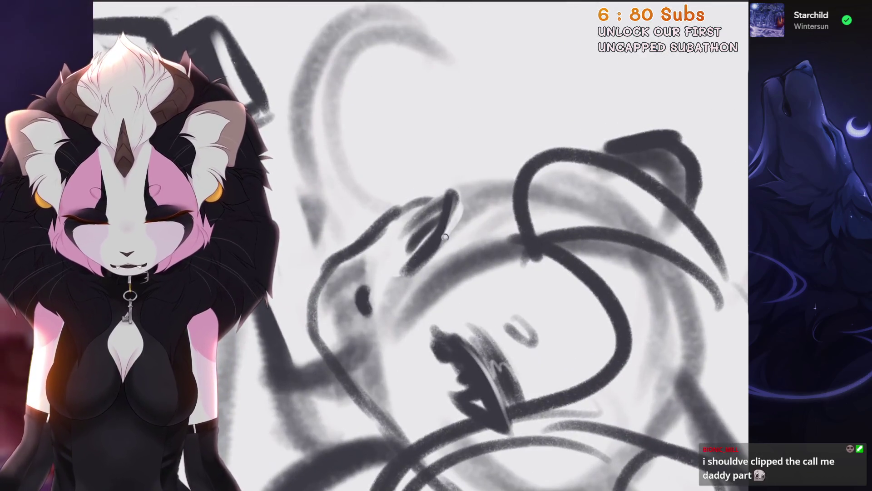
{"action": "scroll", "coordinate": [444, 237], "scroll_direction": "up", "scroll_amount": 2}
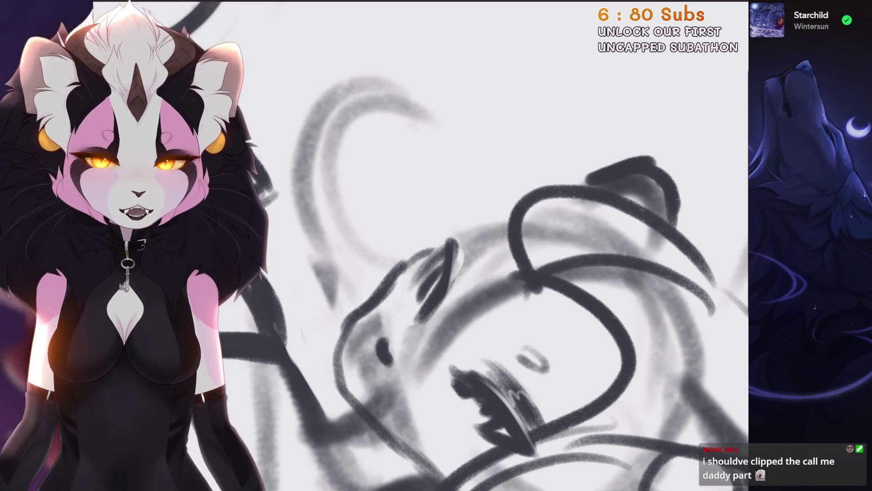
{"action": "scroll", "coordinate": [504, 273], "scroll_direction": "up", "scroll_amount": 1}
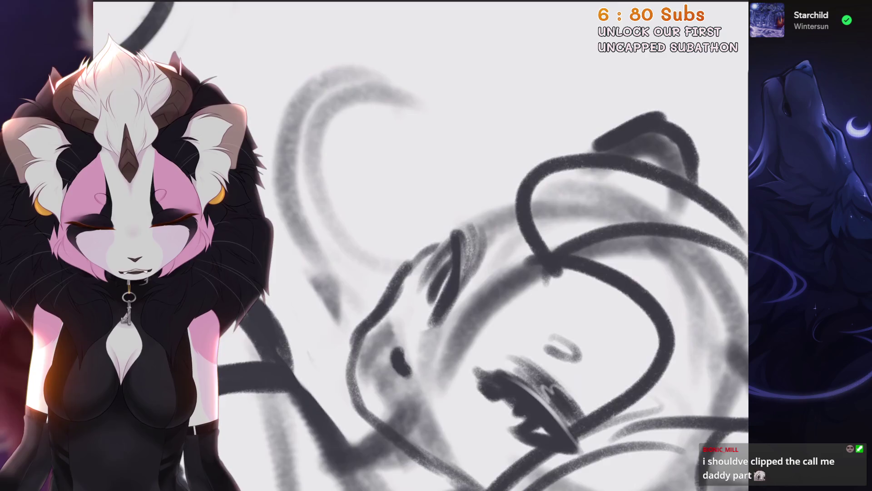
{"action": "scroll", "coordinate": [504, 255], "scroll_direction": "up", "scroll_amount": 2}
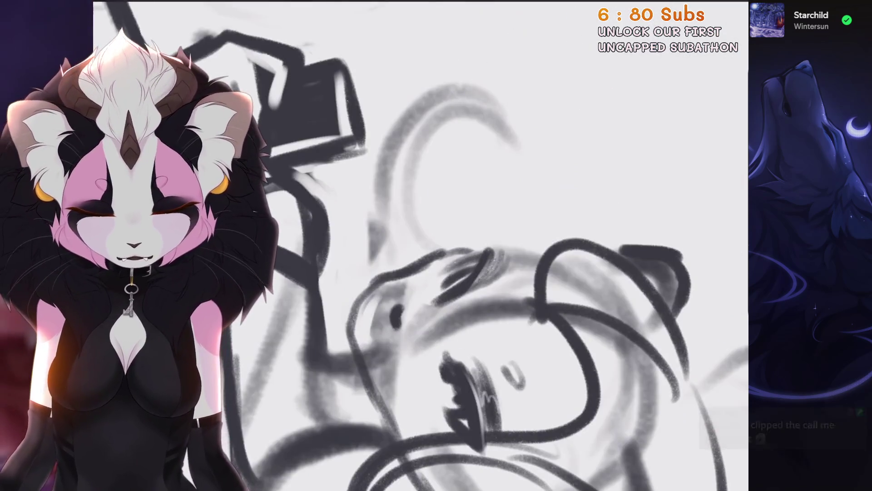
Step: Erase a bit of line near the snout and undo the last paint stroke on the face
{"action": "left_click_drag", "start_coordinate": [363, 295], "coordinate": [386, 381]}
{"action": "scroll", "coordinate": [500, 273], "scroll_direction": "up", "scroll_amount": 2}
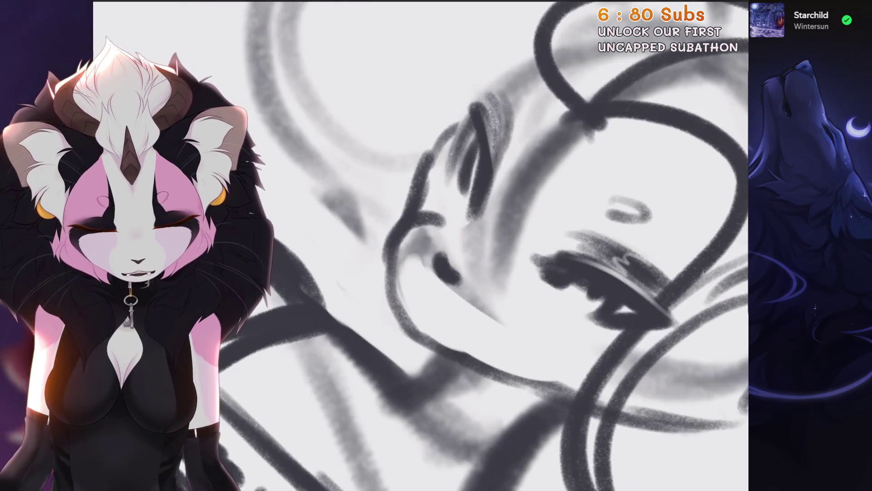
{"action": "scroll", "coordinate": [500, 254], "scroll_direction": "down", "scroll_amount": 2}
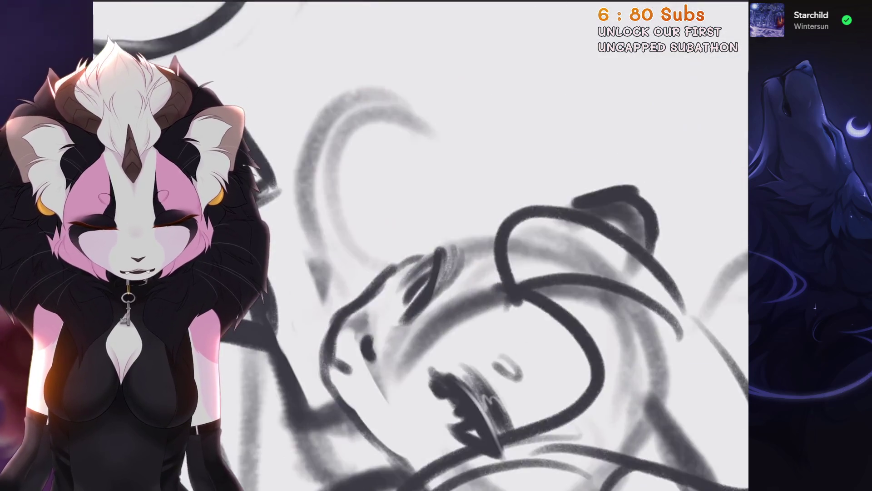
{"action": "scroll", "coordinate": [421, 246], "scroll_direction": "down", "scroll_amount": 2}
{"action": "scroll", "coordinate": [412, 246], "scroll_direction": "down", "scroll_amount": 2}
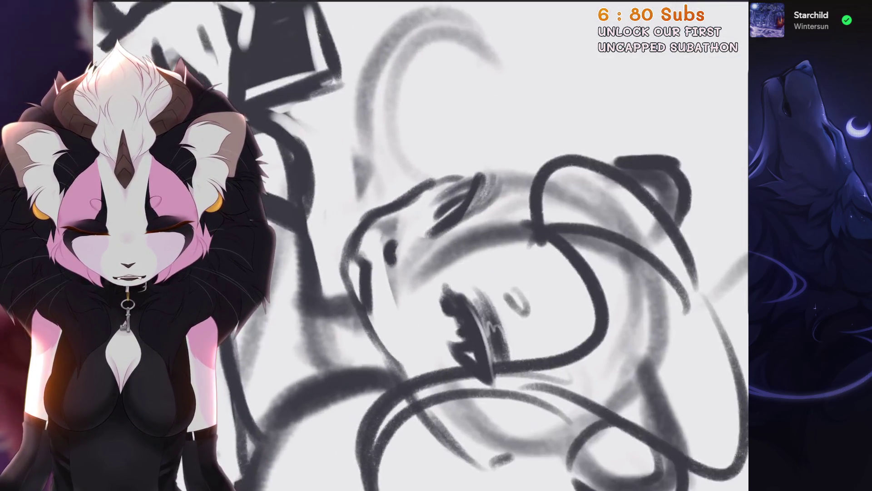
{"action": "key", "text": "ctrl+z"}
{"action": "scroll", "coordinate": [405, 339], "scroll_direction": "down", "scroll_amount": 2}
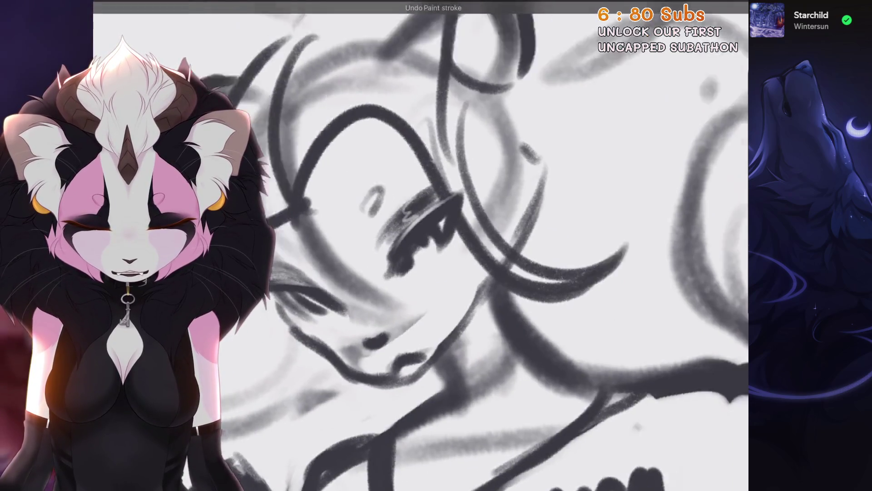
{"action": "scroll", "coordinate": [378, 304], "scroll_direction": "up", "scroll_amount": 5}
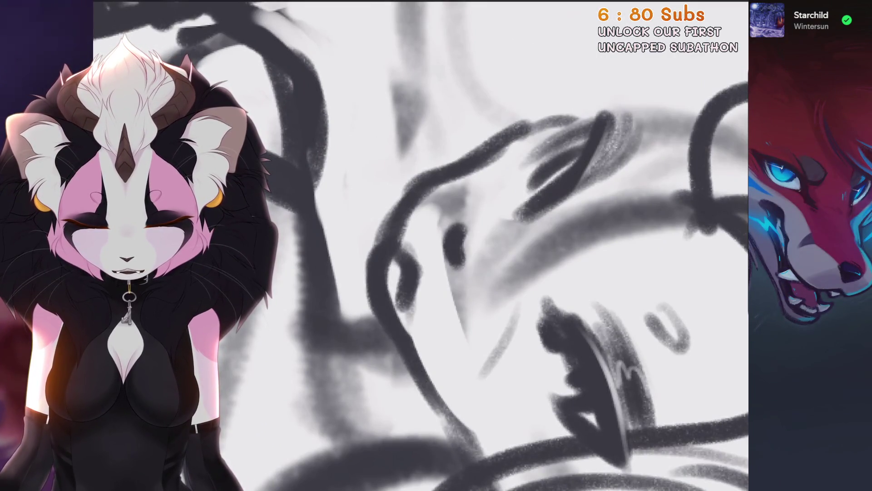
{"action": "scroll", "coordinate": [422, 245], "scroll_direction": "down", "scroll_amount": 3}
{"action": "scroll", "coordinate": [423, 245], "scroll_direction": "up", "scroll_amount": 2}
{"action": "scroll", "coordinate": [427, 297], "scroll_direction": "up", "scroll_amount": 1}
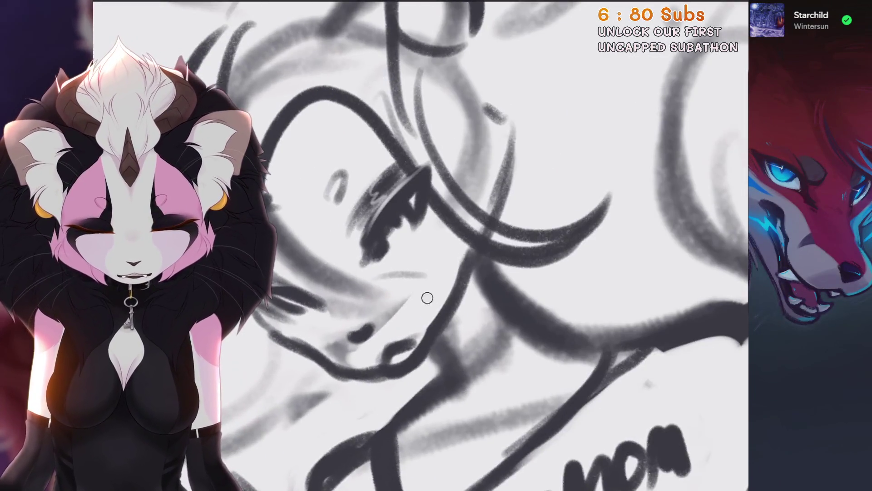
{"action": "scroll", "coordinate": [470, 255], "scroll_direction": "down", "scroll_amount": 2}
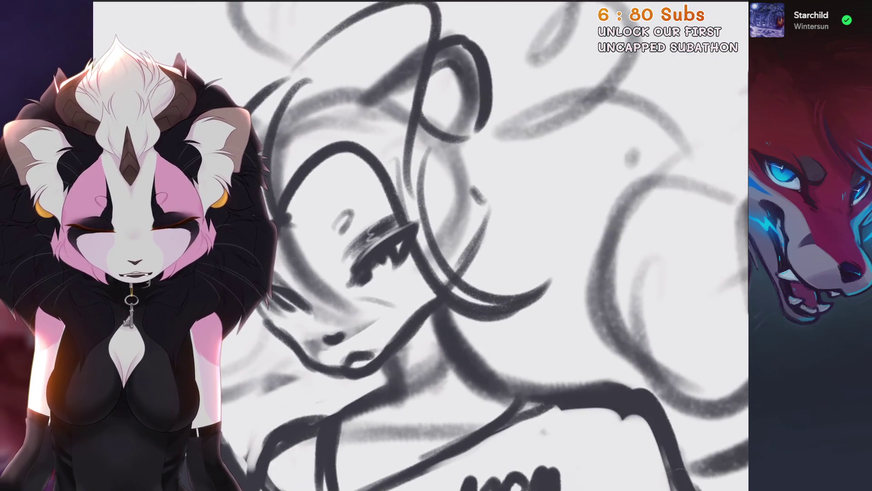
{"action": "scroll", "coordinate": [422, 245], "scroll_direction": "up", "scroll_amount": 2}
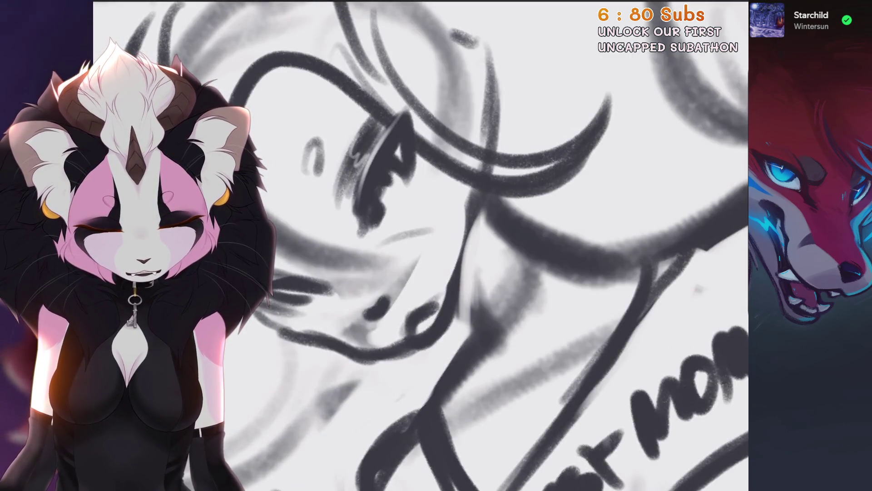
{"action": "scroll", "coordinate": [422, 245], "scroll_direction": "down", "scroll_amount": 2}
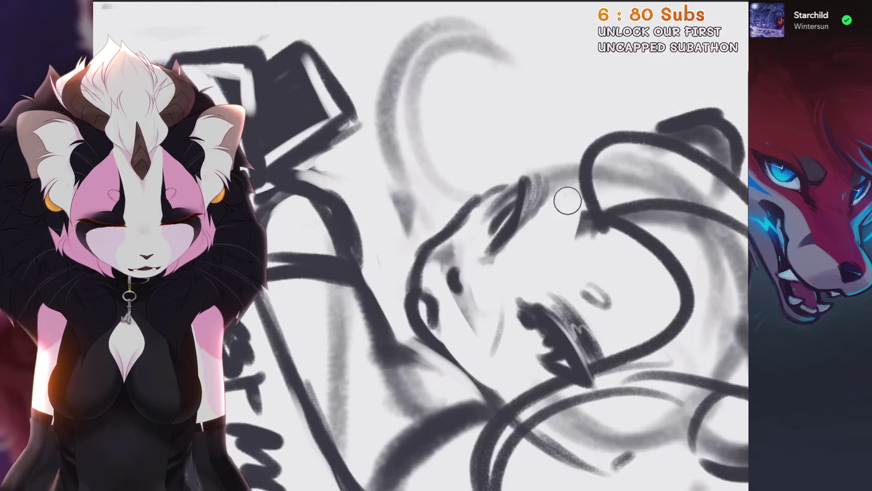
{"action": "scroll", "coordinate": [567, 200], "scroll_direction": "up", "scroll_amount": 1}
{"action": "scroll", "coordinate": [500, 245], "scroll_direction": "down", "scroll_amount": 5}
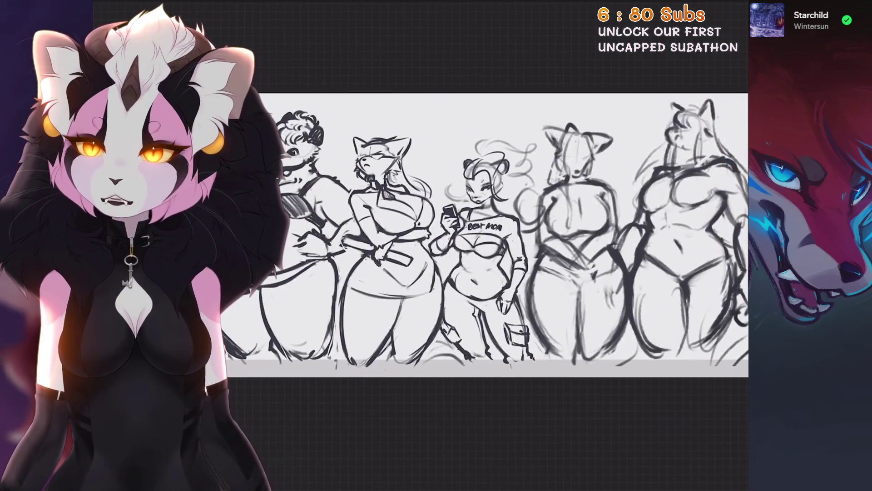
Step: Erase the stray head lines across the forehead
{"action": "scroll", "coordinate": [481, 205], "scroll_direction": "up", "scroll_amount": 6}
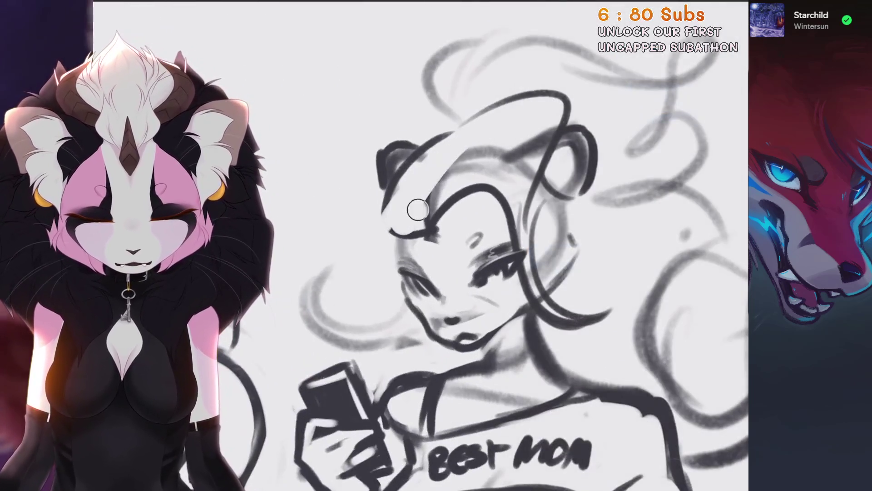
{"action": "left_click_drag", "start_coordinate": [418, 210], "coordinate": [491, 177]}
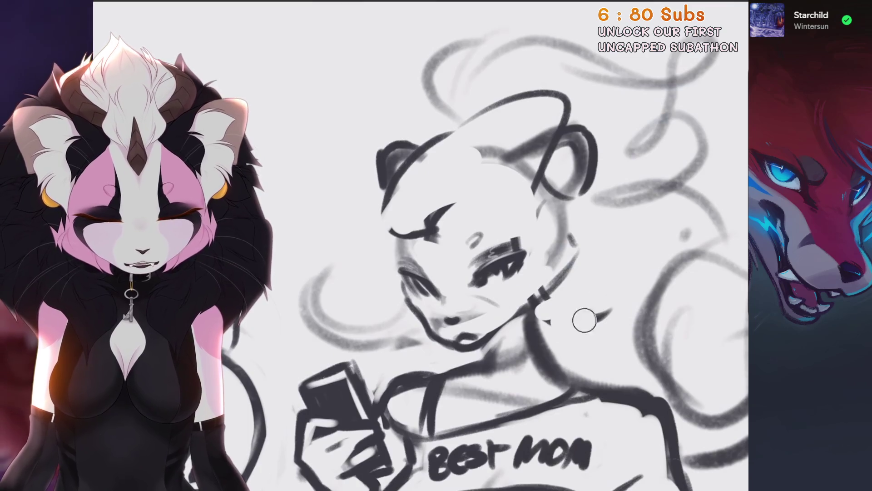
{"action": "left_click_drag", "start_coordinate": [584, 320], "coordinate": [557, 293]}
{"action": "left_click_drag", "start_coordinate": [513, 273], "coordinate": [477, 254]}
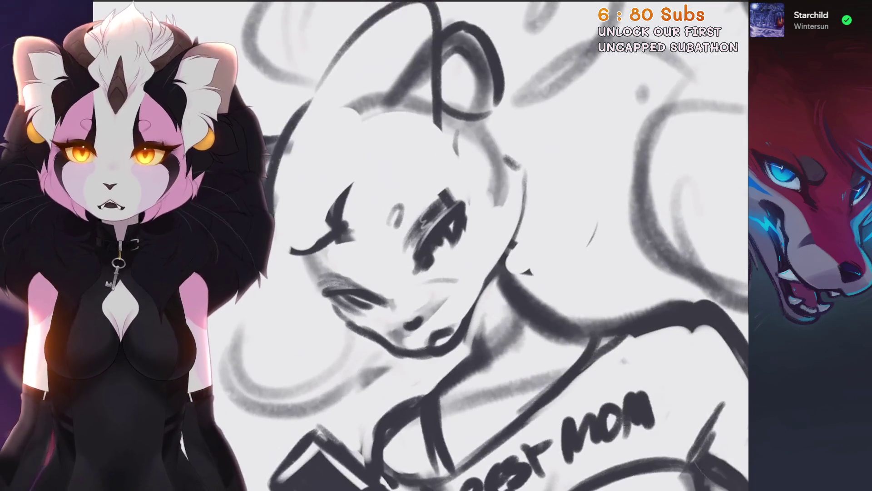
{"action": "mouse_move", "coordinate": [454, 228]}
{"action": "left_mouse_down"}
{"action": "mouse_move", "coordinate": [495, 216]}
{"action": "mouse_move", "coordinate": [522, 237]}
{"action": "left_mouse_up"}
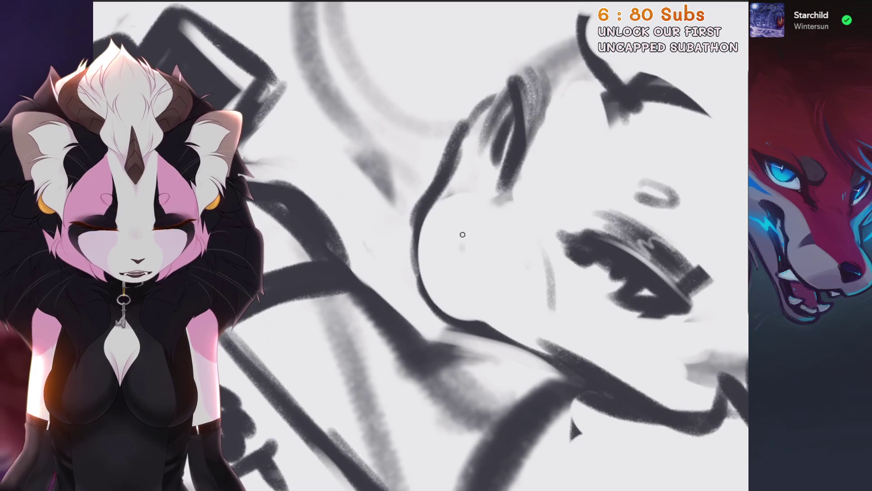
Step: Paint the eye and nostril dots and the mouth lines, then cover white streaks on the neck
{"action": "left_click_drag", "start_coordinate": [463, 234], "coordinate": [400, 336]}
{"action": "left_click", "coordinate": [452, 271]}
{"action": "left_click_drag", "start_coordinate": [454, 227], "coordinate": [472, 246]}
{"action": "key", "text": "ctrl+z"}
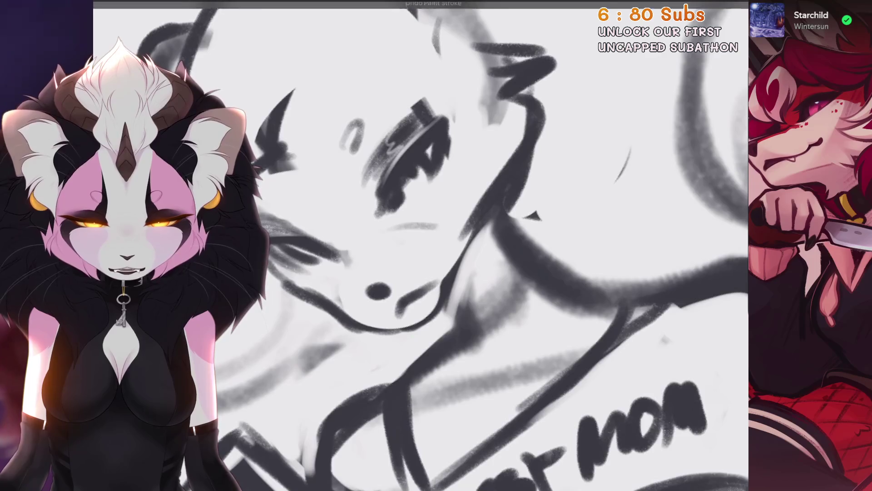
{"action": "left_click_drag", "start_coordinate": [418, 298], "coordinate": [500, 236]}
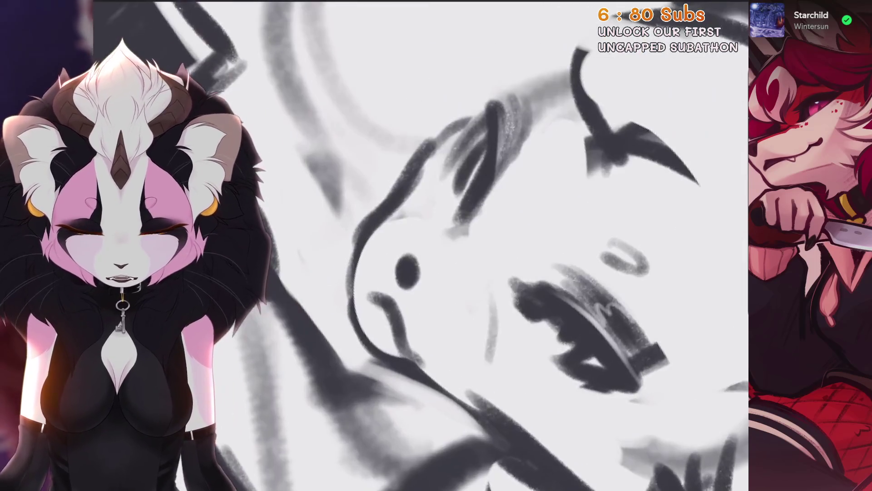
{"action": "left_click_drag", "start_coordinate": [352, 284], "coordinate": [381, 350]}
{"action": "mouse_move", "coordinate": [409, 272]}
{"action": "left_mouse_down"}
{"action": "mouse_move", "coordinate": [455, 237]}
{"action": "mouse_move", "coordinate": [500, 218]}
{"action": "mouse_move", "coordinate": [463, 250]}
{"action": "mouse_move", "coordinate": [518, 196]}
{"action": "mouse_move", "coordinate": [475, 195]}
{"action": "left_mouse_up"}
{"action": "left_click_drag", "start_coordinate": [458, 279], "coordinate": [507, 338]}
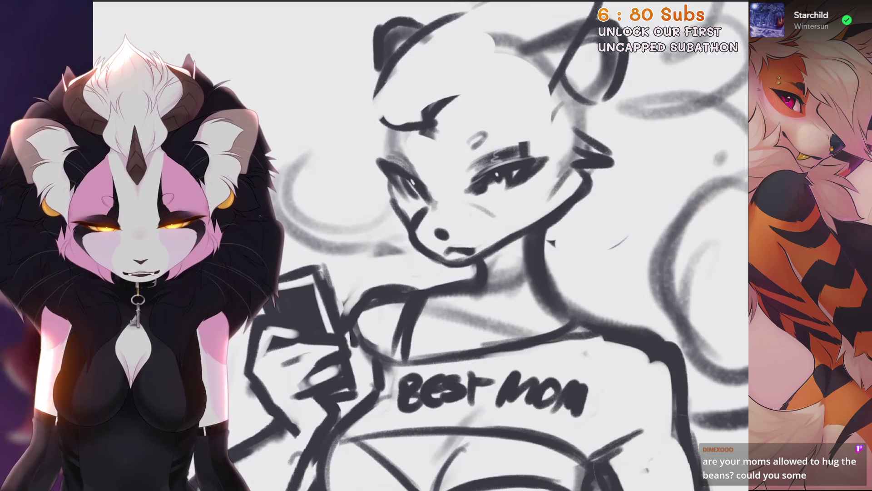
{"action": "left_click_drag", "start_coordinate": [504, 268], "coordinate": [505, 297]}
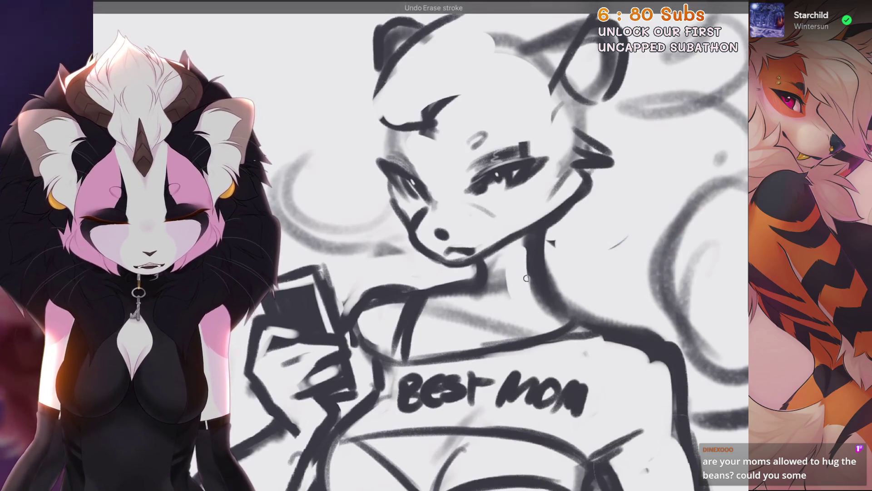
Step: Rework the neck lines, undoing the last neck stroke
{"action": "left_click_drag", "start_coordinate": [527, 237], "coordinate": [533, 302]}
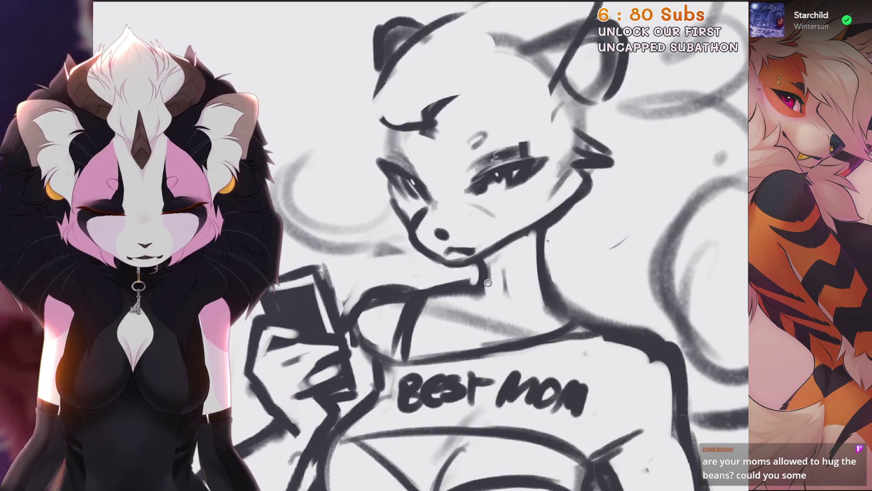
{"action": "left_click_drag", "start_coordinate": [488, 283], "coordinate": [409, 214]}
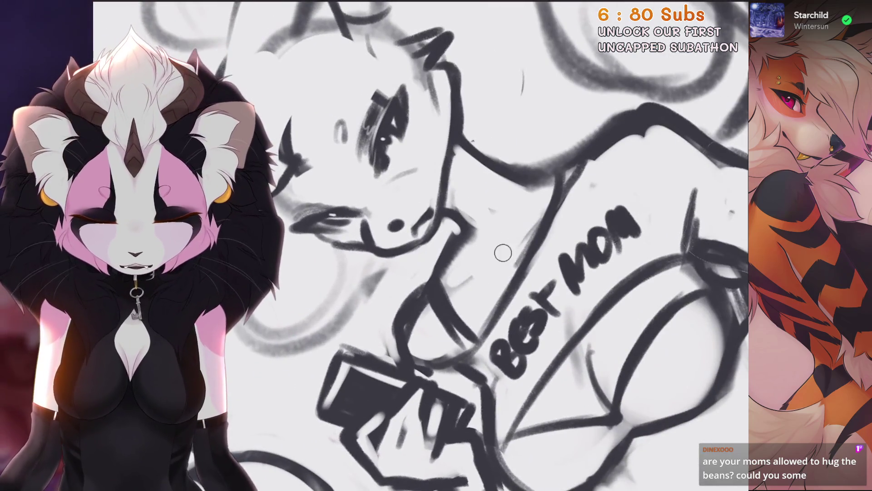
{"action": "left_click_drag", "start_coordinate": [502, 253], "coordinate": [467, 245]}
{"action": "left_click_drag", "start_coordinate": [514, 188], "coordinate": [477, 218]}
{"action": "key", "text": "ctrl+z"}
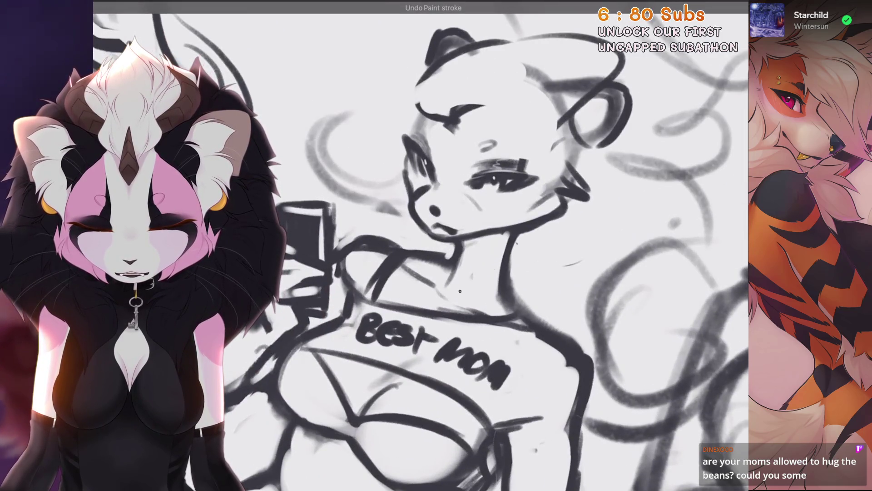
{"action": "left_click_drag", "start_coordinate": [500, 255], "coordinate": [476, 290]}
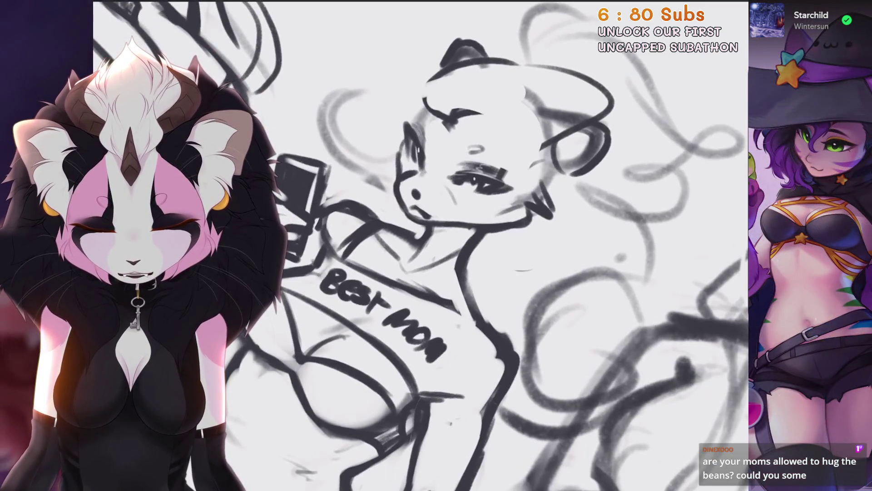
{"action": "mouse_move", "coordinate": [454, 191]}
{"action": "left_mouse_down"}
{"action": "mouse_move", "coordinate": [400, 156]}
{"action": "mouse_move", "coordinate": [432, 159]}
{"action": "left_mouse_up"}
{"action": "left_click_drag", "start_coordinate": [498, 305], "coordinate": [400, 236]}
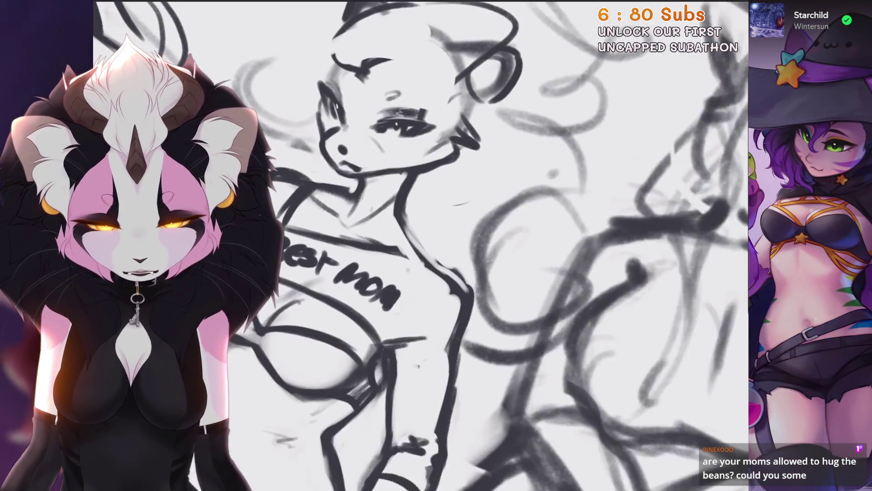
Step: Zoom in on the Best Mom figure and darken the body contour line with a long stroke
{"action": "key", "text": "b"}
{"action": "left_click", "coordinate": [409, 273]}
{"action": "mouse_move", "coordinate": [409, 273]}
{"action": "left_mouse_down"}
{"action": "mouse_move", "coordinate": [386, 237]}
{"action": "mouse_move", "coordinate": [355, 214]}
{"action": "left_mouse_up"}
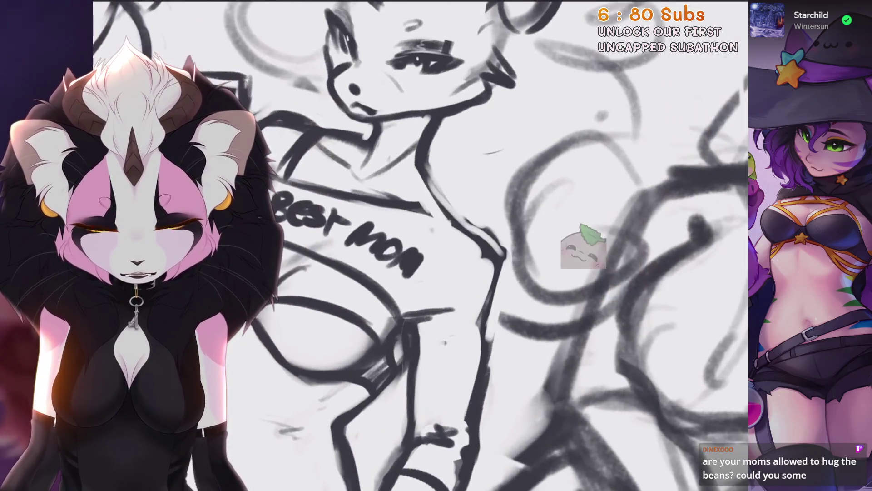
{"action": "mouse_move", "coordinate": [421, 245]}
{"action": "left_mouse_down"}
{"action": "mouse_move", "coordinate": [409, 237]}
{"action": "mouse_move", "coordinate": [445, 159]}
{"action": "left_mouse_up"}
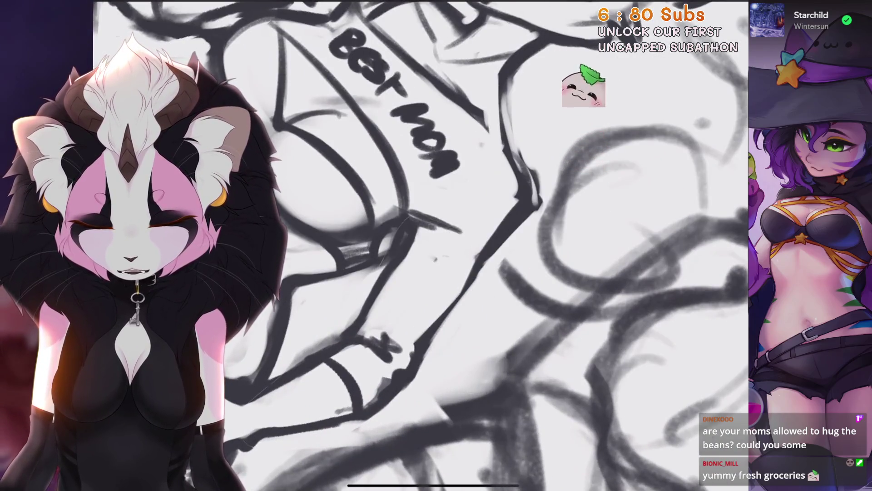
{"action": "mouse_move", "coordinate": [409, 272]}
{"action": "left_mouse_down"}
{"action": "mouse_move", "coordinate": [406, 325]}
{"action": "mouse_move", "coordinate": [370, 290]}
{"action": "mouse_move", "coordinate": [386, 273]}
{"action": "left_mouse_up"}
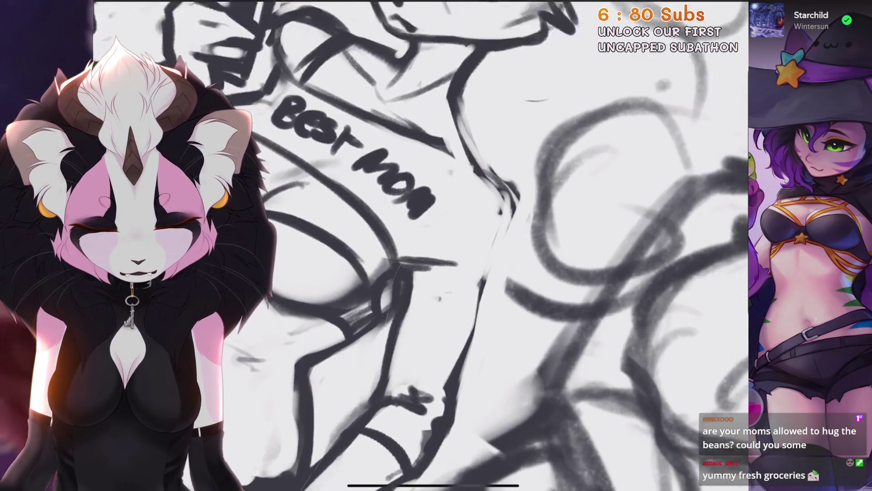
{"action": "left_click_drag", "start_coordinate": [505, 182], "coordinate": [459, 364]}
Step: Undo the contour stroke plus several recent head, ear and curve strokes
{"action": "scroll", "coordinate": [459, 318], "scroll_direction": "down", "scroll_amount": 5}
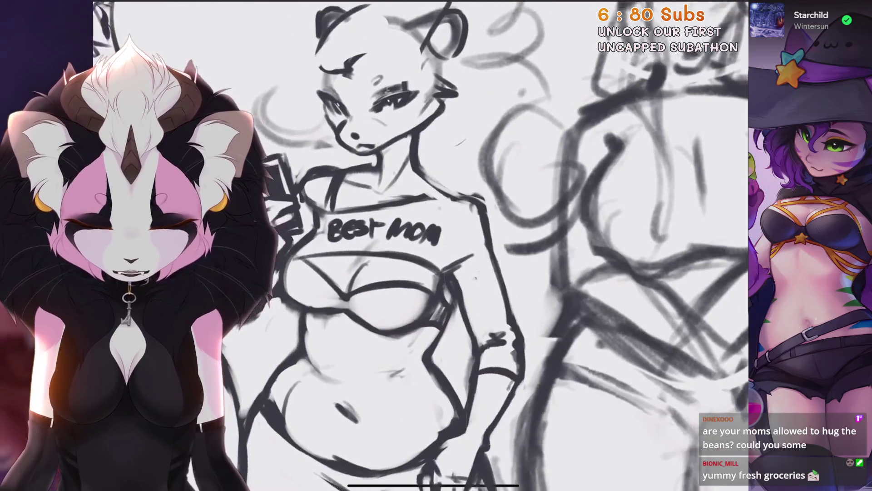
{"action": "scroll", "coordinate": [420, 245], "scroll_direction": "down", "scroll_amount": 5}
{"action": "scroll", "coordinate": [420, 246], "scroll_direction": "up", "scroll_amount": 7}
{"action": "key", "text": "ctrl+z"}
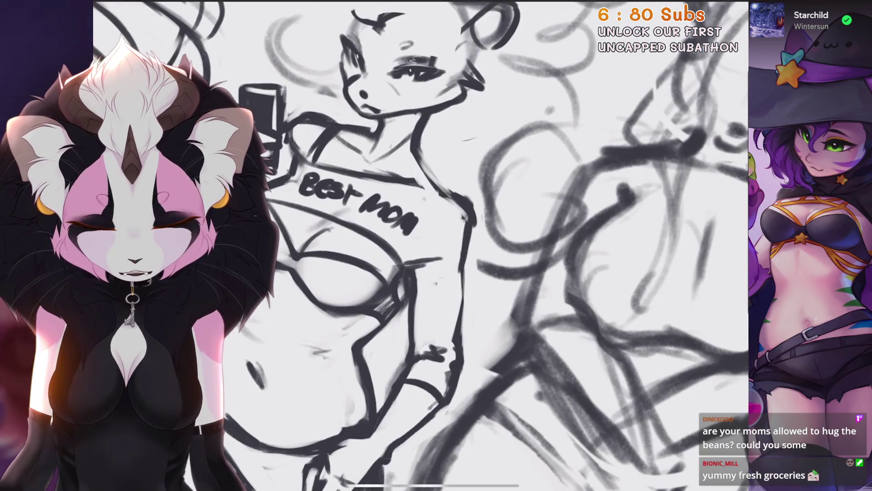
{"action": "scroll", "coordinate": [420, 245], "scroll_direction": "up", "scroll_amount": 5}
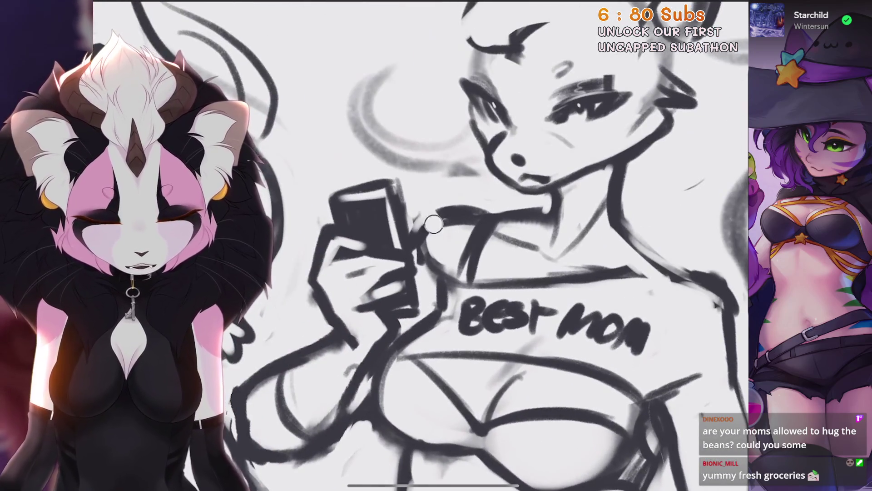
{"action": "scroll", "coordinate": [420, 245], "scroll_direction": "up", "scroll_amount": 3}
{"action": "scroll", "coordinate": [420, 245], "scroll_direction": "down", "scroll_amount": 5}
{"action": "scroll", "coordinate": [420, 245], "scroll_direction": "up", "scroll_amount": 5}
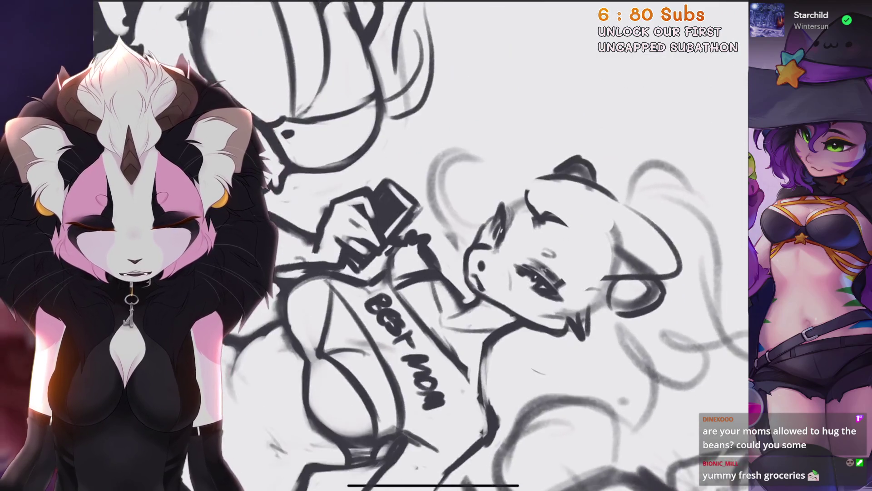
{"action": "scroll", "coordinate": [421, 245], "scroll_direction": "down", "scroll_amount": 5}
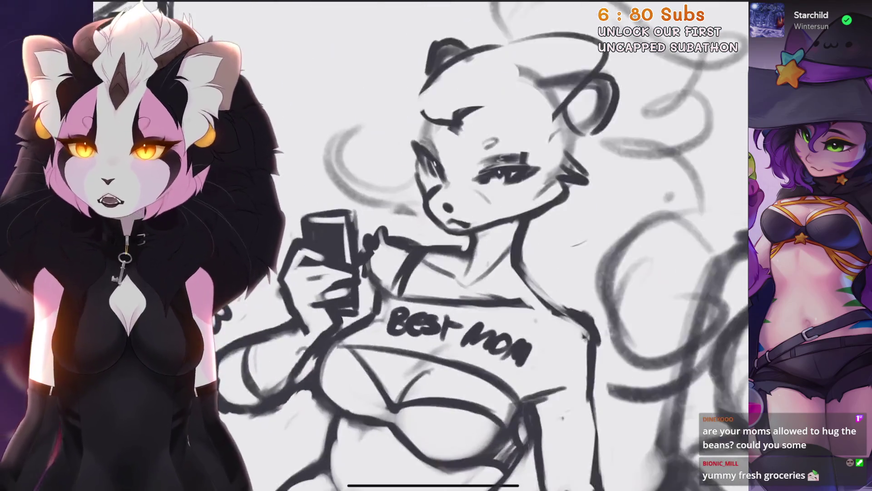
{"action": "scroll", "coordinate": [420, 245], "scroll_direction": "up", "scroll_amount": 5}
{"action": "scroll", "coordinate": [420, 245], "scroll_direction": "down", "scroll_amount": 5}
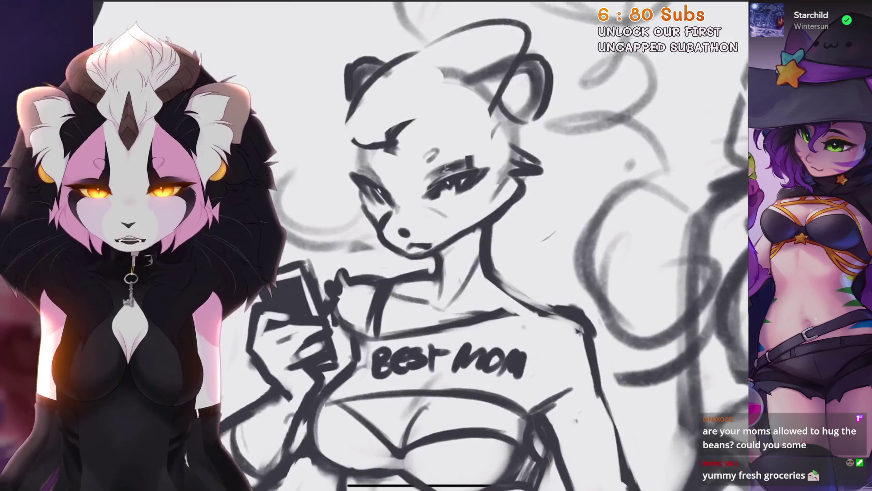
{"action": "scroll", "coordinate": [420, 245], "scroll_direction": "up", "scroll_amount": 2}
{"action": "scroll", "coordinate": [420, 245], "scroll_direction": "up", "scroll_amount": 4}
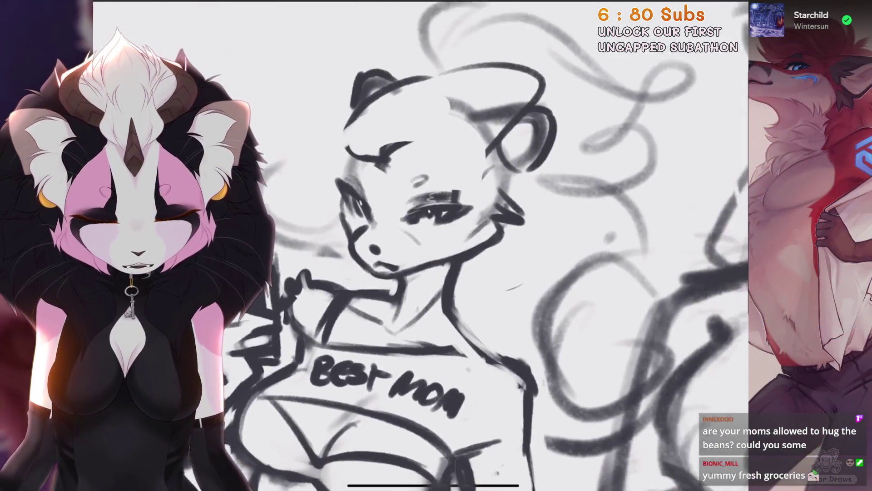
{"action": "key", "text": "ctrl+z"}
{"action": "key", "text": "ctrl+z"}
{"action": "key", "text": "ctrl+z"}
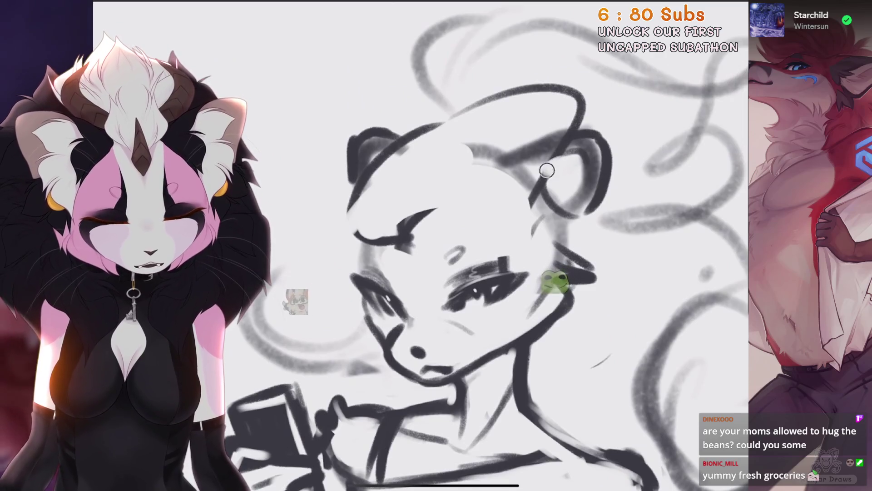
{"action": "scroll", "coordinate": [420, 245], "scroll_direction": "down", "scroll_amount": 3}
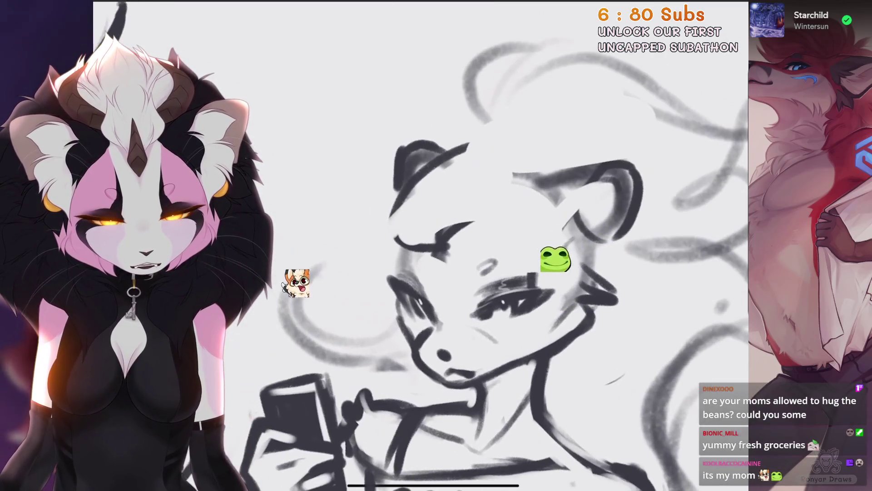
{"action": "scroll", "coordinate": [420, 245], "scroll_direction": "up", "scroll_amount": 2}
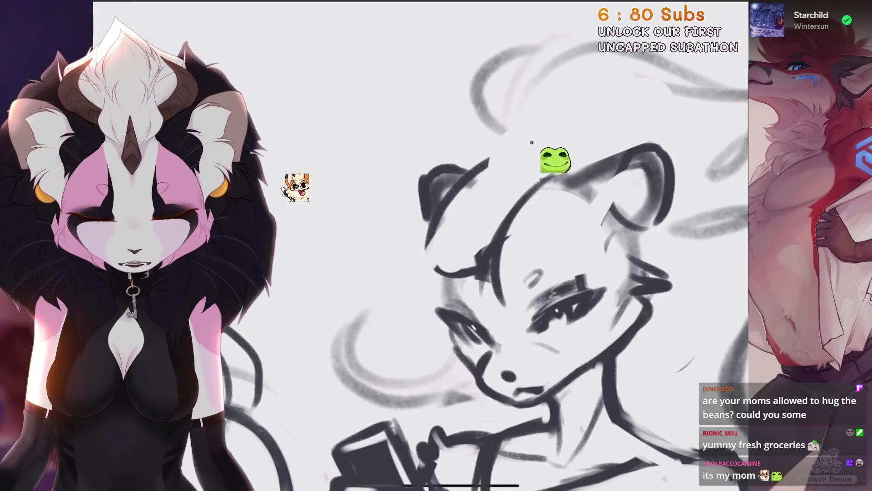
{"action": "key", "text": "ctrl+z"}
Step: Draw looping hair curls beside the face, discarding the failed curves
{"action": "mouse_move", "coordinate": [418, 181]}
{"action": "left_mouse_down"}
{"action": "mouse_move", "coordinate": [357, 333]}
{"action": "mouse_move", "coordinate": [331, 266]}
{"action": "mouse_move", "coordinate": [438, 352]}
{"action": "left_mouse_up"}
{"action": "key", "text": "ctrl+z"}
{"action": "key", "text": "ctrl+z"}
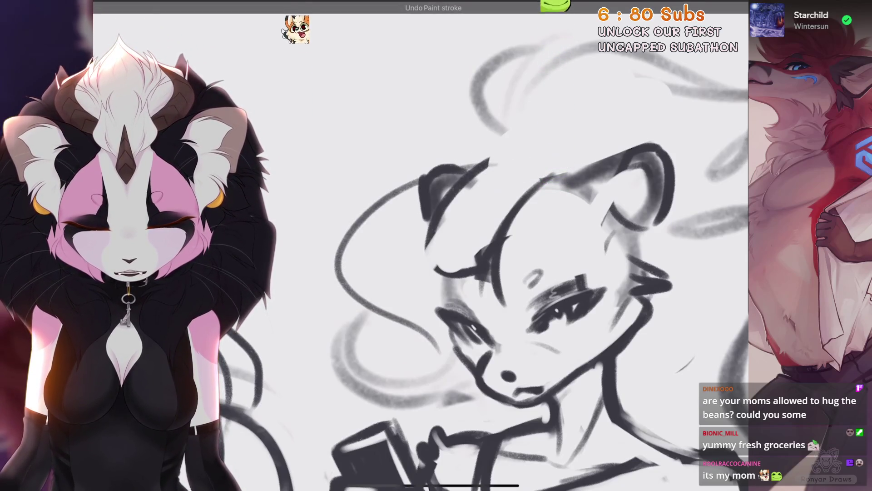
{"action": "left_click_drag", "start_coordinate": [423, 309], "coordinate": [350, 381]}
{"action": "left_click_drag", "start_coordinate": [390, 306], "coordinate": [338, 382]}
{"action": "scroll", "coordinate": [454, 273], "scroll_direction": "down", "scroll_amount": 2}
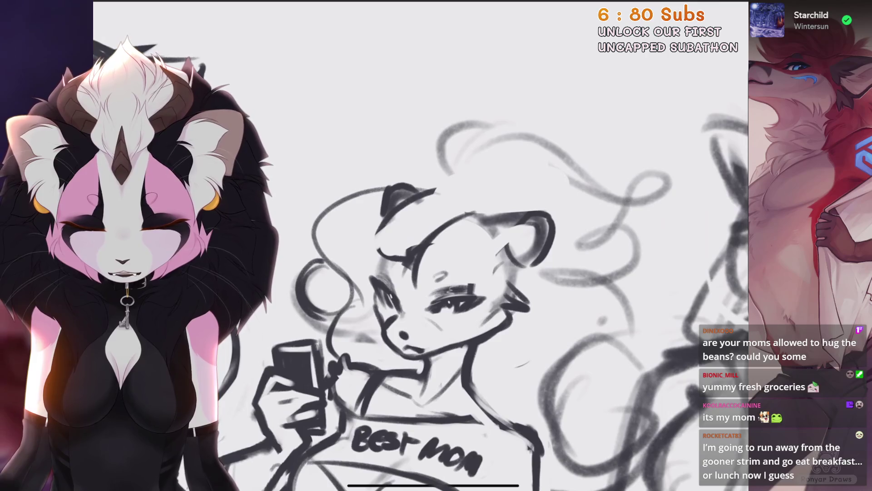
{"action": "key", "text": "ctrl+z"}
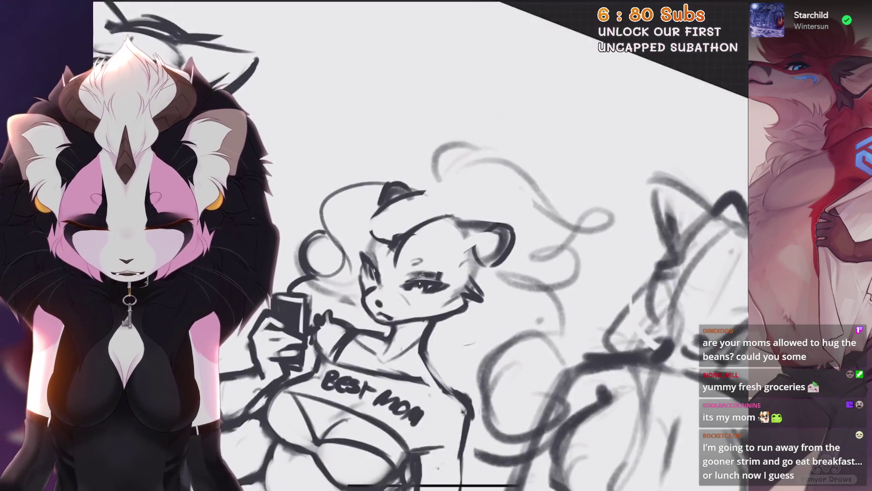
{"action": "scroll", "coordinate": [454, 295], "scroll_direction": "up", "scroll_amount": 2}
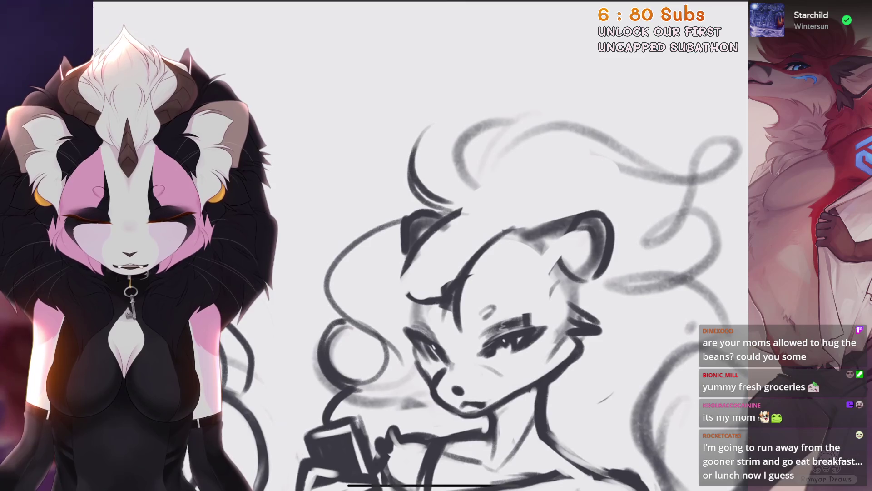
{"action": "scroll", "coordinate": [455, 273], "scroll_direction": "down", "scroll_amount": 2}
{"action": "left_click", "coordinate": [717, 4]}
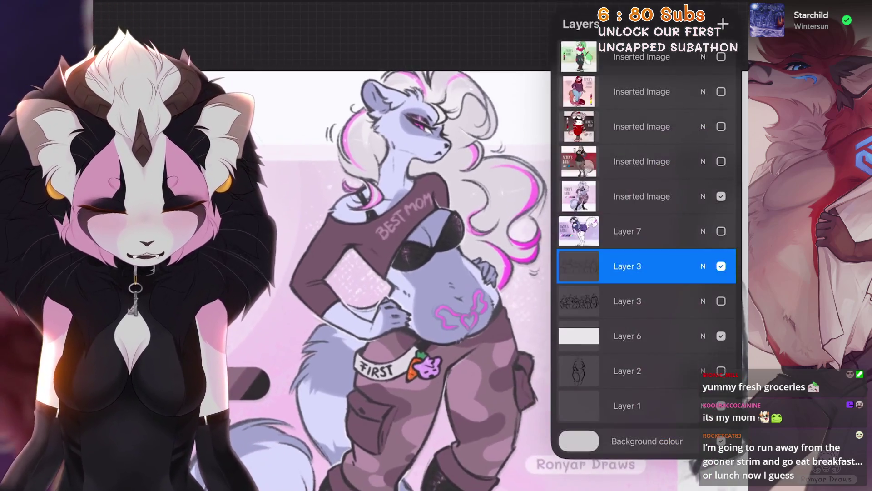
Step: Hide the finished reference art layer, then erase the nose and sketch a brow arc and oval eye
{"action": "left_click", "coordinate": [721, 197]}
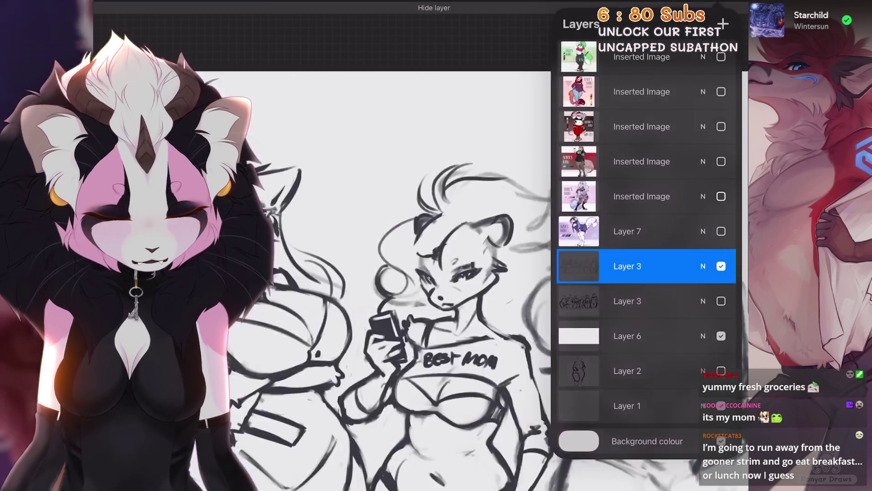
{"action": "left_click", "coordinate": [452, 182]}
{"action": "scroll", "coordinate": [452, 254], "scroll_direction": "up", "scroll_amount": 5}
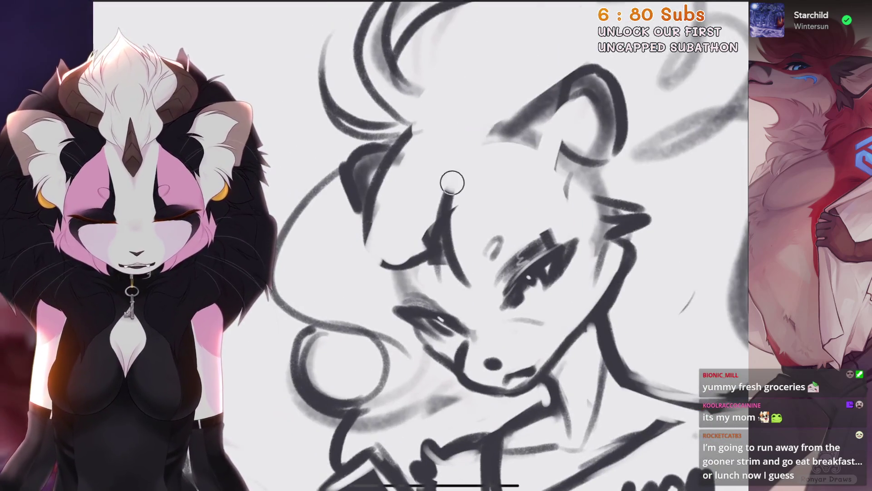
{"action": "left_click_drag", "start_coordinate": [452, 186], "coordinate": [468, 285]}
{"action": "left_click_drag", "start_coordinate": [470, 130], "coordinate": [499, 164]}
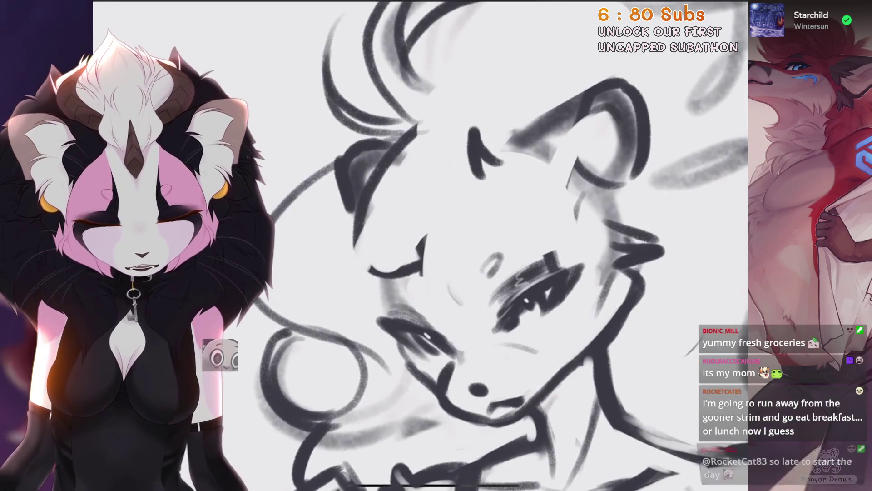
{"action": "left_click_drag", "start_coordinate": [457, 205], "coordinate": [496, 184]}
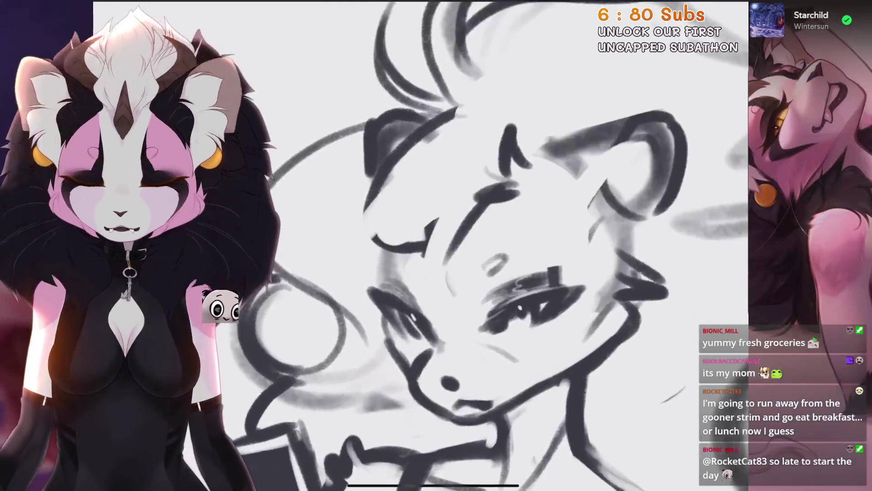
Step: Undo the recent dark face strokes, the paint strokes near the hair and the last erase stroke
{"action": "key", "text": "ctrl+z"}
{"action": "scroll", "coordinate": [504, 245], "scroll_direction": "up", "scroll_amount": 3}
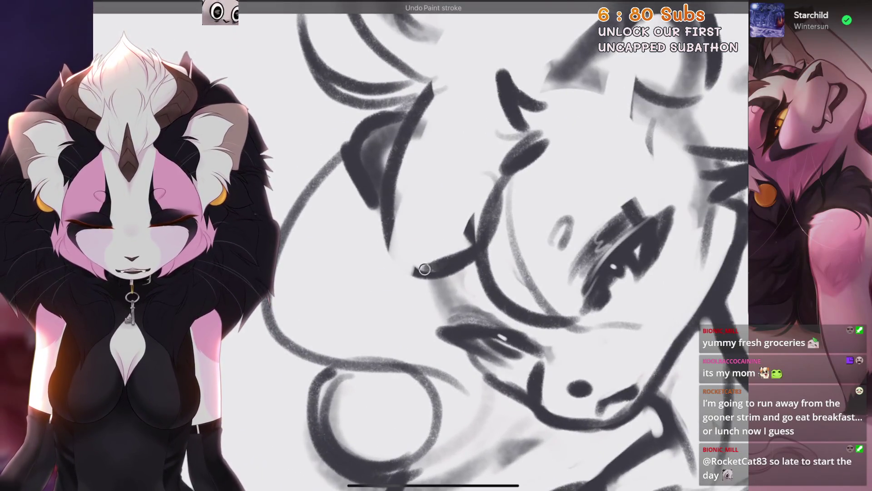
{"action": "scroll", "coordinate": [486, 220], "scroll_direction": "down", "scroll_amount": 3}
{"action": "key", "text": "ctrl+z"}
{"action": "scroll", "coordinate": [500, 273], "scroll_direction": "up", "scroll_amount": 2}
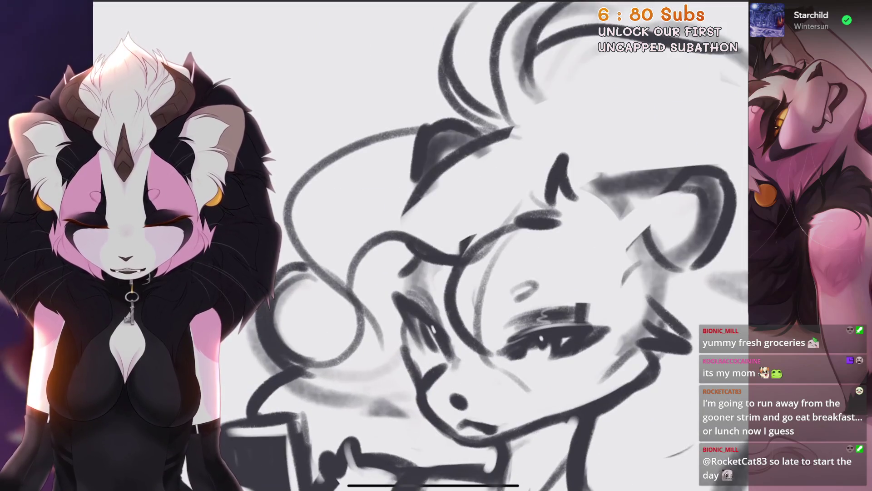
{"action": "key", "text": "ctrl+z"}
{"action": "scroll", "coordinate": [420, 246], "scroll_direction": "up", "scroll_amount": 1}
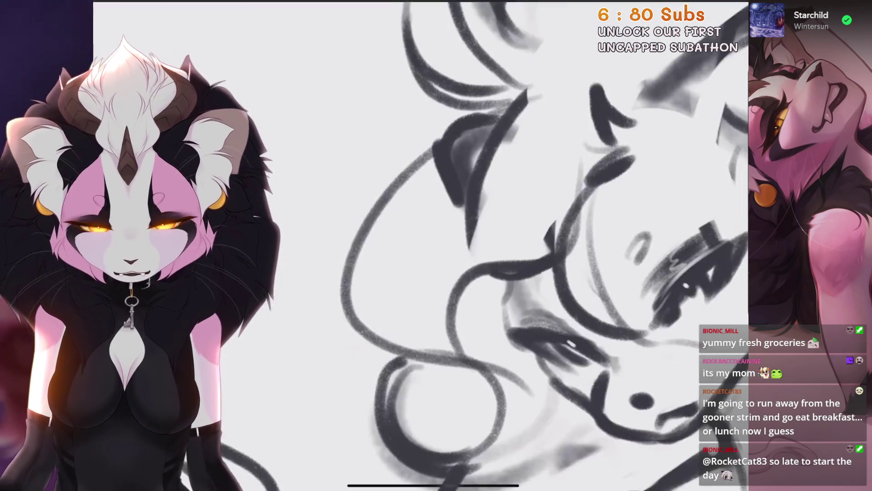
{"action": "scroll", "coordinate": [532, 245], "scroll_direction": "down", "scroll_amount": 1}
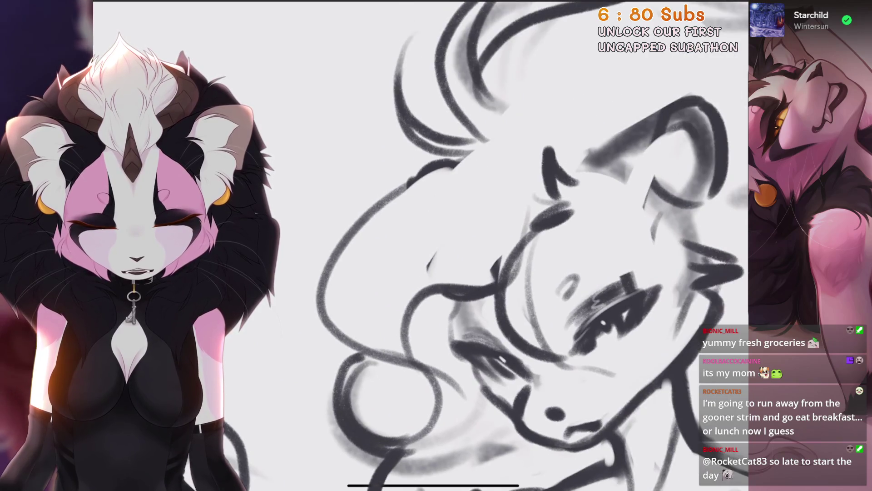
{"action": "scroll", "coordinate": [532, 245], "scroll_direction": "down", "scroll_amount": 1}
{"action": "scroll", "coordinate": [420, 245], "scroll_direction": "down", "scroll_amount": 2}
{"action": "scroll", "coordinate": [420, 246], "scroll_direction": "up", "scroll_amount": 2}
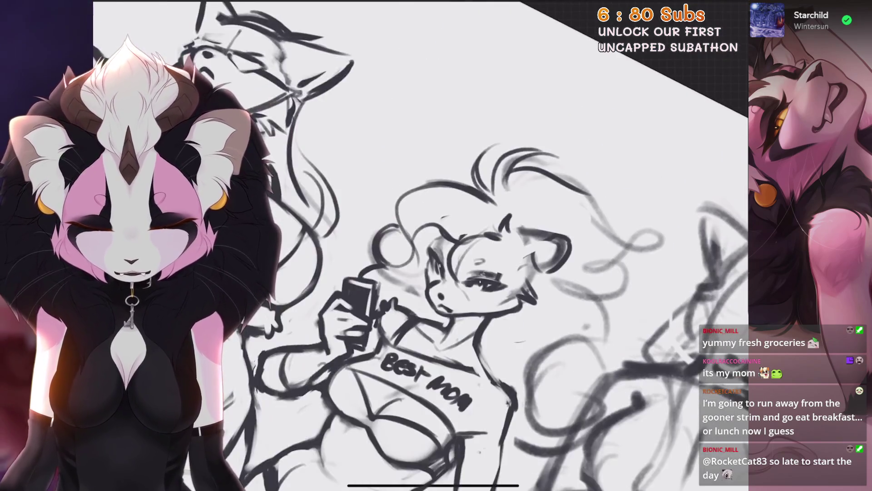
{"action": "key", "text": "ctrl+z"}
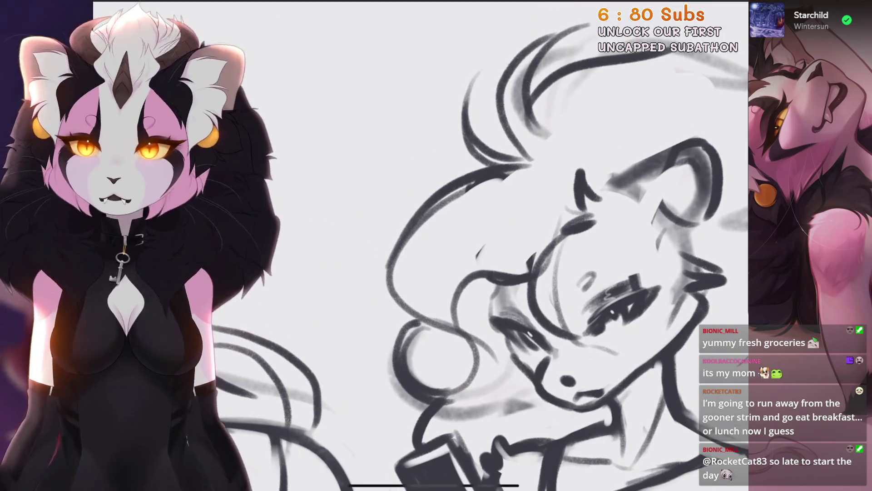
{"action": "key", "text": "ctrl+z"}
{"action": "key", "text": "ctrl+z"}
{"action": "key", "text": "ctrl+z"}
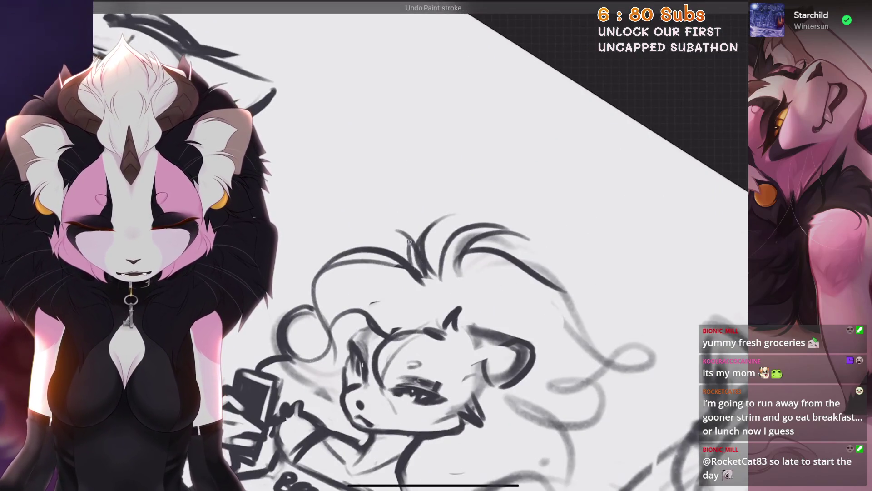
{"action": "scroll", "coordinate": [500, 295], "scroll_direction": "up", "scroll_amount": 3}
{"action": "scroll", "coordinate": [499, 273], "scroll_direction": "up", "scroll_amount": 2}
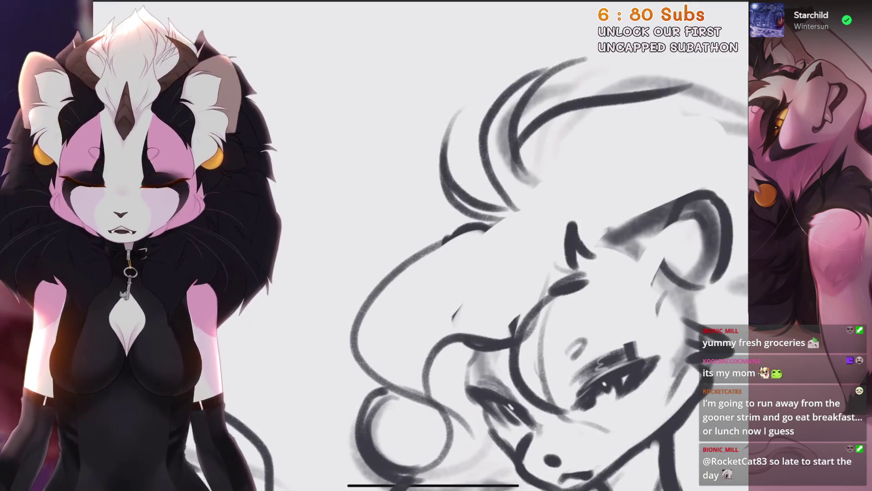
{"action": "key", "text": "ctrl+z"}
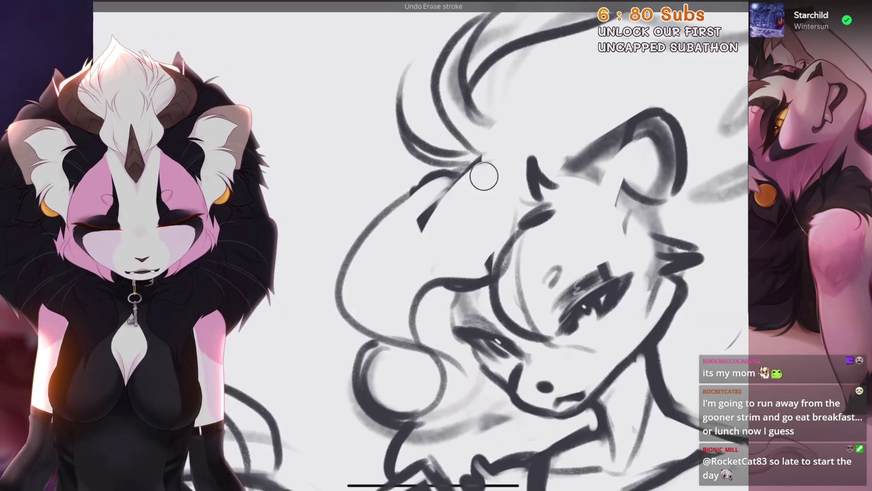
Step: Redraw a single sweeping curved hair line across the middle character's head
{"action": "scroll", "coordinate": [483, 171], "scroll_direction": "up", "scroll_amount": 2}
{"action": "scroll", "coordinate": [500, 273], "scroll_direction": "down", "scroll_amount": 3}
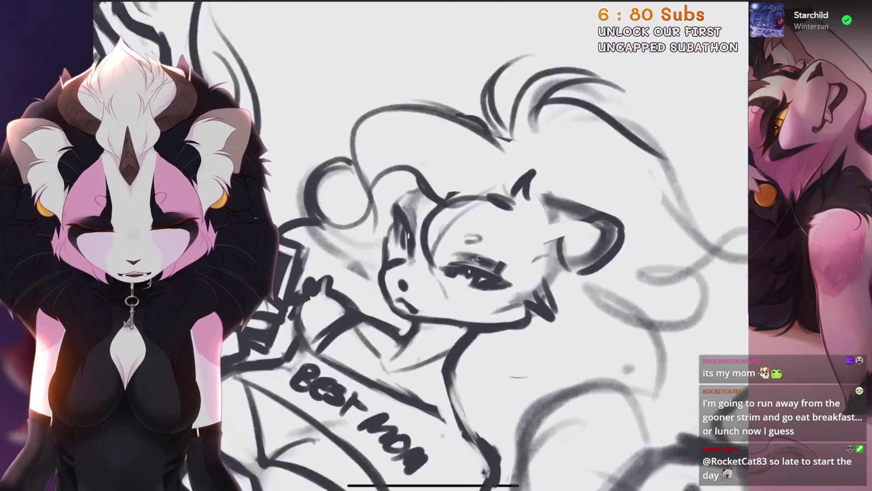
{"action": "scroll", "coordinate": [500, 272], "scroll_direction": "up", "scroll_amount": 3}
{"action": "scroll", "coordinate": [499, 272], "scroll_direction": "up", "scroll_amount": 2}
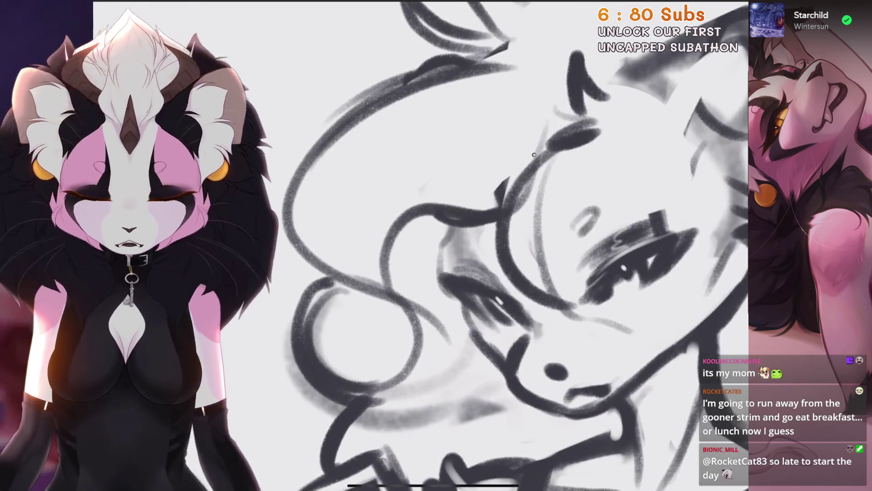
{"action": "left_click_drag", "start_coordinate": [382, 273], "coordinate": [518, 187]}
{"action": "key", "text": "ctrl+z"}
{"action": "key", "text": "ctrl+z"}
{"action": "mouse_move", "coordinate": [323, 282]}
{"action": "left_mouse_down"}
{"action": "mouse_move", "coordinate": [497, 186]}
{"action": "mouse_move", "coordinate": [513, 218]}
{"action": "left_mouse_up"}
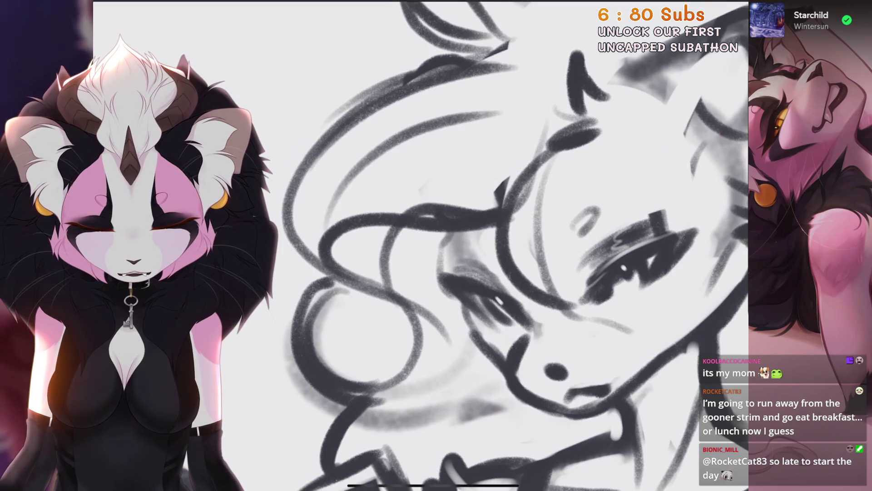
Step: Select the feature on the BEST MOM figure's face and warp it into a cleaner shape and position
{"action": "scroll", "coordinate": [499, 245], "scroll_direction": "down", "scroll_amount": 2}
{"action": "scroll", "coordinate": [500, 245], "scroll_direction": "down", "scroll_amount": 3}
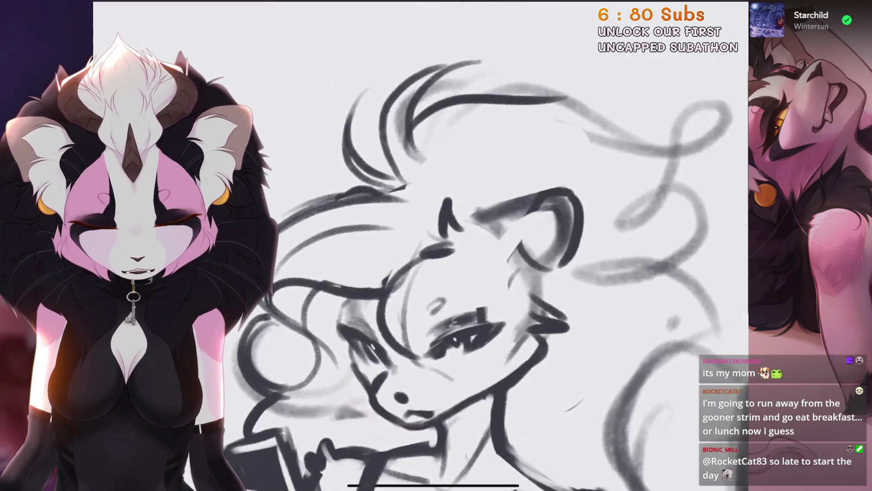
{"action": "scroll", "coordinate": [500, 245], "scroll_direction": "up", "scroll_amount": 3}
{"action": "scroll", "coordinate": [500, 245], "scroll_direction": "down", "scroll_amount": 2}
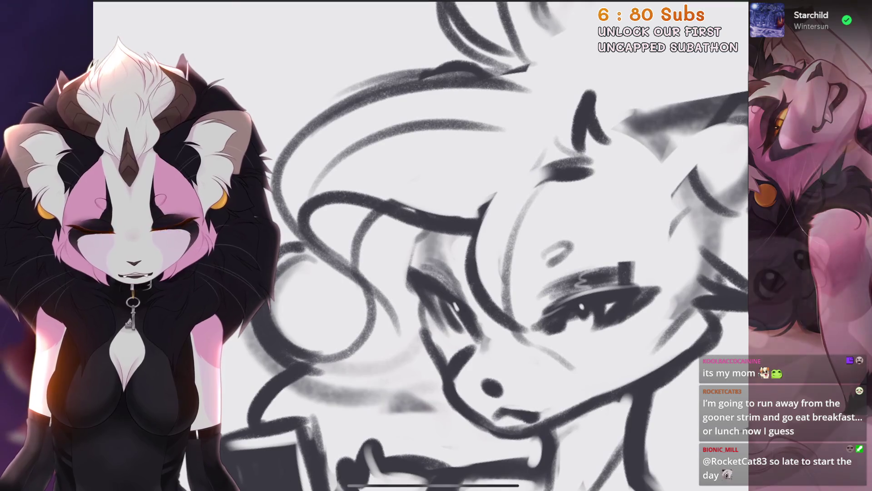
{"action": "scroll", "coordinate": [500, 246], "scroll_direction": "down", "scroll_amount": 2}
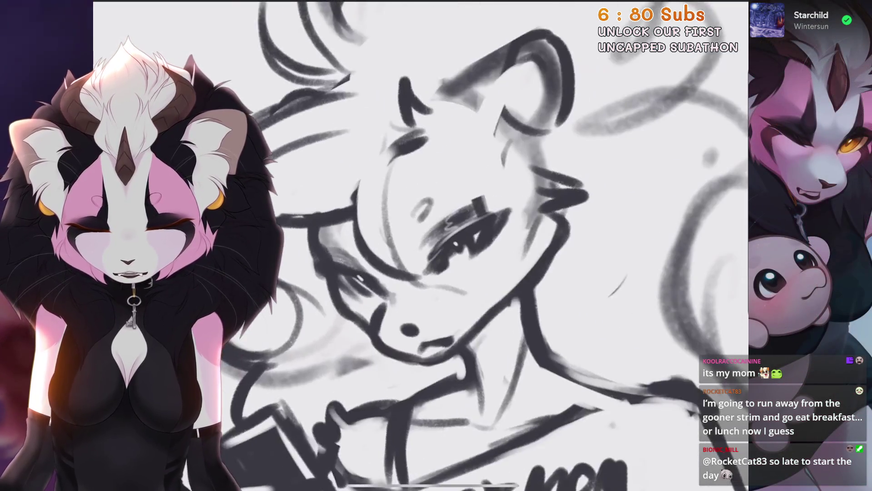
{"action": "scroll", "coordinate": [500, 245], "scroll_direction": "up", "scroll_amount": 3}
{"action": "scroll", "coordinate": [499, 245], "scroll_direction": "up", "scroll_amount": 3}
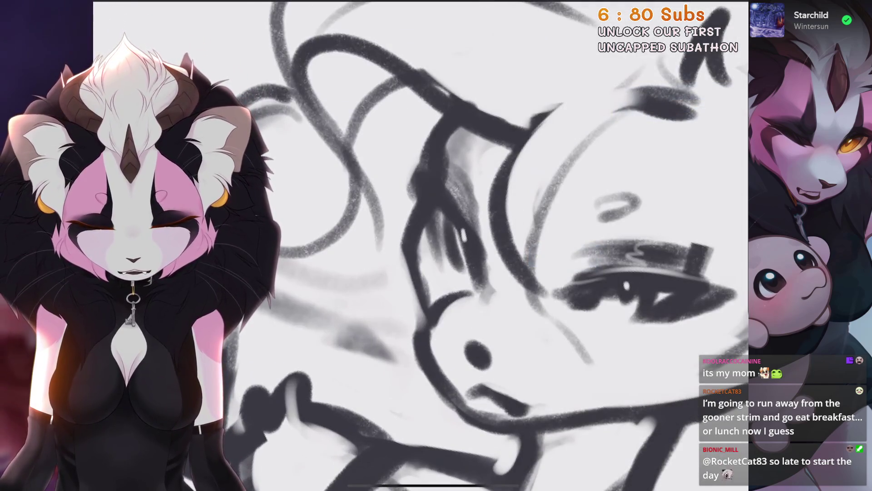
{"action": "scroll", "coordinate": [500, 245], "scroll_direction": "down", "scroll_amount": 2}
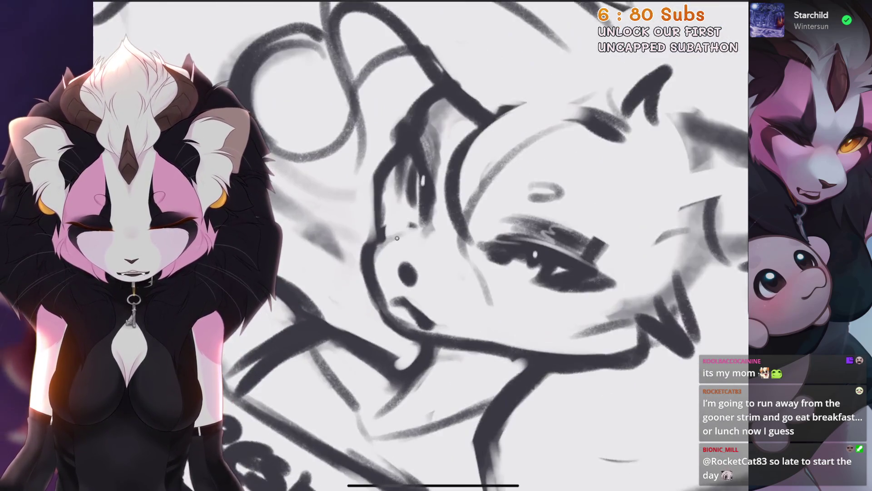
{"action": "scroll", "coordinate": [499, 245], "scroll_direction": "down", "scroll_amount": 2}
{"action": "key", "text": "s"}
{"action": "key", "text": "v"}
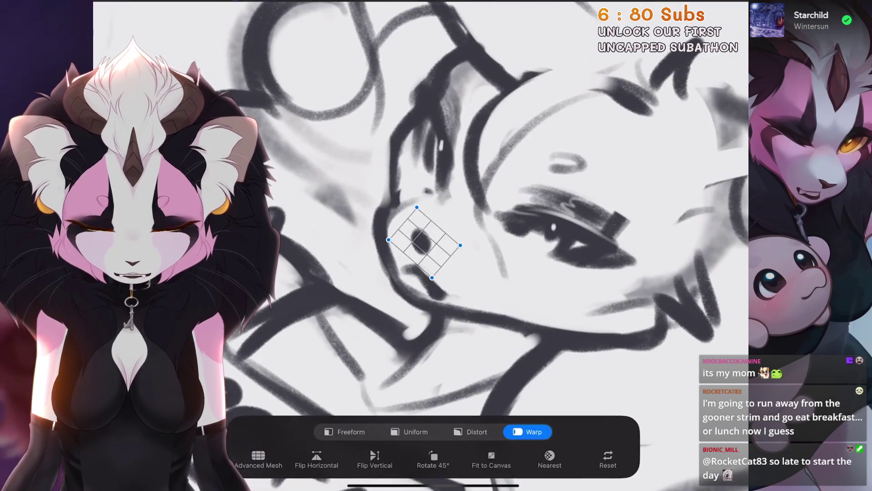
{"action": "left_click_drag", "start_coordinate": [422, 243], "coordinate": [416, 246]}
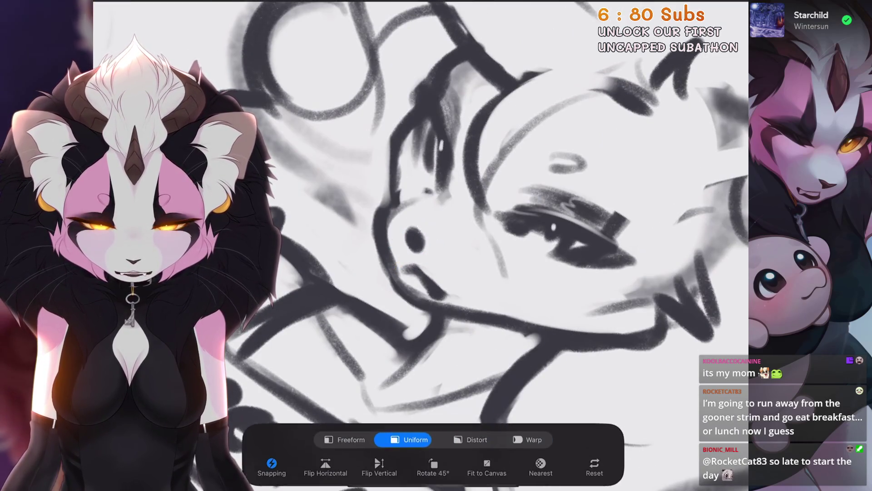
{"action": "scroll", "coordinate": [454, 245], "scroll_direction": "down", "scroll_amount": 2}
{"action": "scroll", "coordinate": [422, 245], "scroll_direction": "down", "scroll_amount": 5}
{"action": "scroll", "coordinate": [495, 273], "scroll_direction": "up", "scroll_amount": 5}
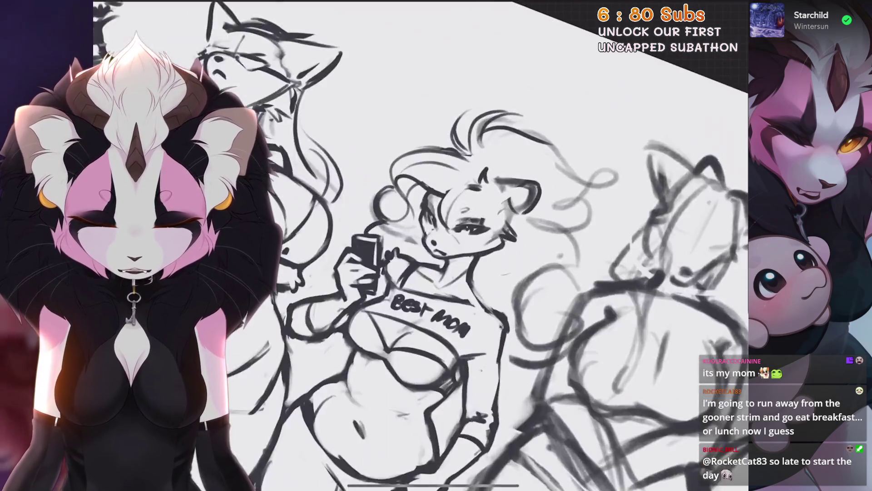
{"action": "scroll", "coordinate": [454, 245], "scroll_direction": "down", "scroll_amount": 2}
{"action": "left_click", "coordinate": [114, 9]}
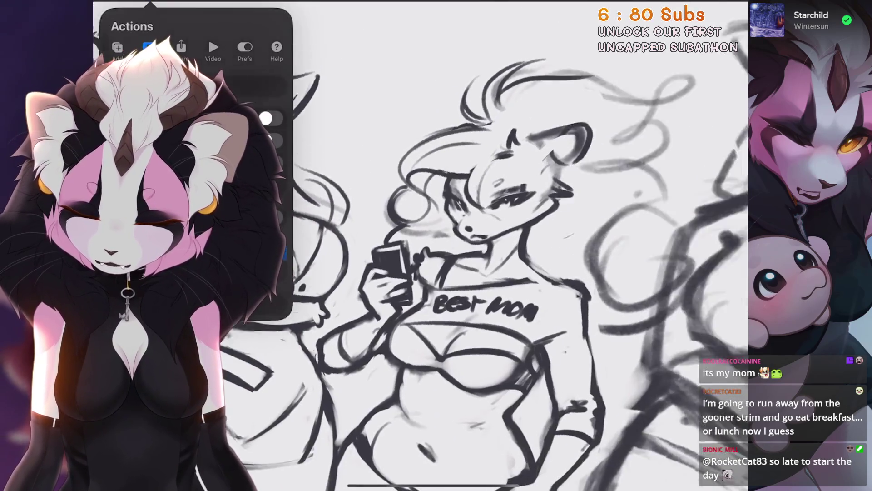
{"action": "scroll", "coordinate": [455, 245], "scroll_direction": "up", "scroll_amount": 2}
{"action": "scroll", "coordinate": [454, 245], "scroll_direction": "up", "scroll_amount": 3}
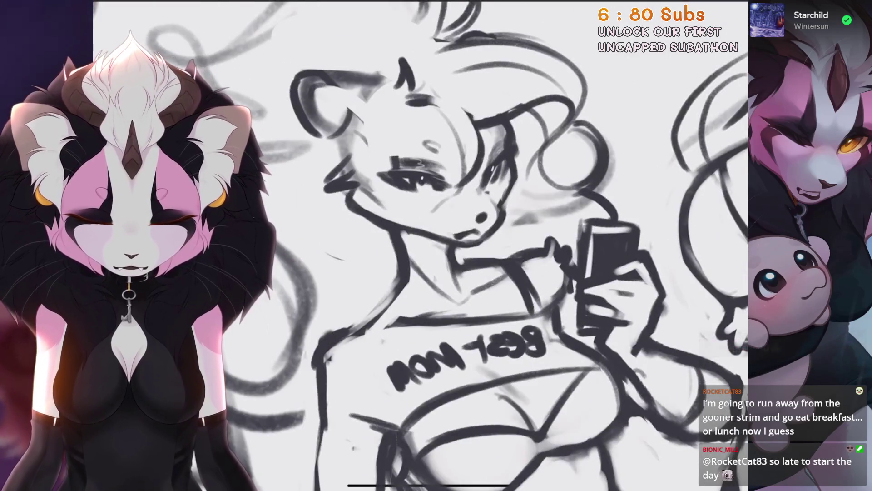
{"action": "scroll", "coordinate": [500, 227], "scroll_direction": "up", "scroll_amount": 2}
{"action": "scroll", "coordinate": [454, 246], "scroll_direction": "down", "scroll_amount": 1}
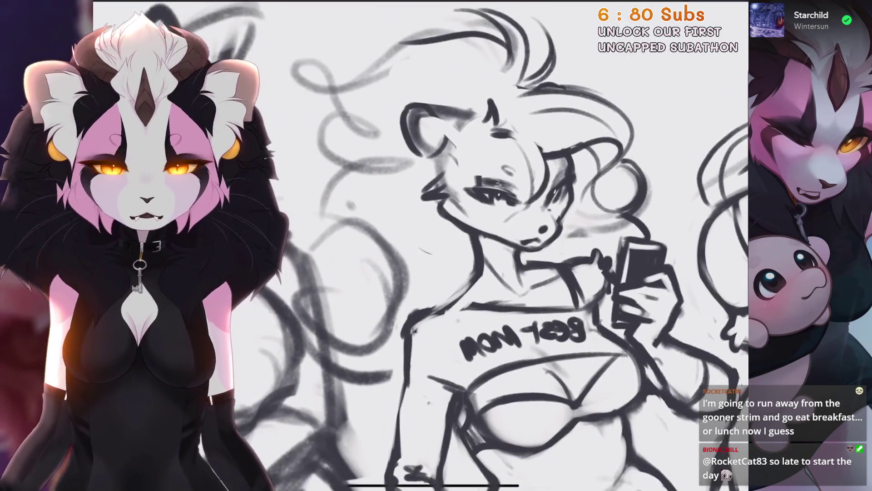
{"action": "scroll", "coordinate": [454, 245], "scroll_direction": "down", "scroll_amount": 3}
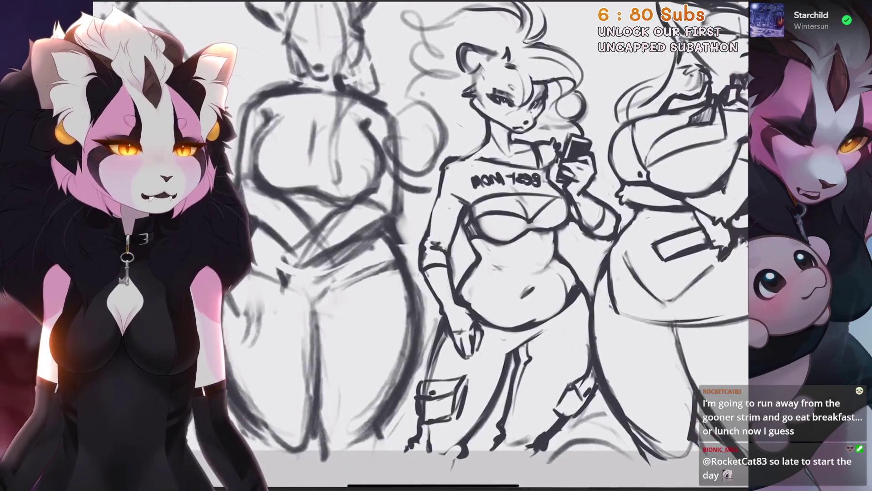
{"action": "scroll", "coordinate": [500, 245], "scroll_direction": "up", "scroll_amount": 1}
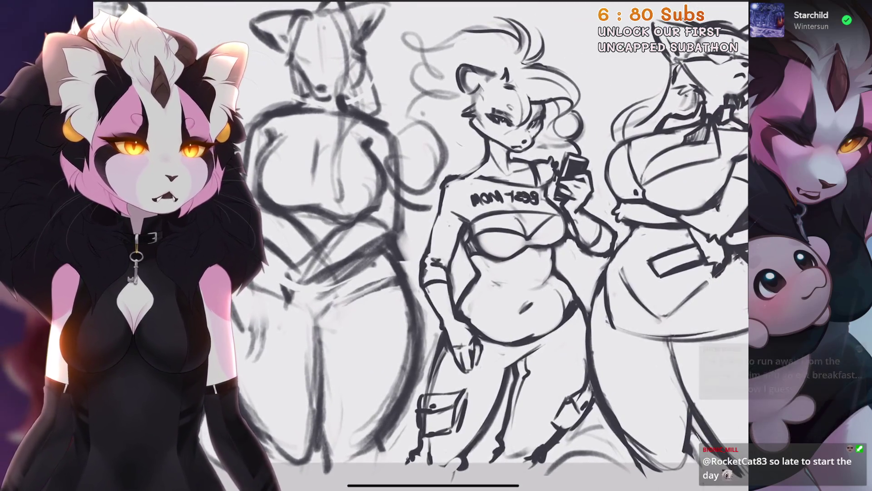
{"action": "left_click", "coordinate": [179, 2]}
{"action": "left_click", "coordinate": [182, 356]}
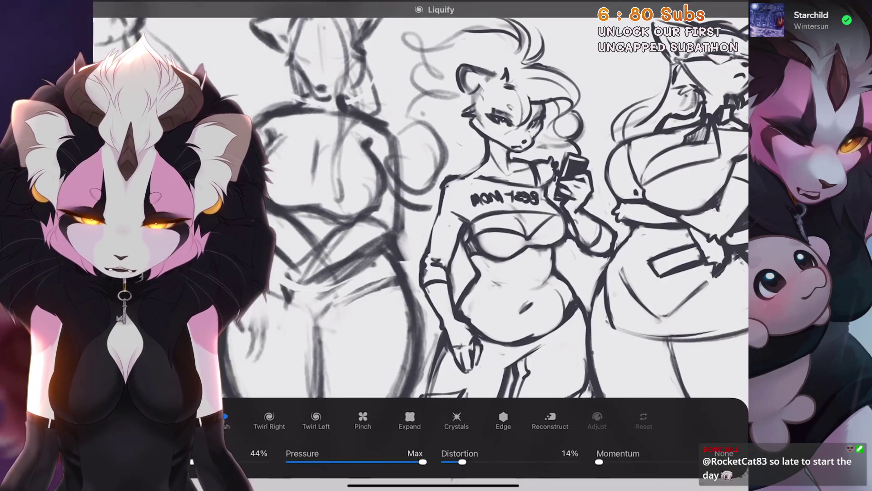
{"action": "left_click", "coordinate": [180, 2]}
{"action": "left_click", "coordinate": [180, 2]}
{"action": "left_click", "coordinate": [184, 353]}
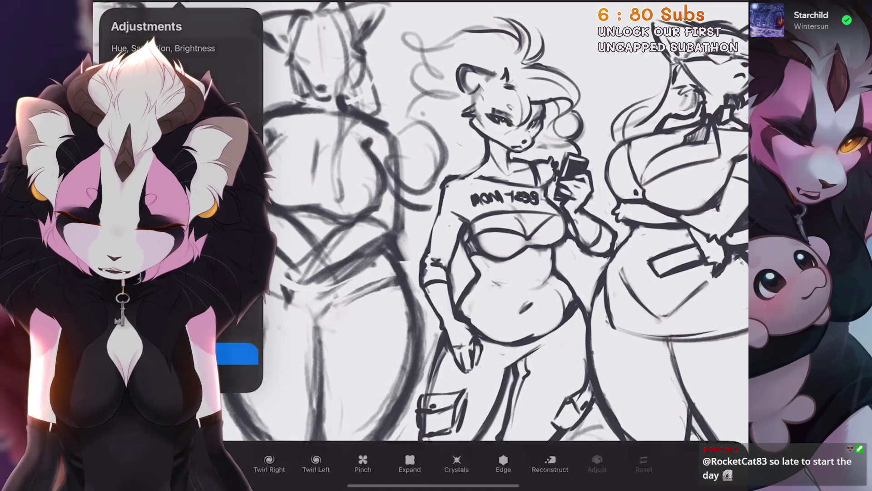
{"action": "left_click", "coordinate": [179, 2]}
{"action": "left_click", "coordinate": [150, 2]}
{"action": "left_click", "coordinate": [191, 195]}
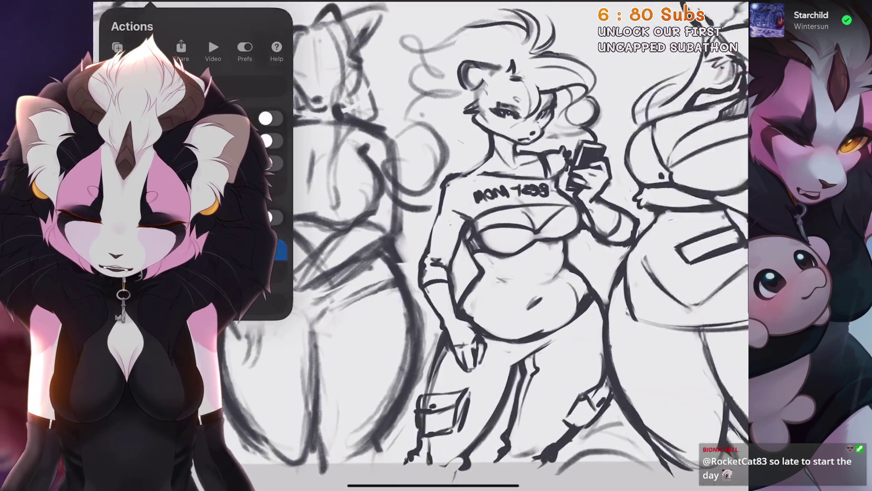
{"action": "scroll", "coordinate": [420, 245], "scroll_direction": "down", "scroll_amount": 2}
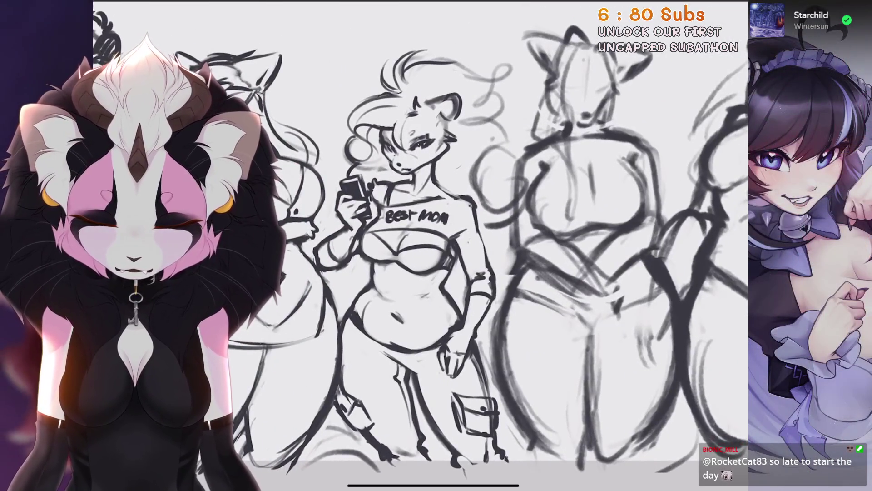
Step: Select the navel on the BEST MOM character's belly and move and rotate it into place
{"action": "scroll", "coordinate": [420, 246], "scroll_direction": "down", "scroll_amount": 3}
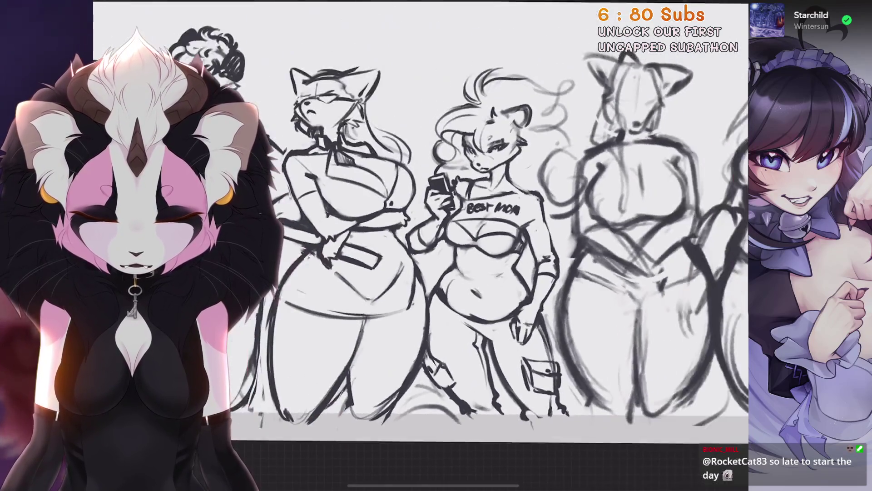
{"action": "scroll", "coordinate": [472, 273], "scroll_direction": "up", "scroll_amount": 4}
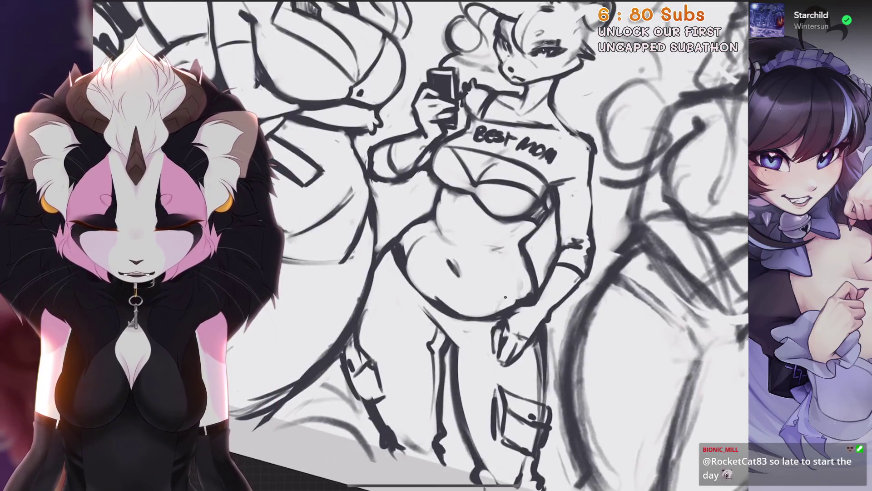
{"action": "scroll", "coordinate": [473, 245], "scroll_direction": "up", "scroll_amount": 2}
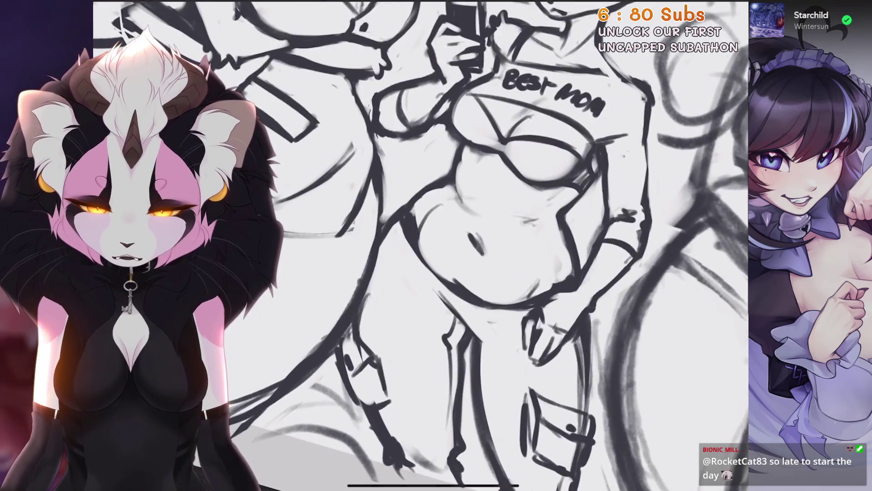
{"action": "key", "text": "s"}
{"action": "key", "text": "v"}
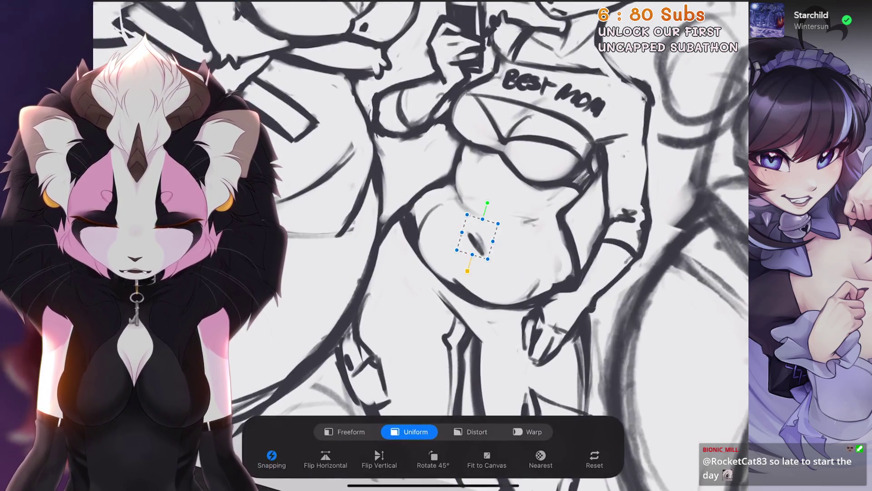
{"action": "scroll", "coordinate": [472, 246], "scroll_direction": "down", "scroll_amount": 5}
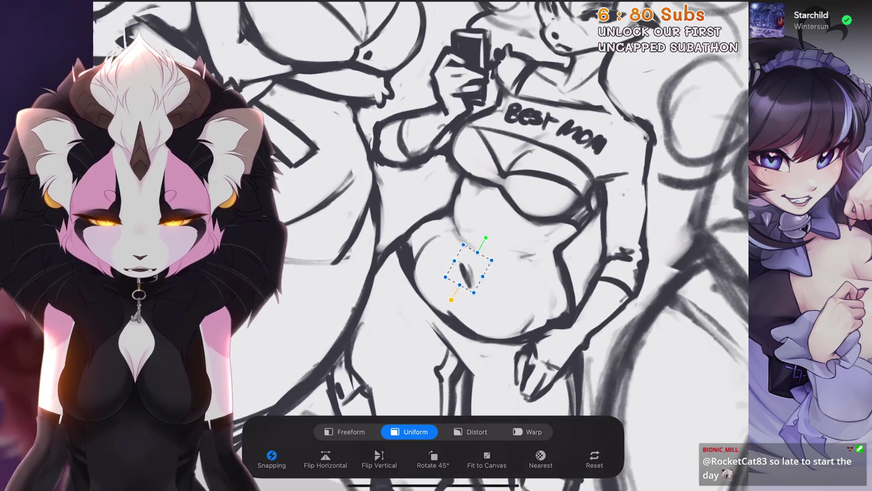
{"action": "scroll", "coordinate": [445, 291], "scroll_direction": "up", "scroll_amount": 5}
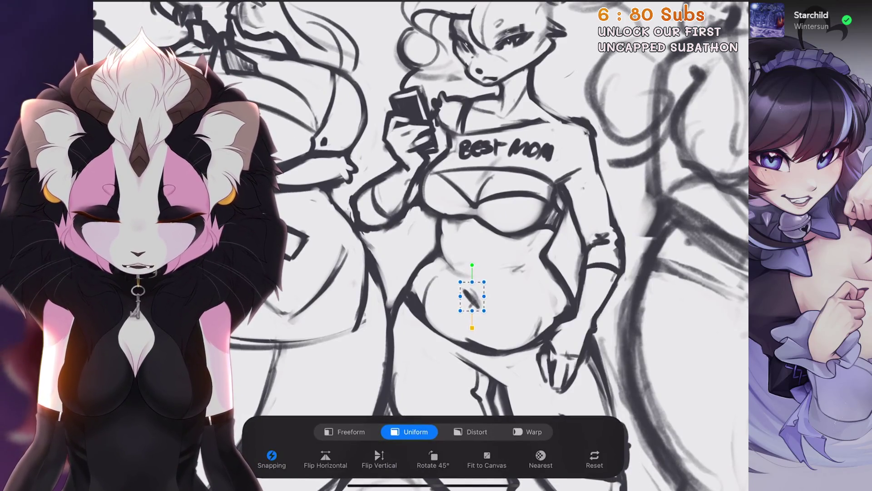
{"action": "scroll", "coordinate": [436, 245], "scroll_direction": "up", "scroll_amount": 3}
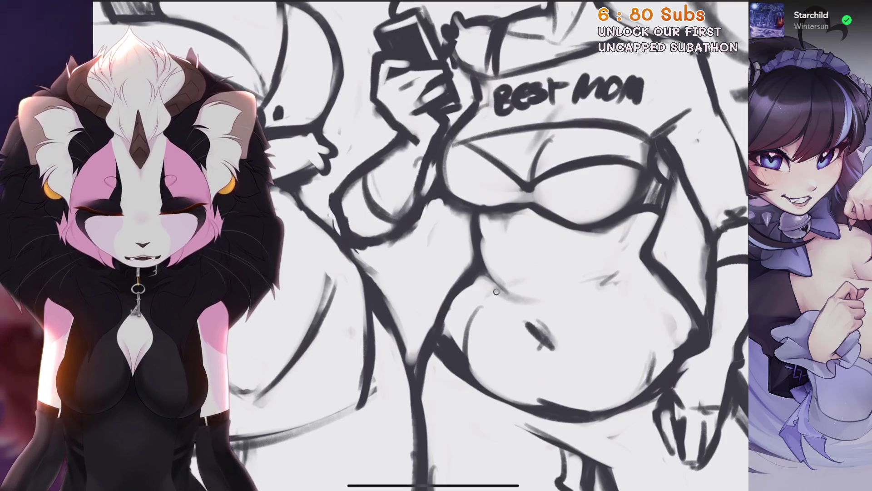
{"action": "scroll", "coordinate": [500, 245], "scroll_direction": "up", "scroll_amount": 2}
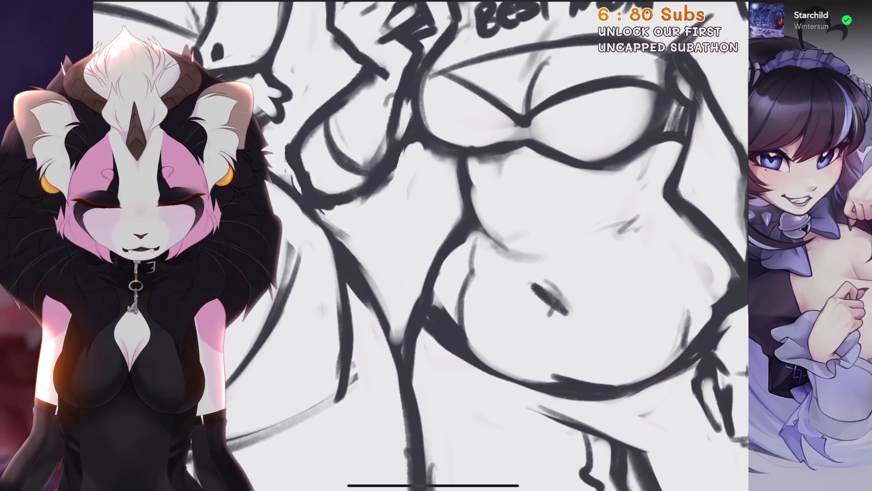
{"action": "scroll", "coordinate": [436, 245], "scroll_direction": "down", "scroll_amount": 5}
{"action": "scroll", "coordinate": [436, 245], "scroll_direction": "up", "scroll_amount": 4}
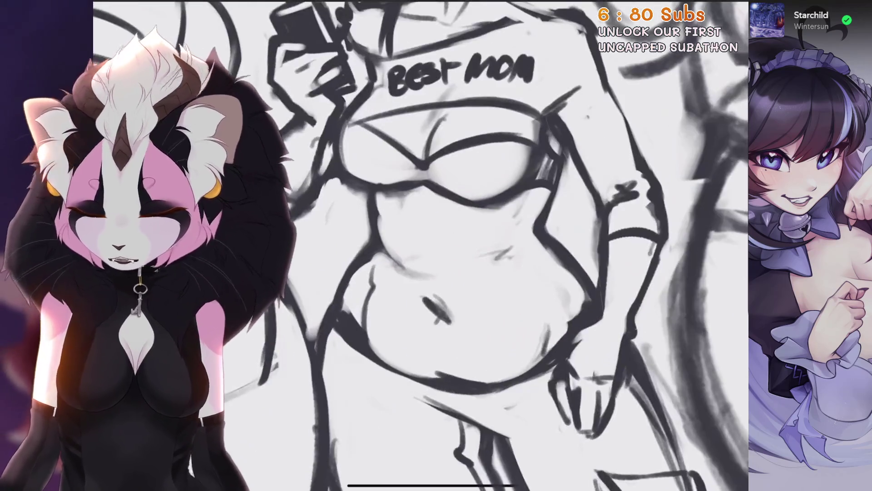
Step: Sketch small fold lines right of the belly, then fit the whole lineup in view
{"action": "left_click_drag", "start_coordinate": [504, 281], "coordinate": [527, 305]}
{"action": "scroll", "coordinate": [436, 245], "scroll_direction": "down", "scroll_amount": 3}
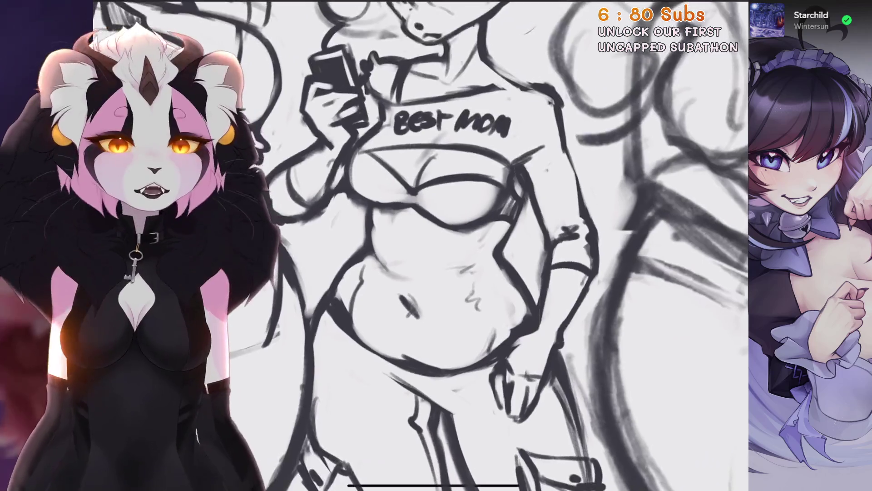
{"action": "scroll", "coordinate": [436, 245], "scroll_direction": "up", "scroll_amount": 2}
{"action": "scroll", "coordinate": [436, 245], "scroll_direction": "up", "scroll_amount": 3}
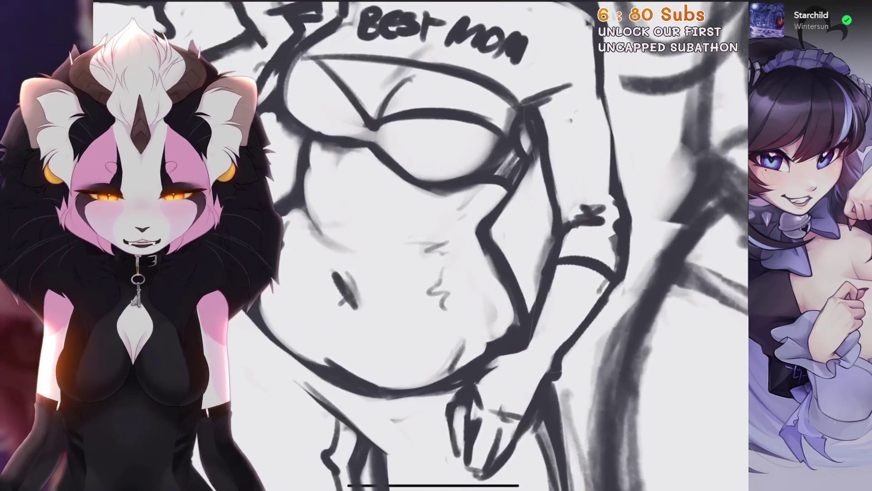
{"action": "scroll", "coordinate": [436, 246], "scroll_direction": "down", "scroll_amount": 3}
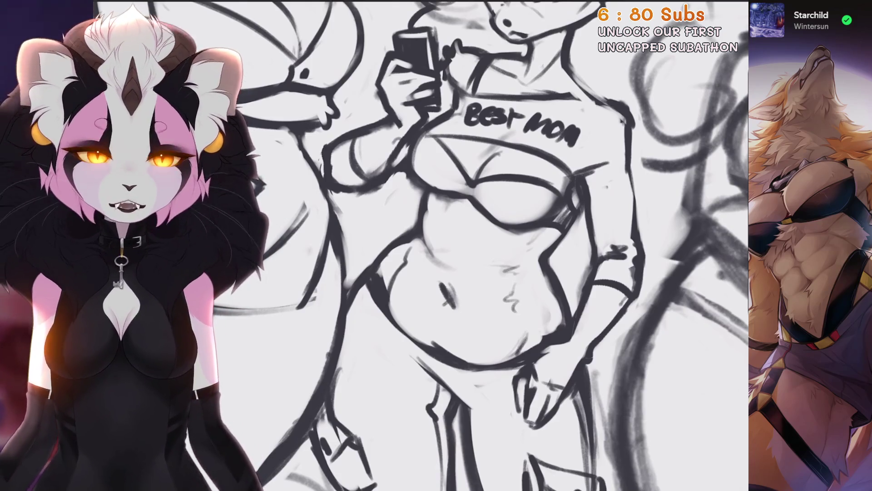
{"action": "key", "text": "ctrl+0"}
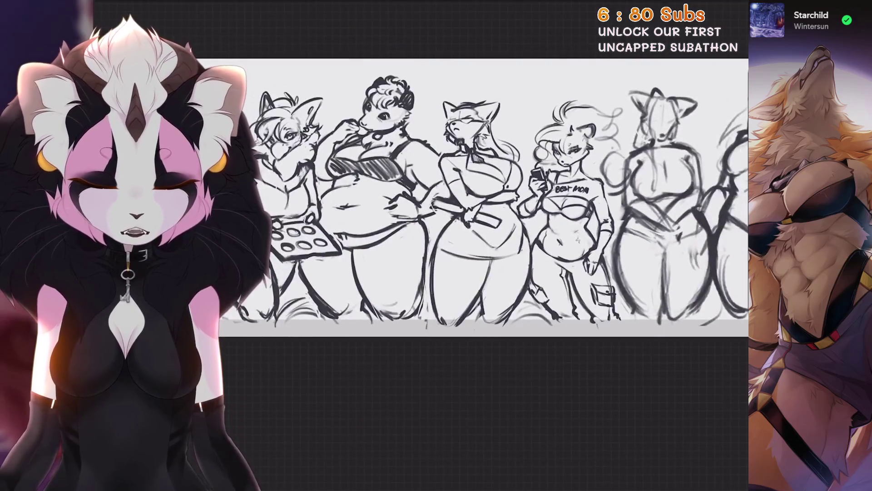
Step: Pan across and level the canvas to review every figure in the lineup, then show the layers list
{"action": "scroll", "coordinate": [370, 243], "scroll_direction": "up", "scroll_amount": 1}
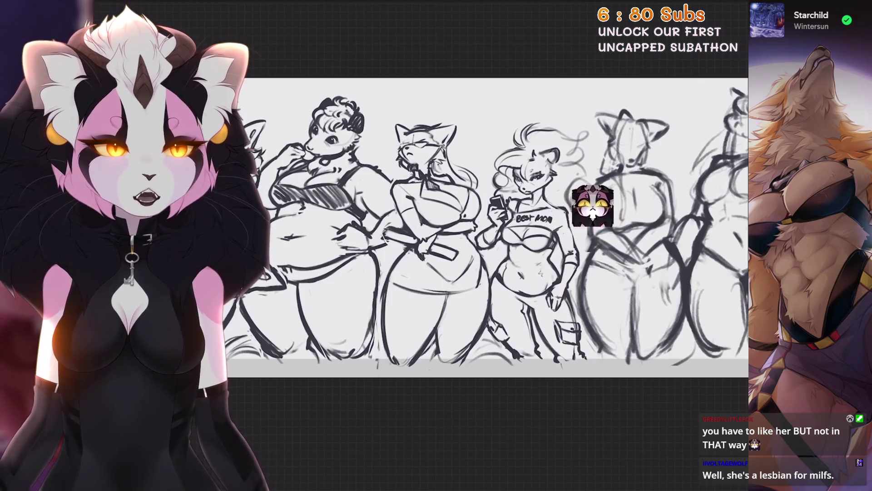
{"action": "mouse_move", "coordinate": [593, 205]}
{"action": "left_mouse_down"}
{"action": "mouse_move", "coordinate": [604, 204]}
{"action": "mouse_move", "coordinate": [477, 206]}
{"action": "mouse_move", "coordinate": [492, 209]}
{"action": "left_mouse_up"}
{"action": "key", "text": "Escape"}
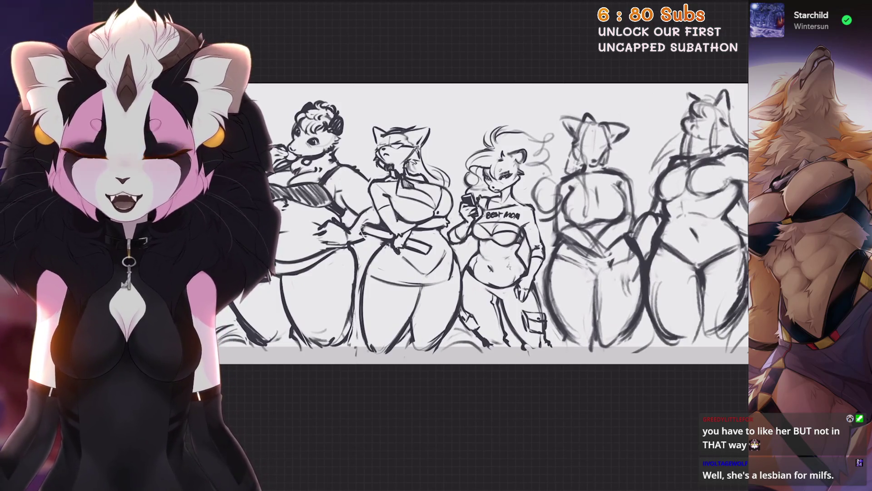
{"action": "scroll", "coordinate": [481, 218], "scroll_direction": "up", "scroll_amount": 3}
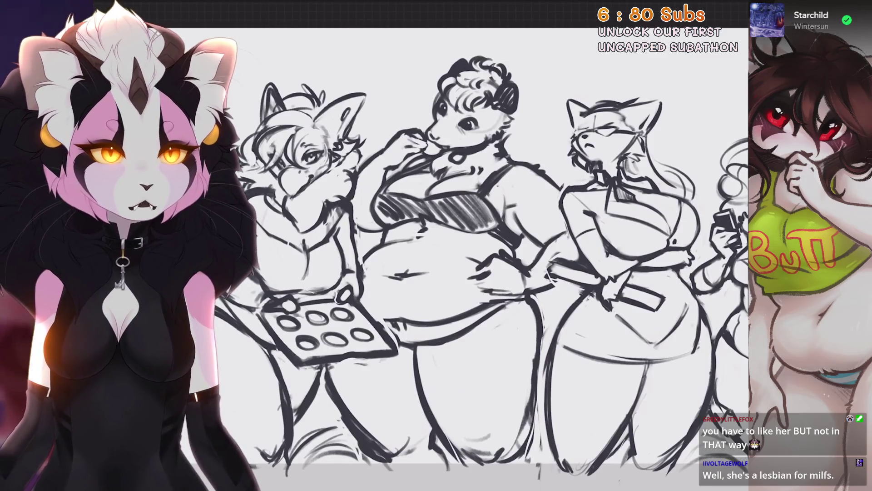
{"action": "scroll", "coordinate": [488, 241], "scroll_direction": "down", "scroll_amount": 2}
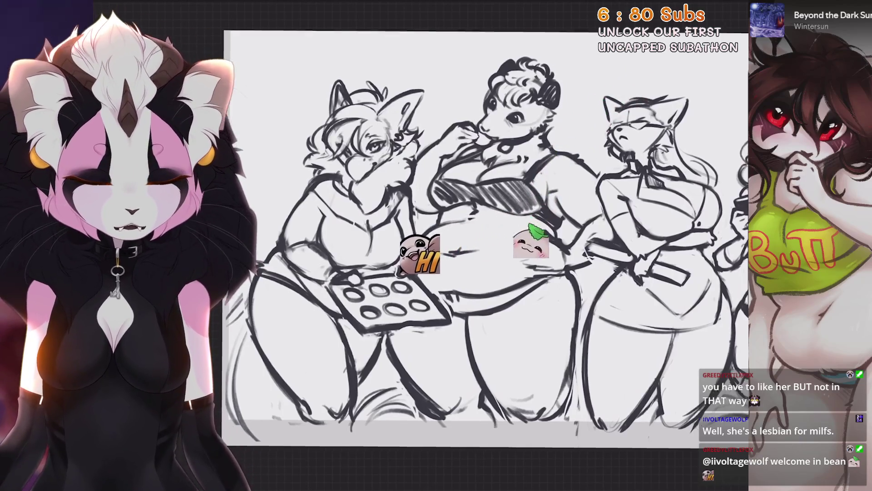
{"action": "scroll", "coordinate": [486, 236], "scroll_direction": "right", "scroll_amount": 5}
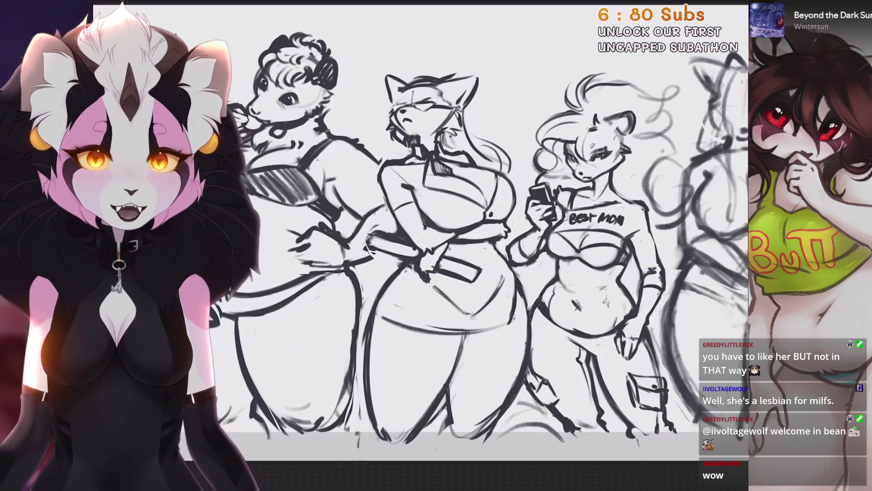
{"action": "scroll", "coordinate": [420, 218], "scroll_direction": "right", "scroll_amount": 5}
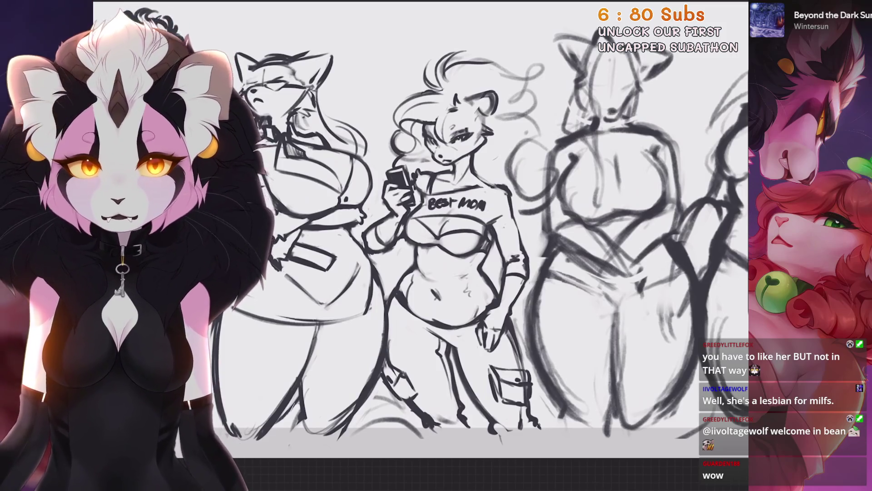
{"action": "scroll", "coordinate": [574, 59], "scroll_direction": "up", "scroll_amount": 1}
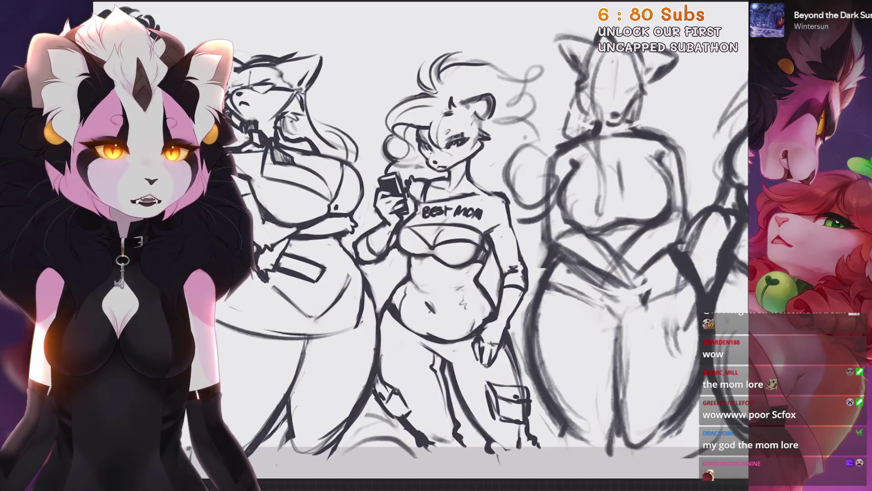
{"action": "scroll", "coordinate": [495, 245], "scroll_direction": "right", "scroll_amount": 5}
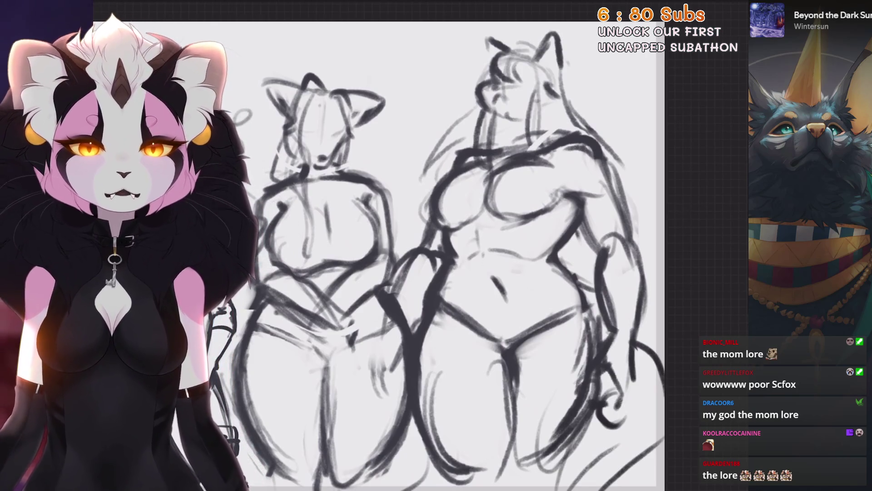
{"action": "left_click_drag", "start_coordinate": [449, 254], "coordinate": [479, 261]}
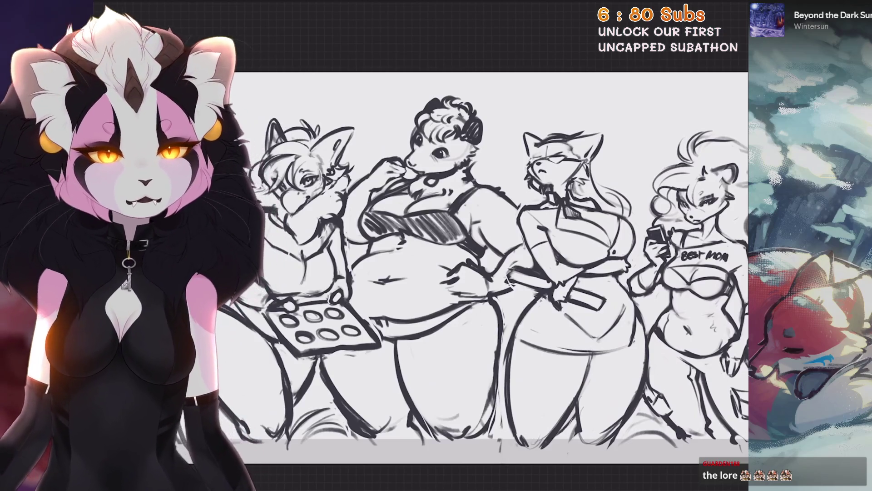
{"action": "key", "text": "l"}
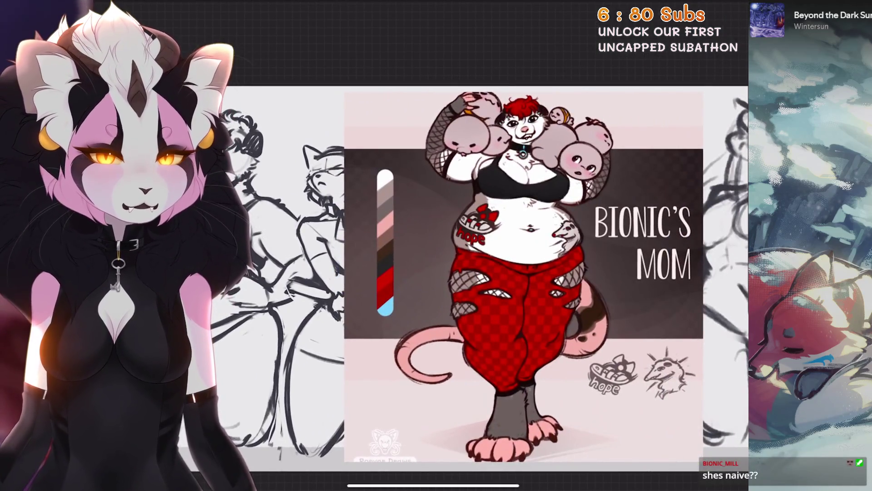
Step: Hide the BIONIC'S MOM reference sheet again so only the sketch lineup shows
{"action": "key", "text": "ctrl+z"}
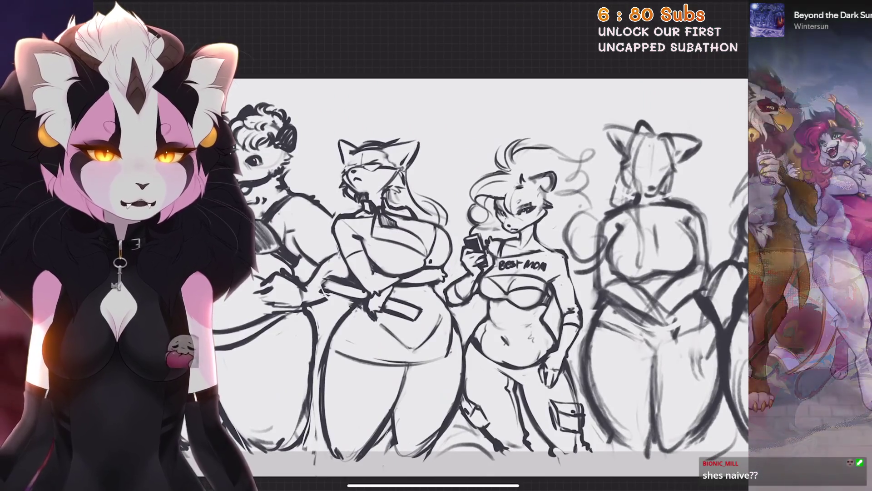
{"action": "scroll", "coordinate": [481, 268], "scroll_direction": "left", "scroll_amount": 3}
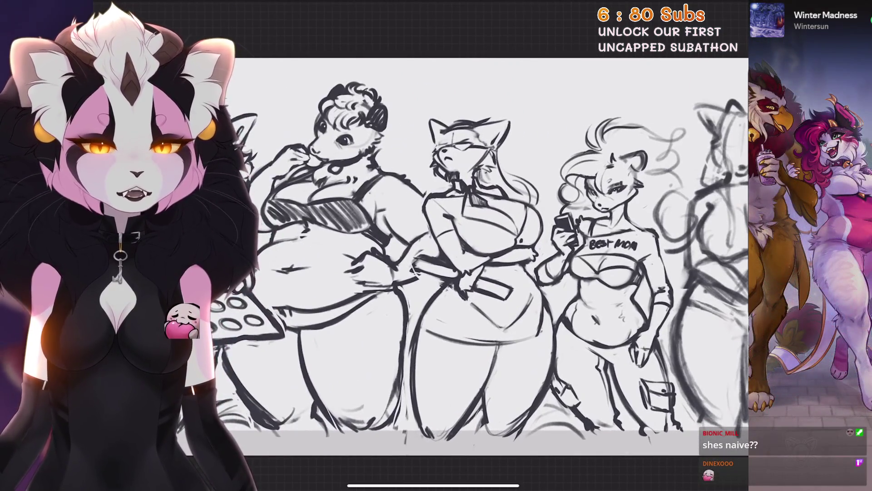